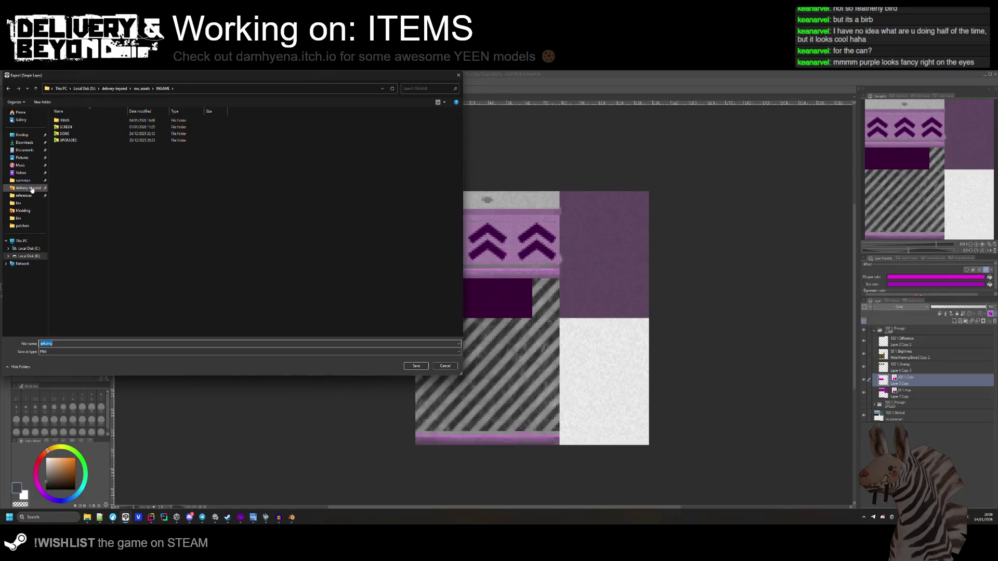
# Point the PNG export dialog at the spraycan items folder path copied from Explorer.
pyautogui.click(87, 517)
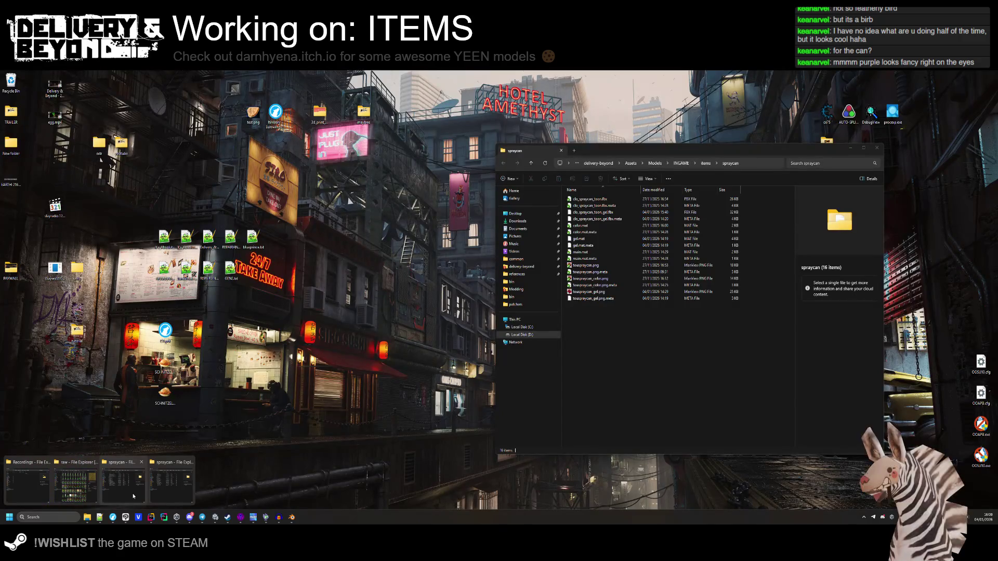
pyautogui.click(133, 497)
pyautogui.click(750, 163)
pyautogui.hotkey('ctrl', 'c')
pyautogui.click(232, 107)
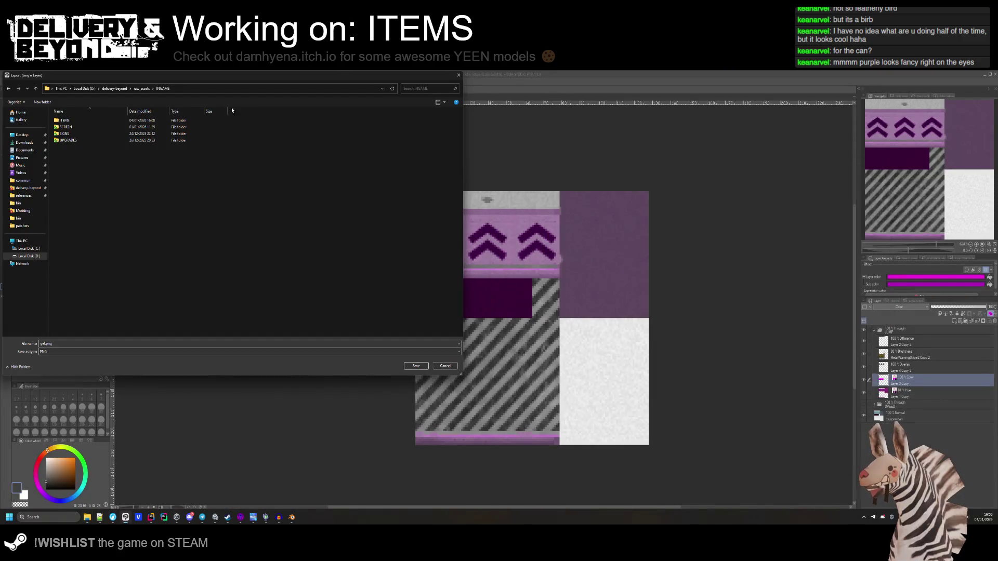
pyautogui.click(192, 89)
pyautogui.hotkey('ctrl', 'v')
pyautogui.press('Return')
# Save the export as touspraycan_gel_jump.png.
pyautogui.click(75, 134)
pyautogui.click(64, 345)
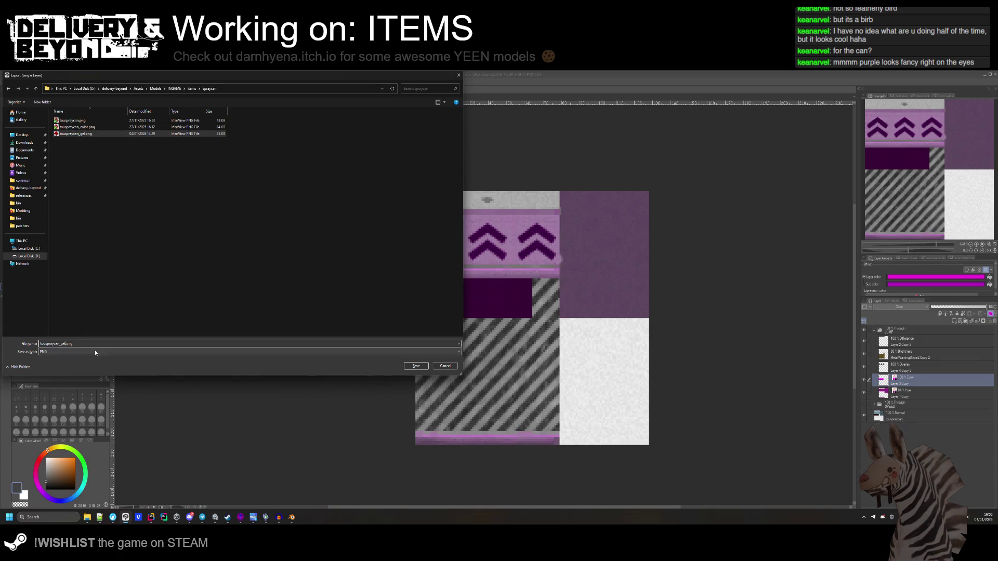
pyautogui.click(66, 344)
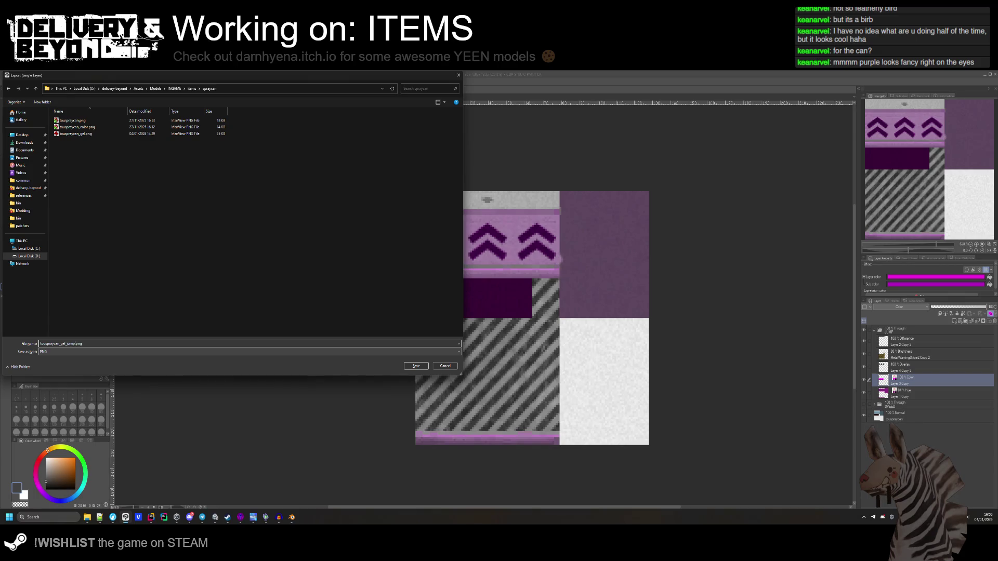
pyautogui.press('Return')
pyautogui.press('Return')
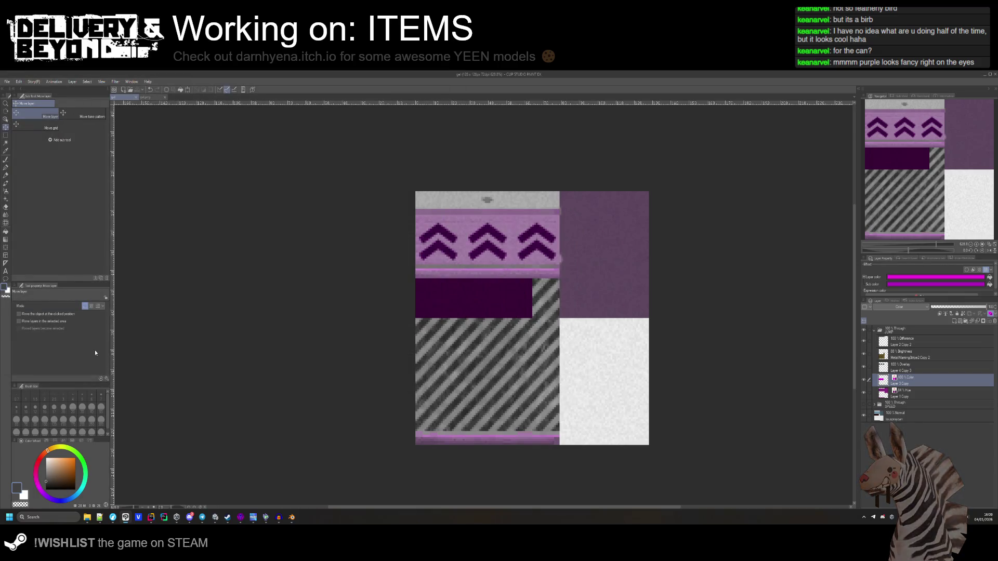
pyautogui.hotkey('alt', 'Tab')
pyautogui.hotkey('alt', 'Tab')
pyautogui.hotkey('alt', 'Tab')
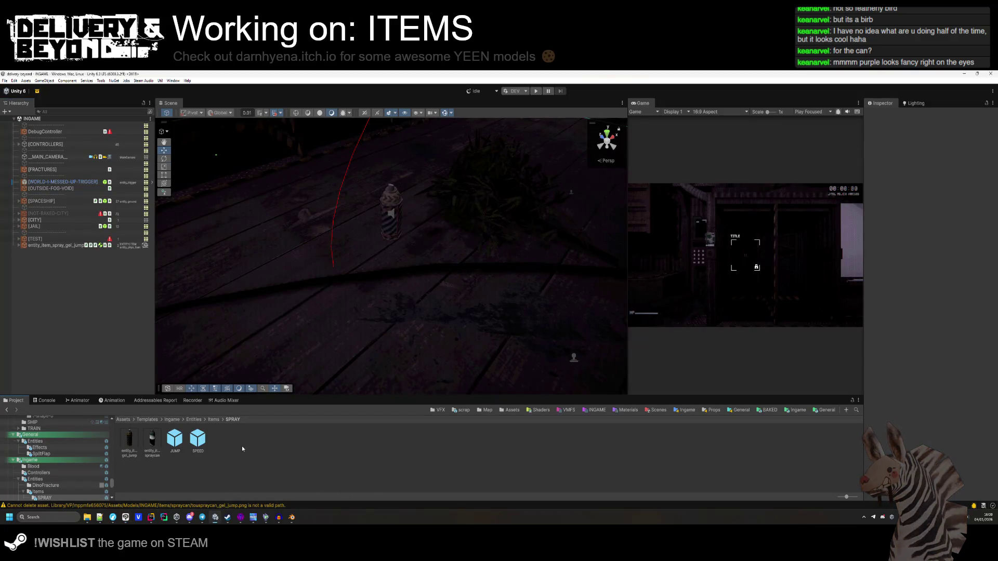
# Change the JUMP prefab's URP Decal Projector colour from cyan to bright magenta-pink, then exit Prefab Mode.
pyautogui.click(175, 439)
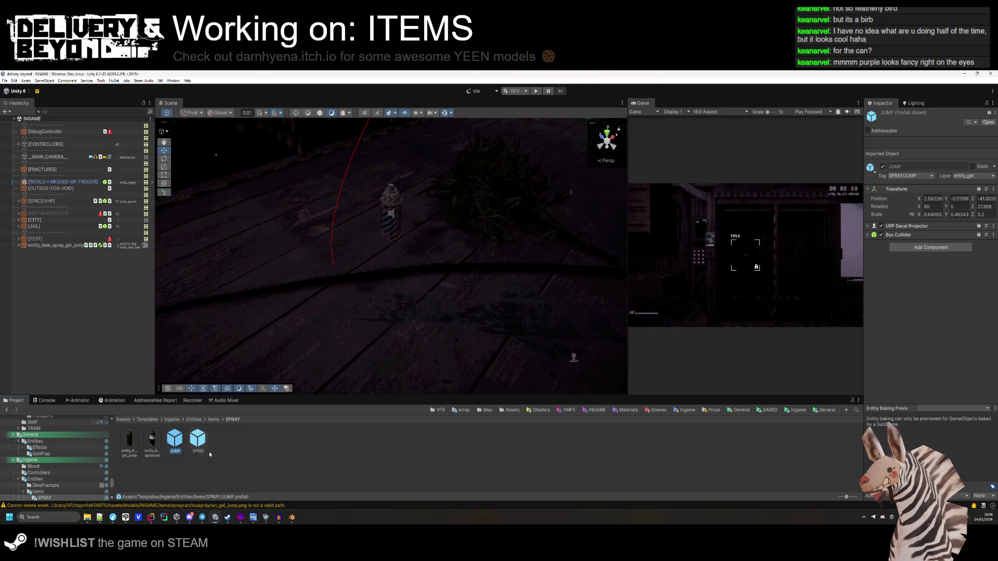
pyautogui.doubleClick(175, 439)
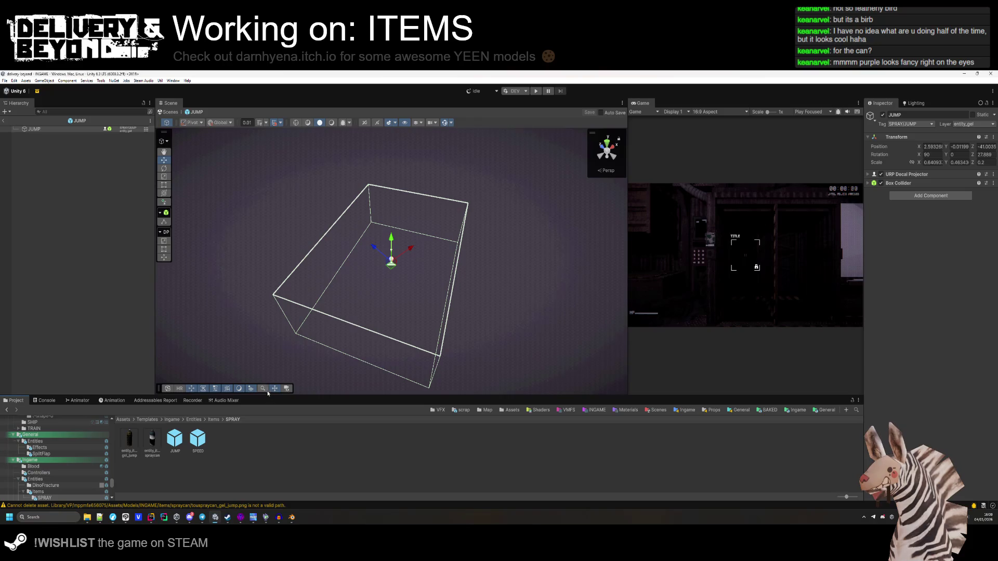
pyautogui.click(61, 130)
pyautogui.click(901, 175)
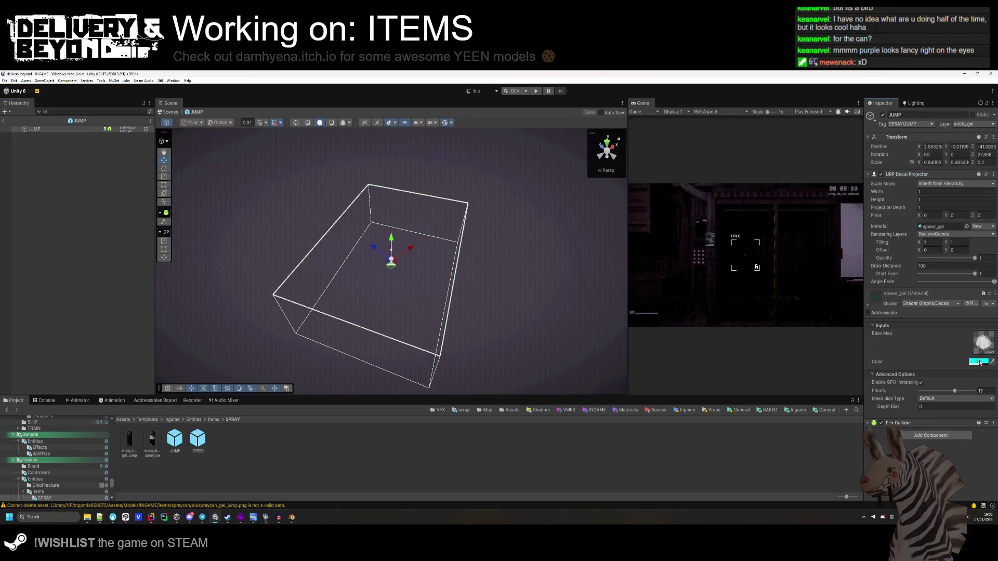
pyautogui.click(980, 362)
pyautogui.click(988, 299)
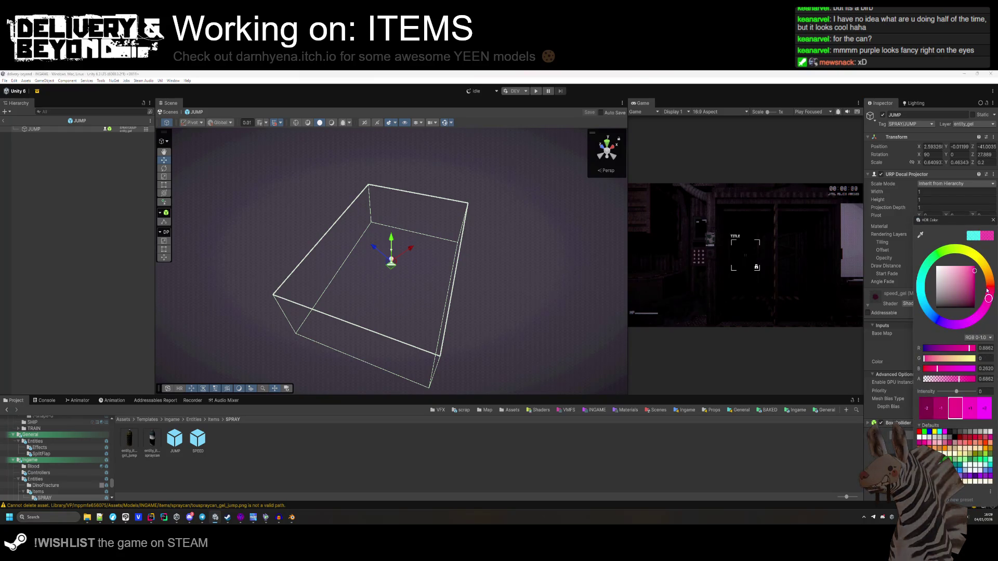
pyautogui.click(976, 268)
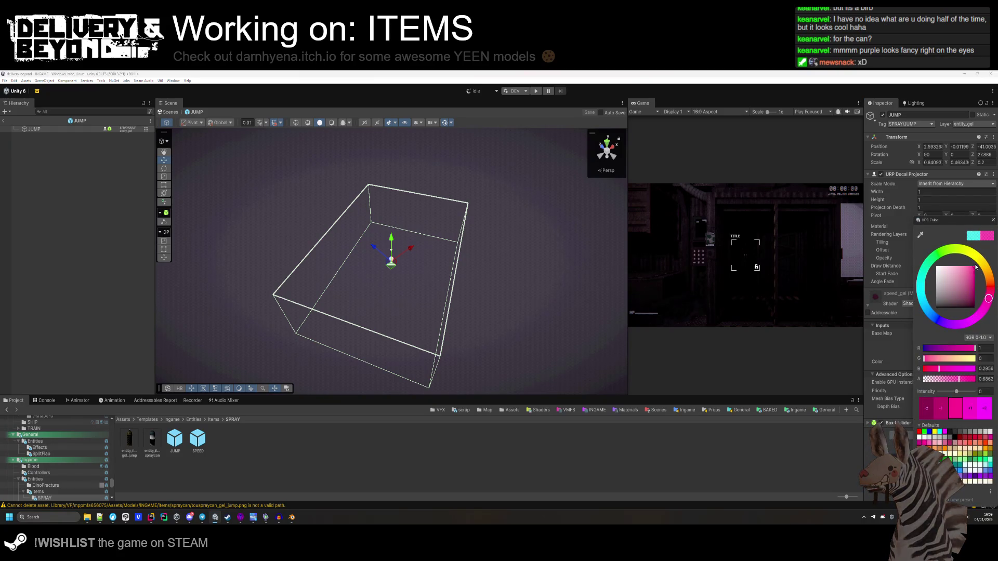
pyautogui.click(889, 446)
pyautogui.click(275, 456)
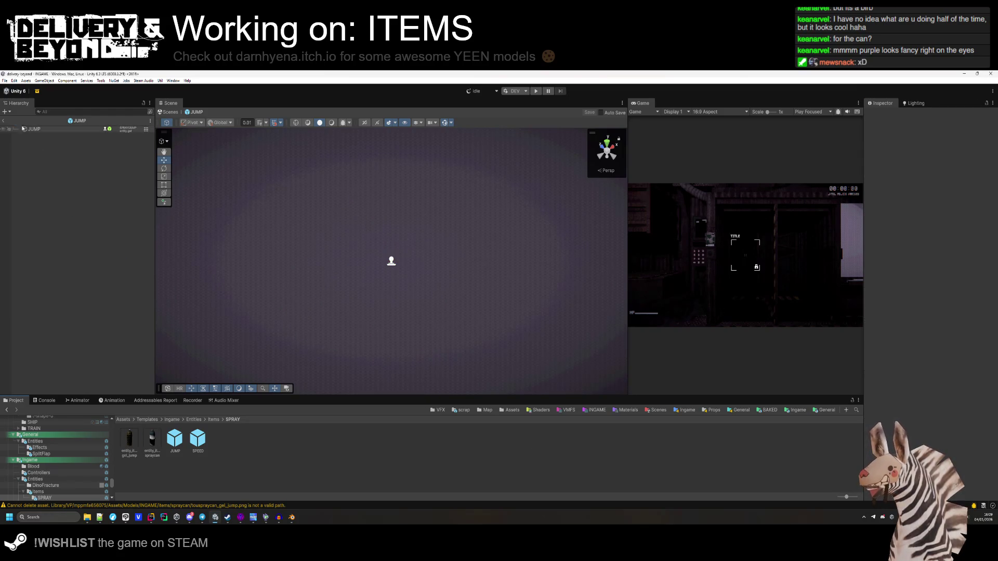
pyautogui.click(3, 120)
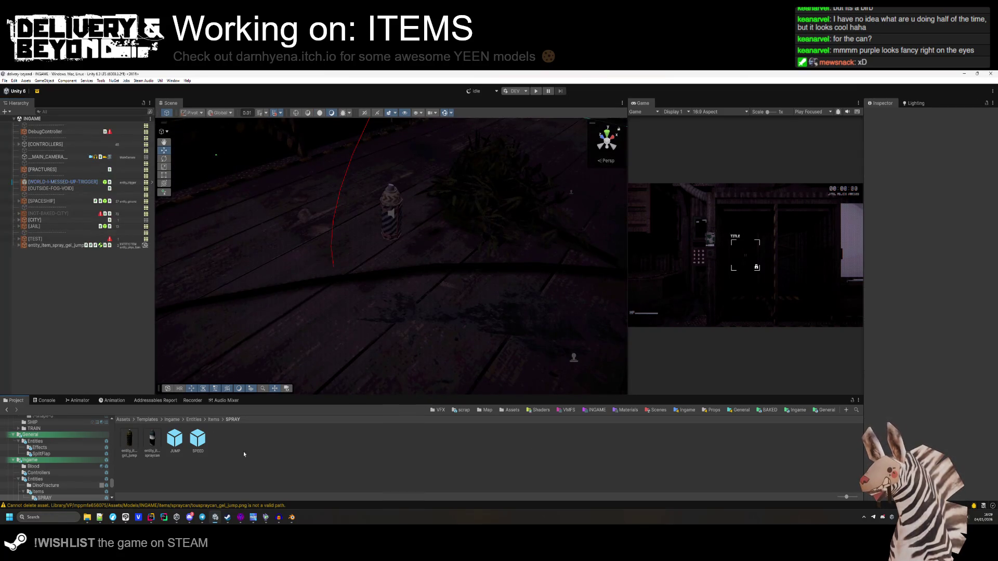
# Select the clo_spraycan_toon_gel mesh and locate its touspraycan_gel_jump texture asset.
pyautogui.press('BackSpace')
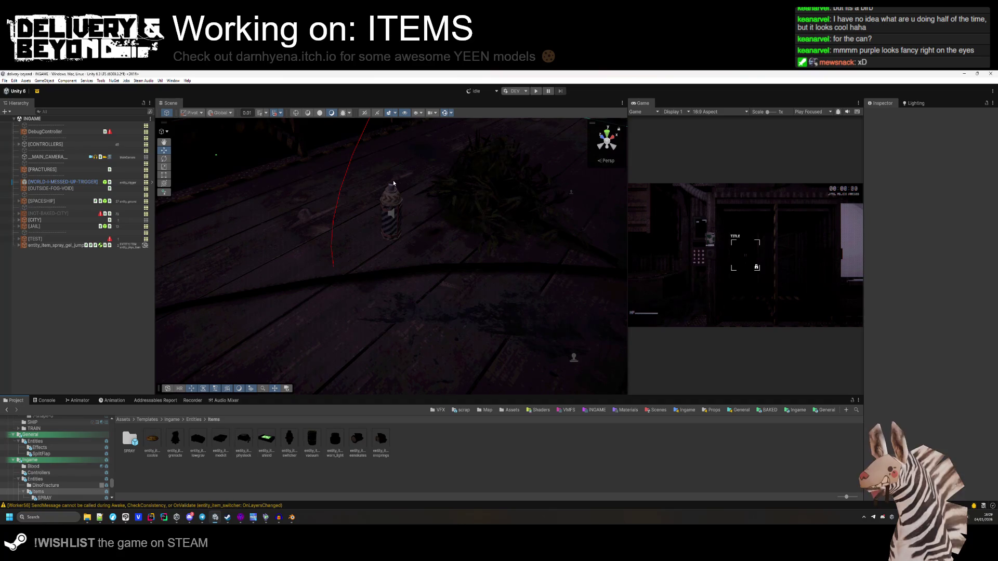
pyautogui.click(398, 206)
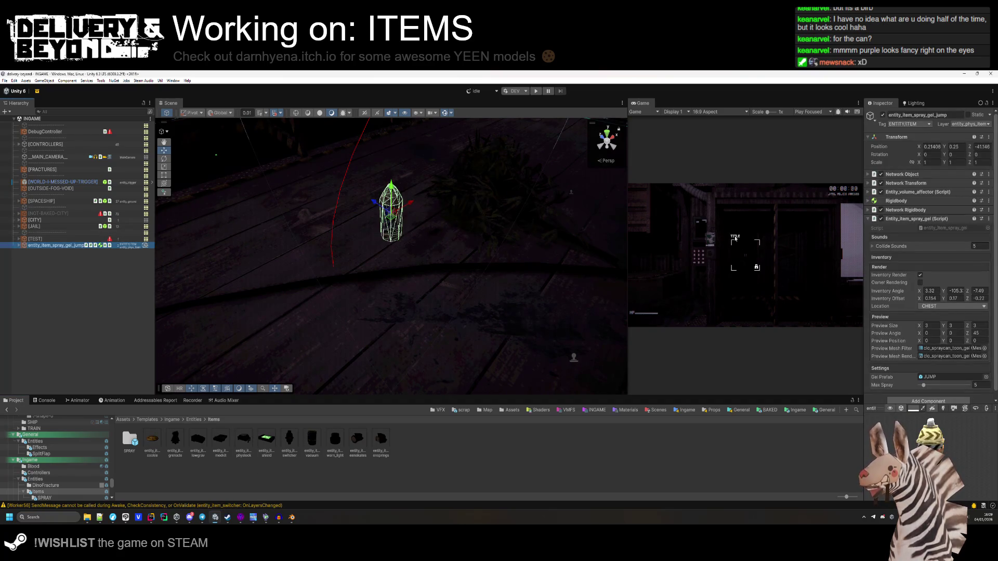
pyautogui.click(925, 349)
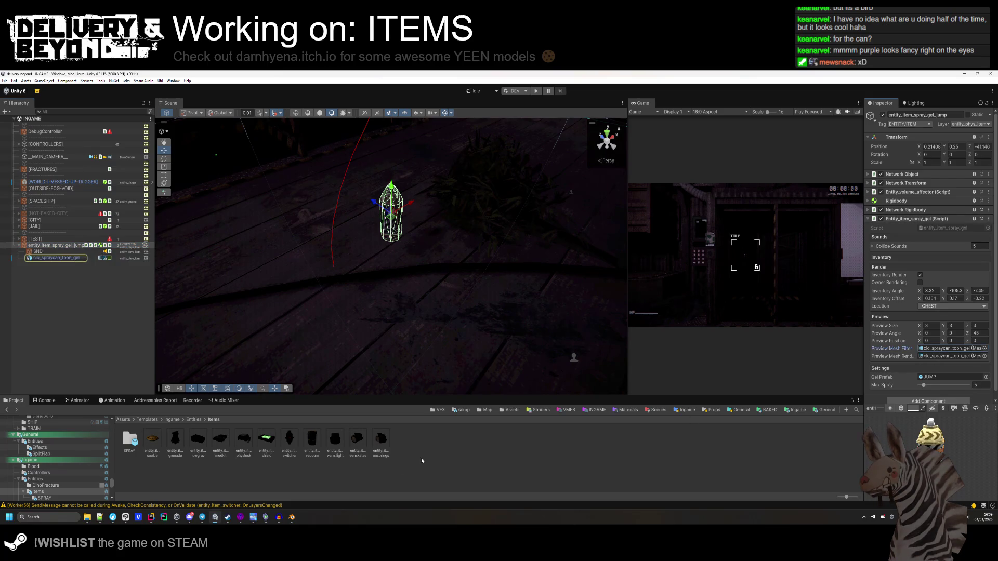
pyautogui.click(66, 258)
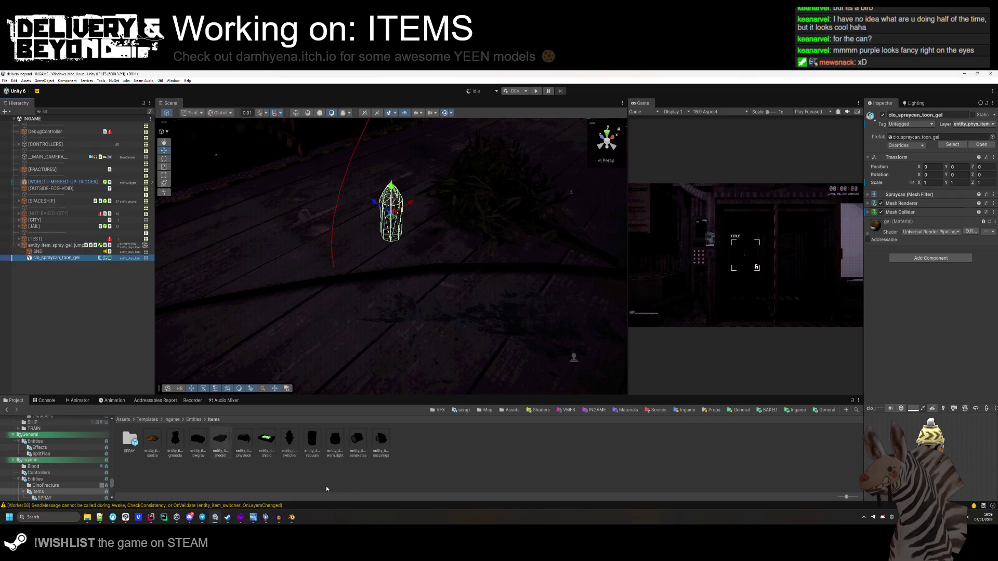
pyautogui.click(936, 138)
pyautogui.click(312, 441)
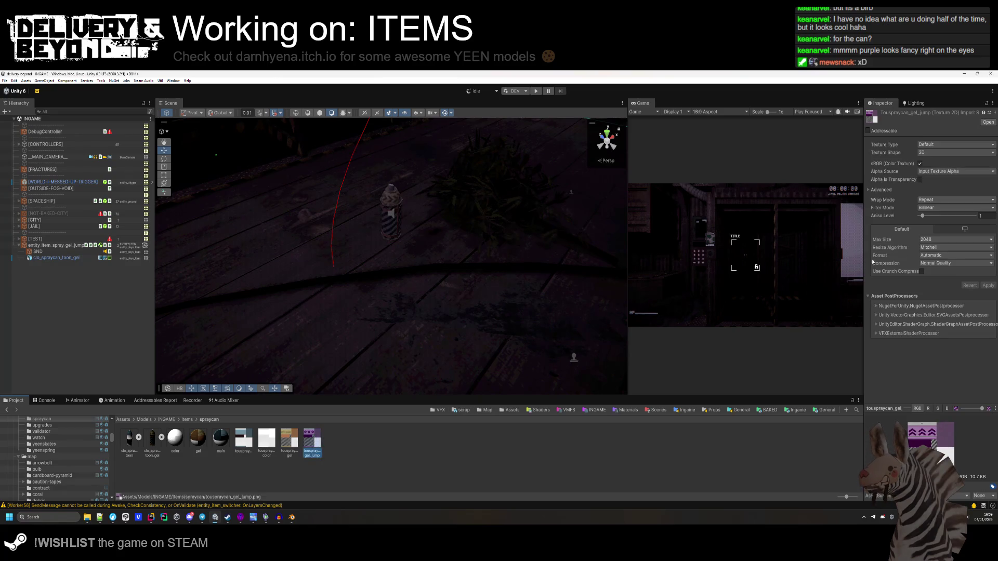
# Give the texture Max Size 512, crunch compression and Point (no filter) filtering.
pyautogui.click(949, 240)
pyautogui.click(934, 269)
pyautogui.click(930, 240)
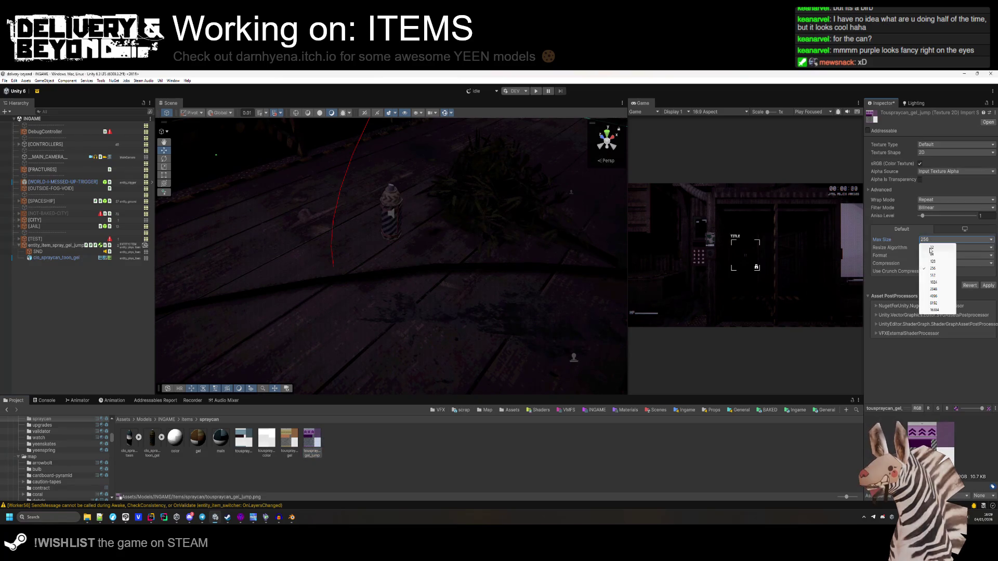
pyautogui.click(928, 276)
pyautogui.click(922, 271)
pyautogui.click(931, 208)
pyautogui.click(923, 211)
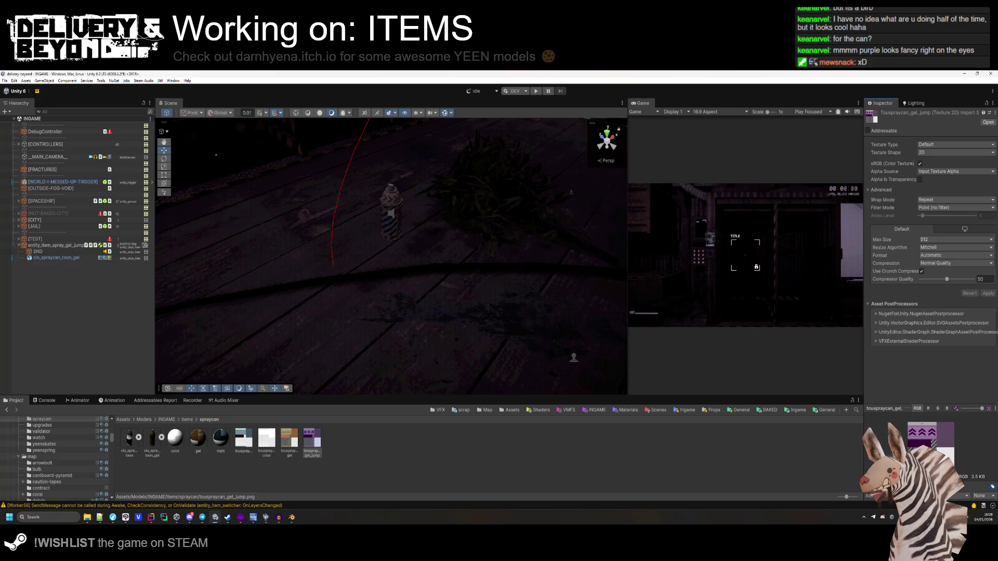
pyautogui.click(354, 479)
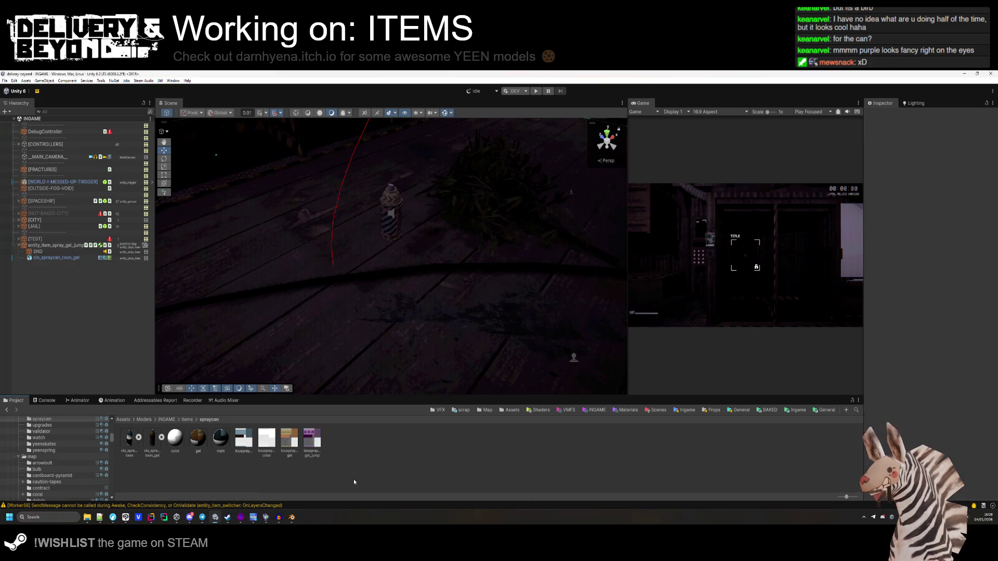
# Rename the gel material to speed and the gel texture to gel_speed.
pyautogui.rightClick(194, 443)
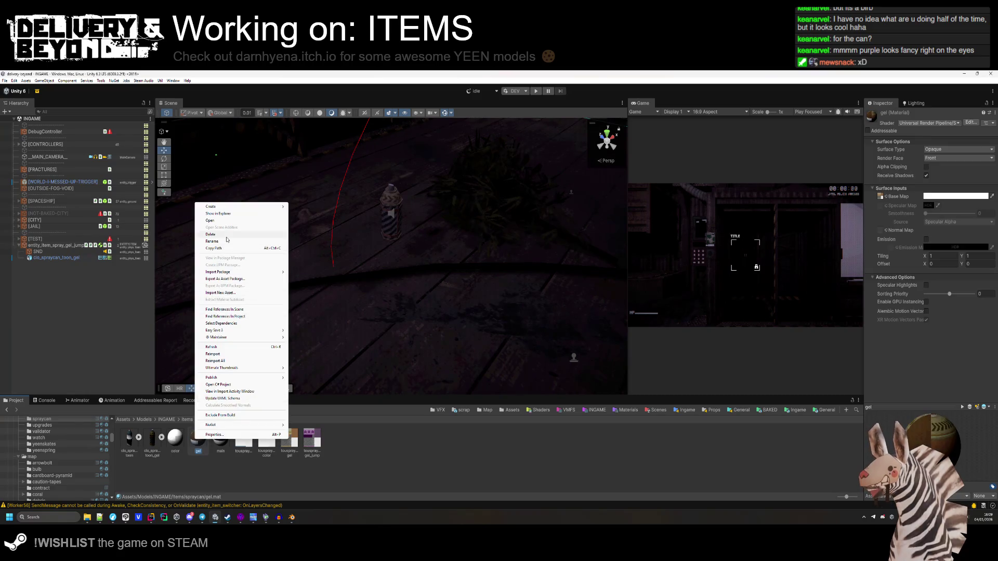
pyautogui.click(227, 240)
pyautogui.write('speed')
pyautogui.press('Return')
pyautogui.rightClick(289, 439)
pyautogui.click(320, 248)
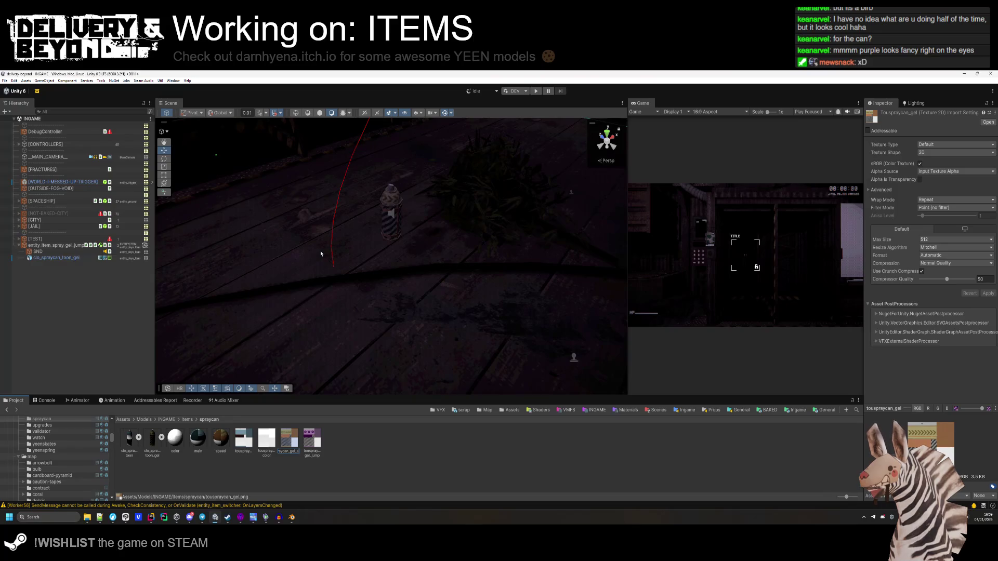
pyautogui.press('Return')
# Duplicate the speed material as jump and put the gel_jump texture in its Base Map.
pyautogui.click(221, 441)
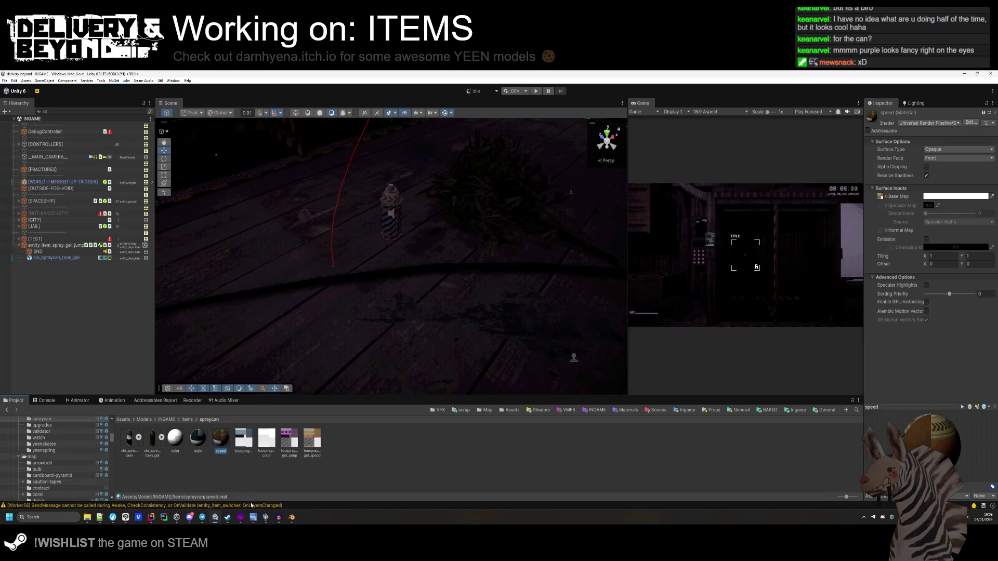
pyautogui.hotkey('ctrl', 'd')
pyautogui.rightClick(234, 451)
pyautogui.click(296, 271)
pyautogui.write('jump')
pyautogui.press('Return')
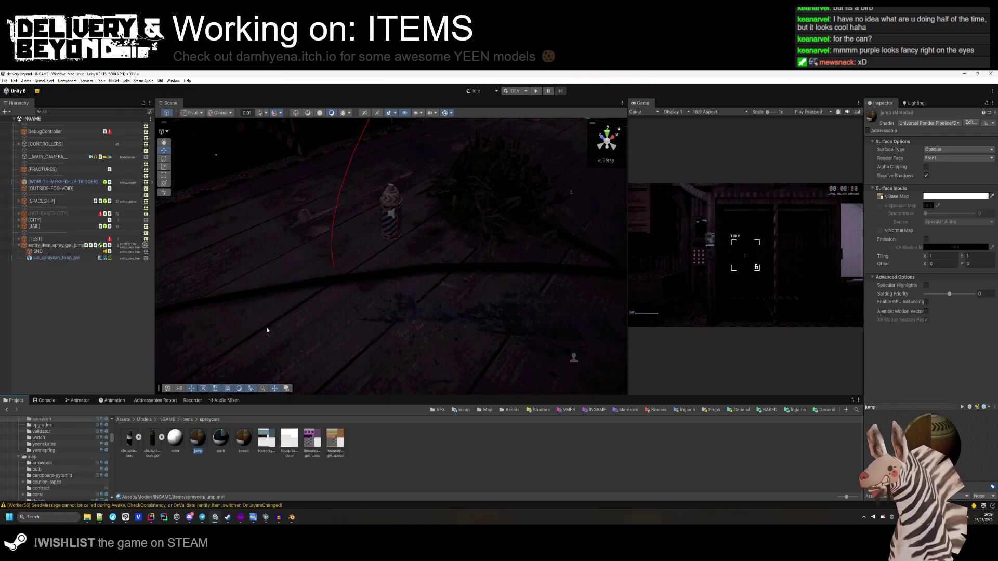
pyautogui.moveTo(323, 442); pyautogui.dragTo(880, 196)
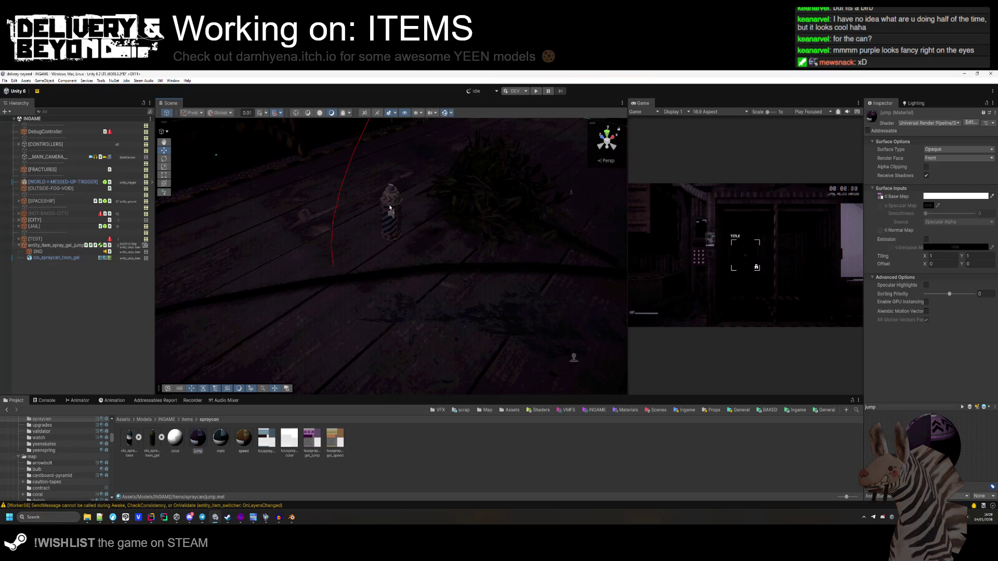
# Assign jump to the spray can's Mesh Renderer, inspect it, then select the chevron layer in Clip Studio Paint.
pyautogui.click(78, 259)
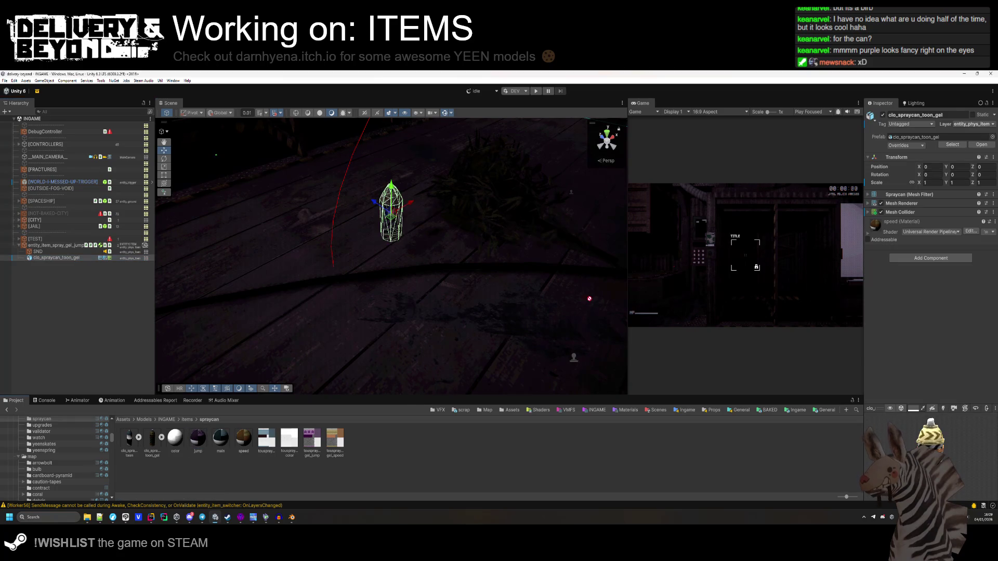
pyautogui.click(890, 203)
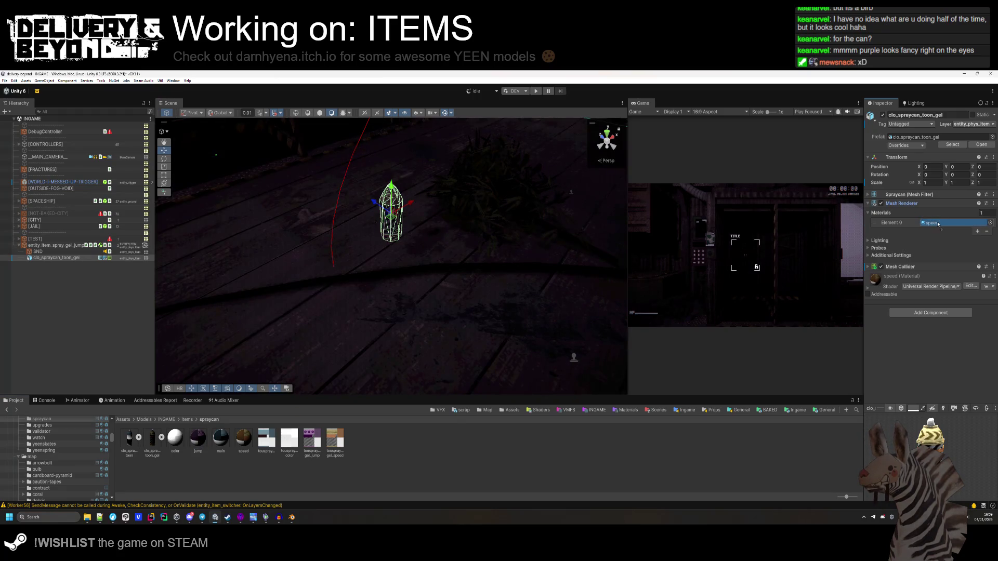
pyautogui.click(407, 276)
pyautogui.scroll(5, 406, 277)
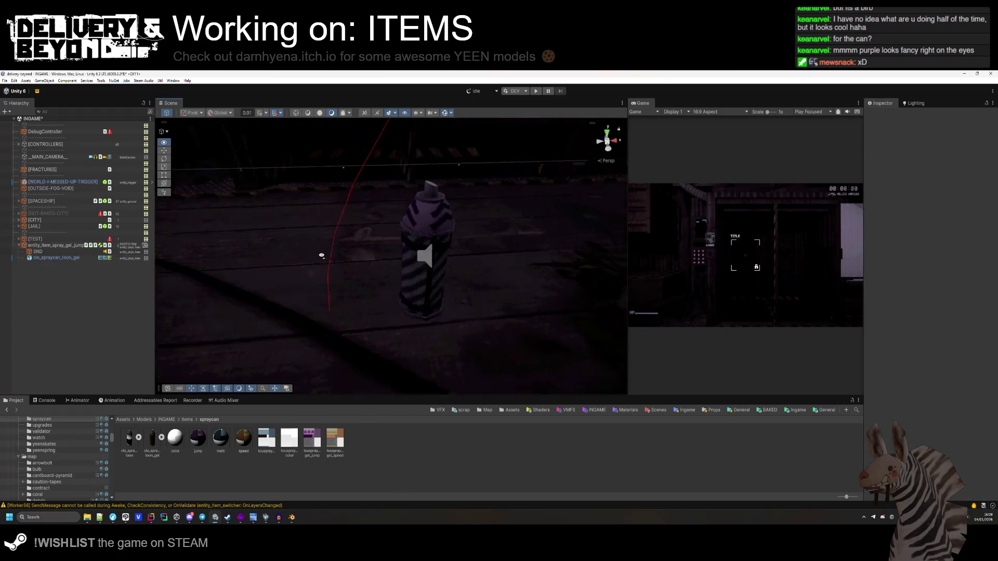
pyautogui.moveTo(362, 276)
pyautogui.mouseDown()
pyautogui.moveTo(508, 248)
pyautogui.moveTo(606, 258)
pyautogui.mouseUp()
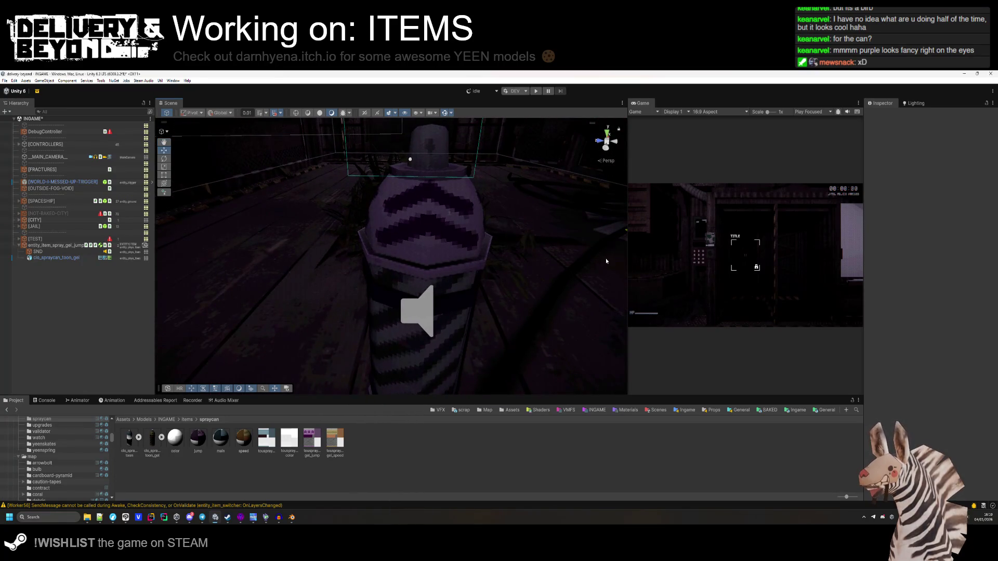
pyautogui.hotkey('alt', 'Tab')
pyautogui.click(907, 368)
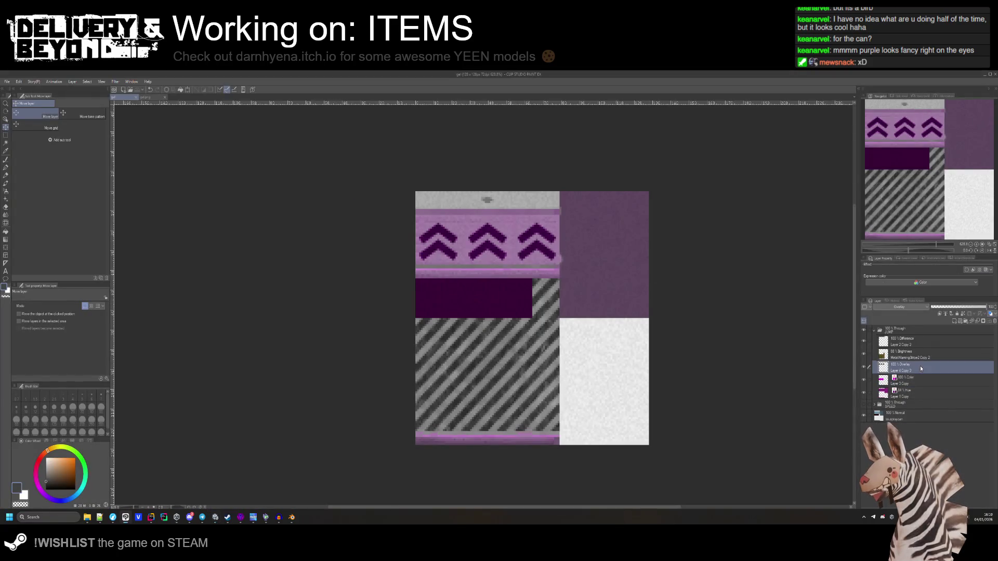
# Nudge the chevron overlay down one pixel and point a PNG export at the spraycan folder.
pyautogui.press('Down')
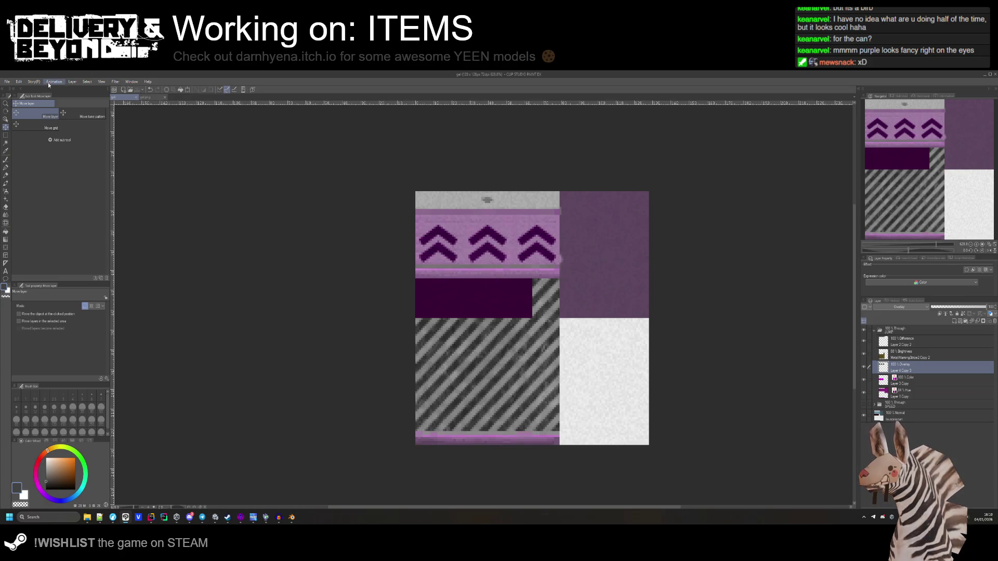
pyautogui.click(7, 82)
pyautogui.moveTo(39, 163)
pyautogui.click(114, 179)
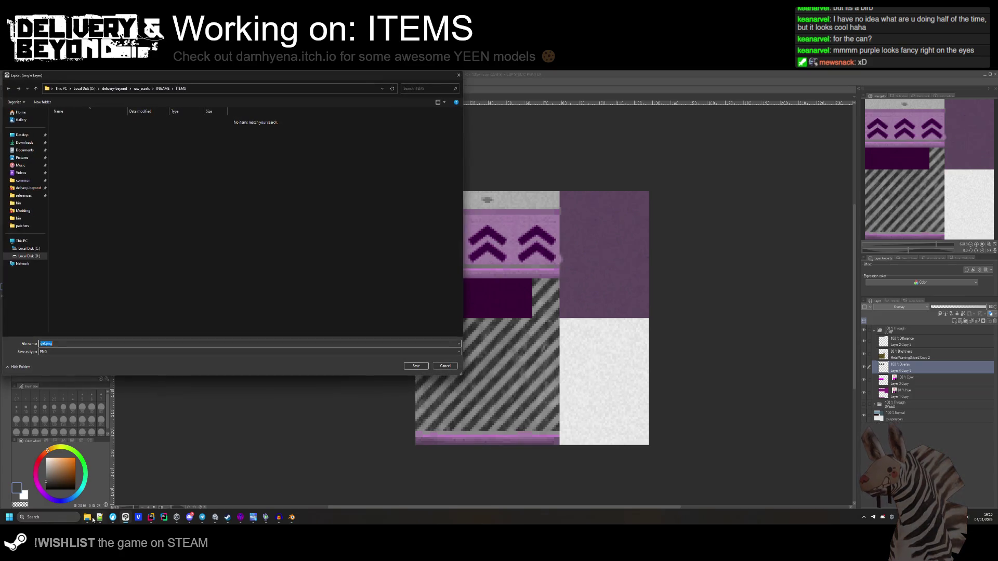
pyautogui.moveTo(87, 517)
pyautogui.click(129, 479)
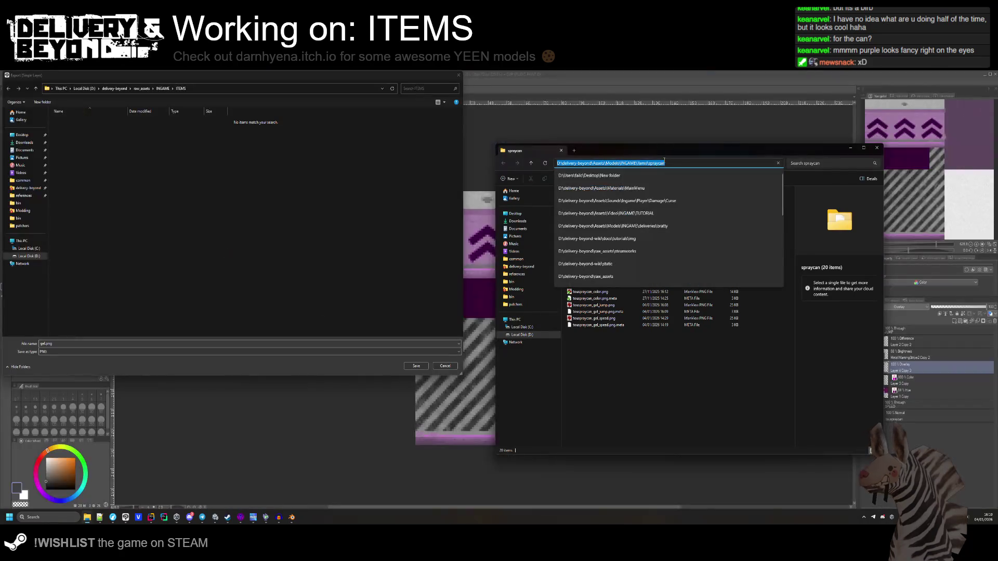
pyautogui.click(213, 83)
pyautogui.click(213, 88)
pyautogui.hotkey('ctrl', 'v')
pyautogui.press('Return')
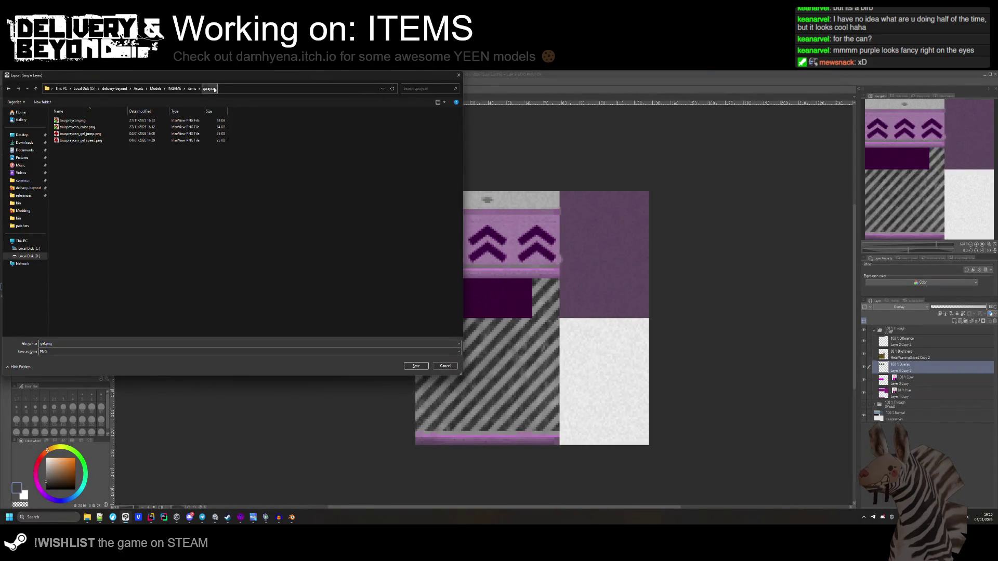
# Export the PNG over touspraycan_gel_jump.png, confirming the replacement.
pyautogui.click(94, 141)
pyautogui.click(80, 134)
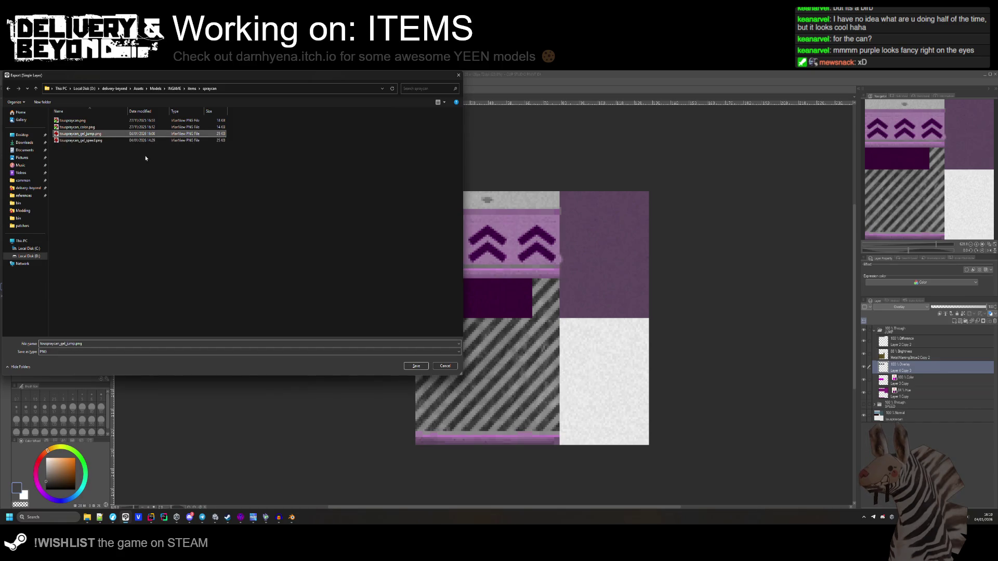
pyautogui.click(416, 366)
pyautogui.click(513, 294)
pyautogui.press('Return')
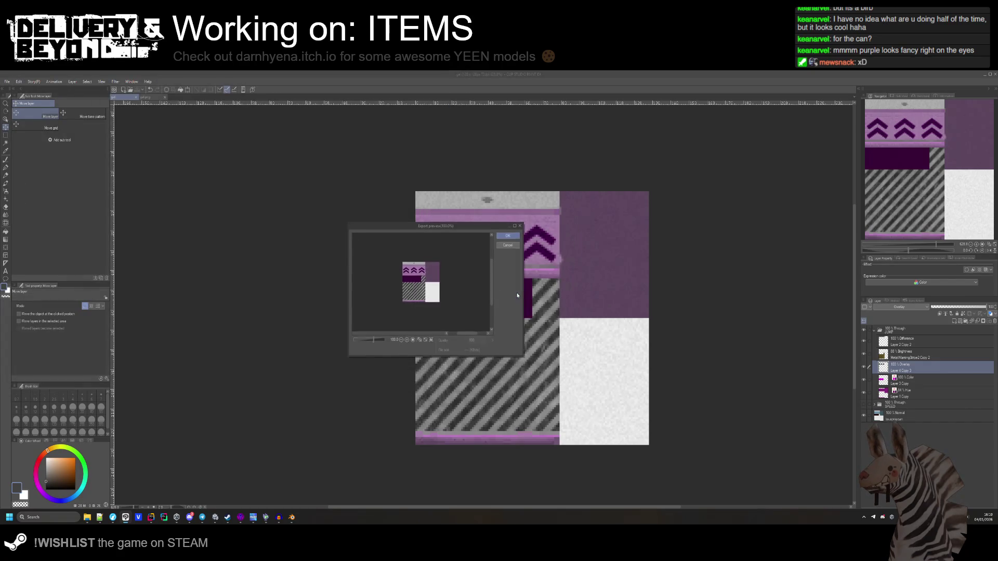
pyautogui.press('Return')
# Check the updated texture on the gel jump spray item in Unity, then bring the code editor forward.
pyautogui.hotkey('alt', 'Tab')
pyautogui.hotkey('alt', 'Tab')
pyautogui.moveTo(494, 276); pyautogui.dragTo(494, 275)
pyautogui.click(63, 244)
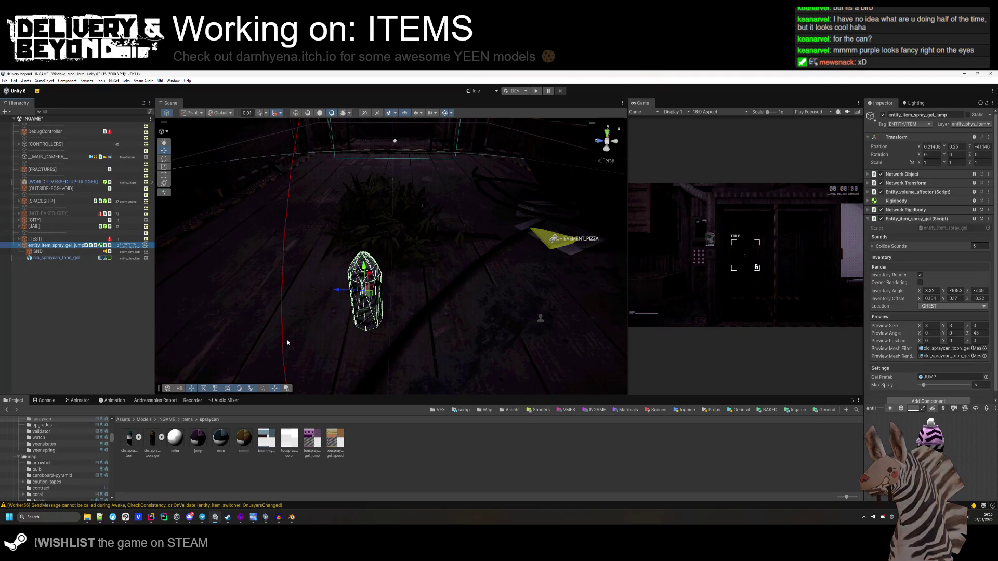
pyautogui.hotkey('alt', 'Tab')
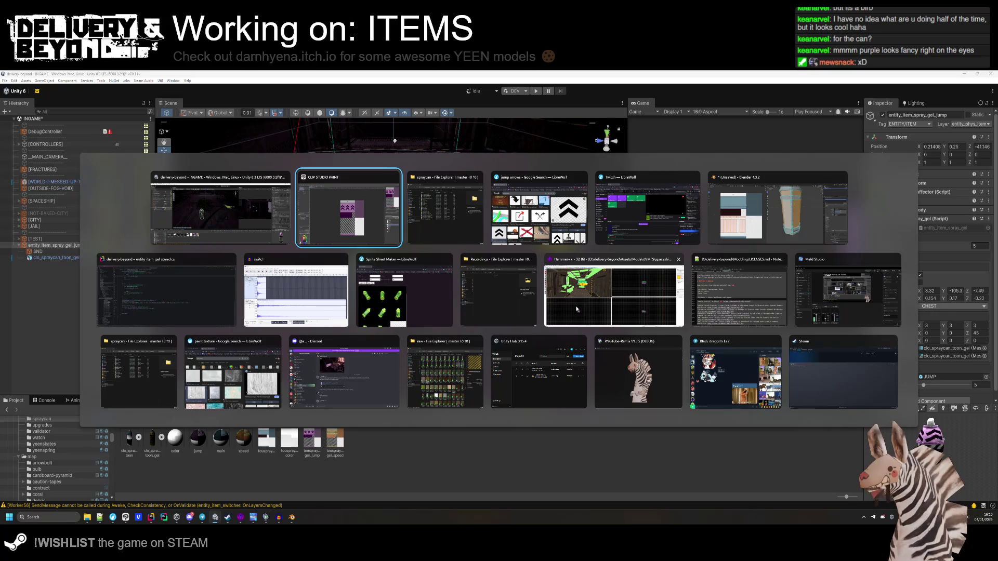
pyautogui.click(171, 291)
# Open entity_player_movement.cs and copy the GEL MODIFIER block from CalcVelocity.
pyautogui.click(260, 90)
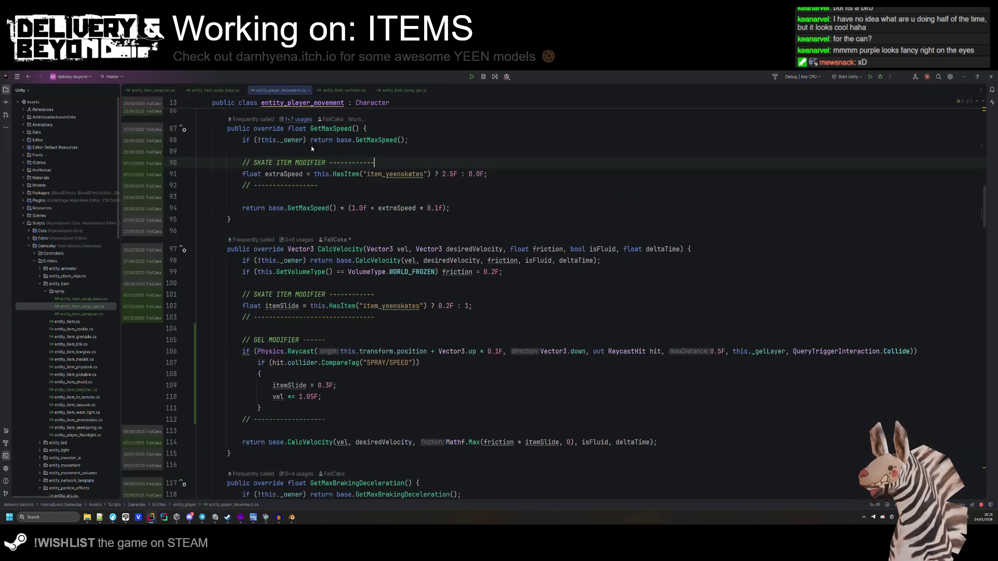
pyautogui.scroll(-1, 294, 363)
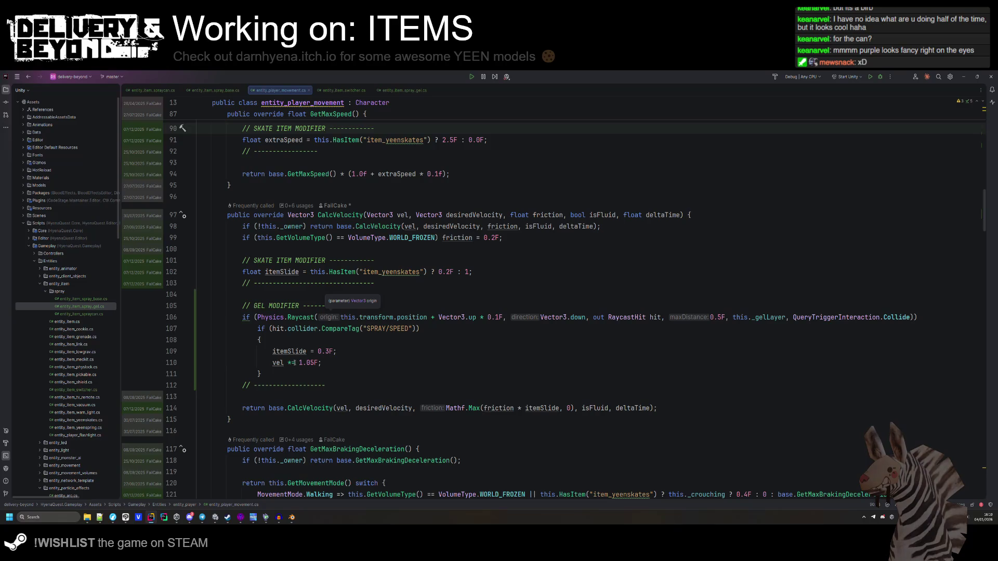
pyautogui.moveTo(323, 384); pyautogui.dragTo(359, 292)
pyautogui.hotkey('ctrl', 'c')
pyautogui.click(359, 291)
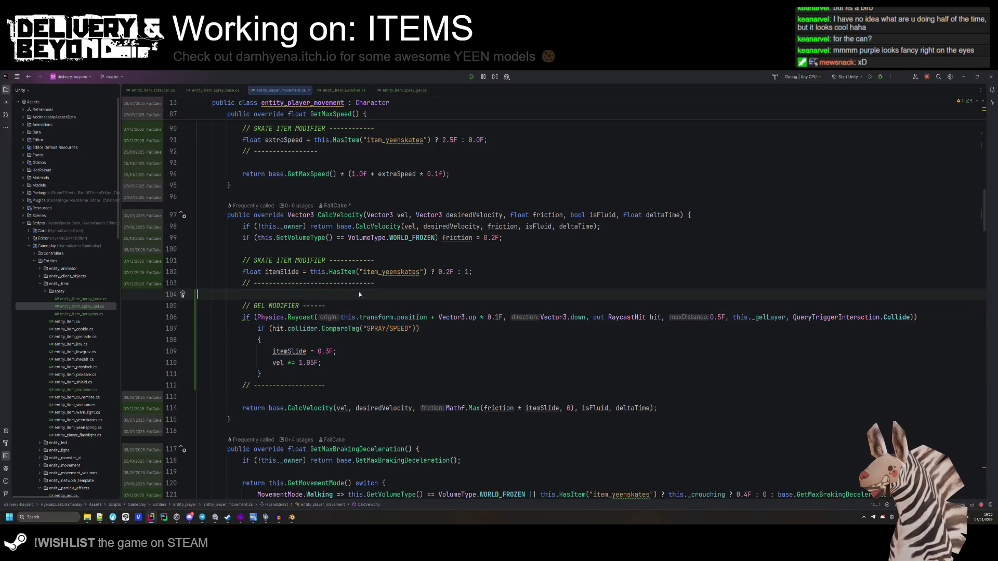
# Scroll down to DoJump and place the caret after the springItem jump check.
pyautogui.scroll(-5, 359, 292)
pyautogui.scroll(-10, 351, 269)
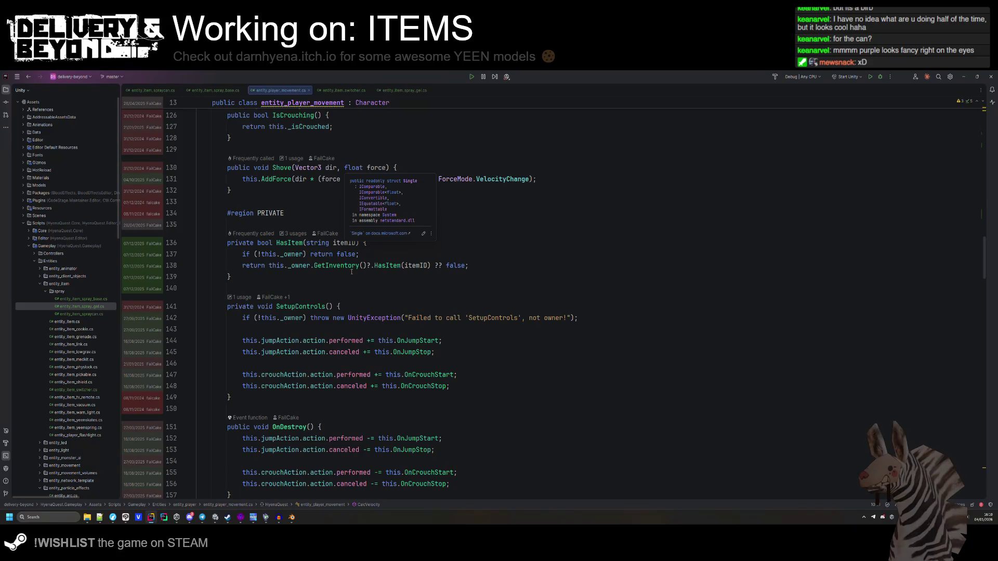
pyautogui.scroll(-5, 350, 278)
pyautogui.scroll(-13, 349, 277)
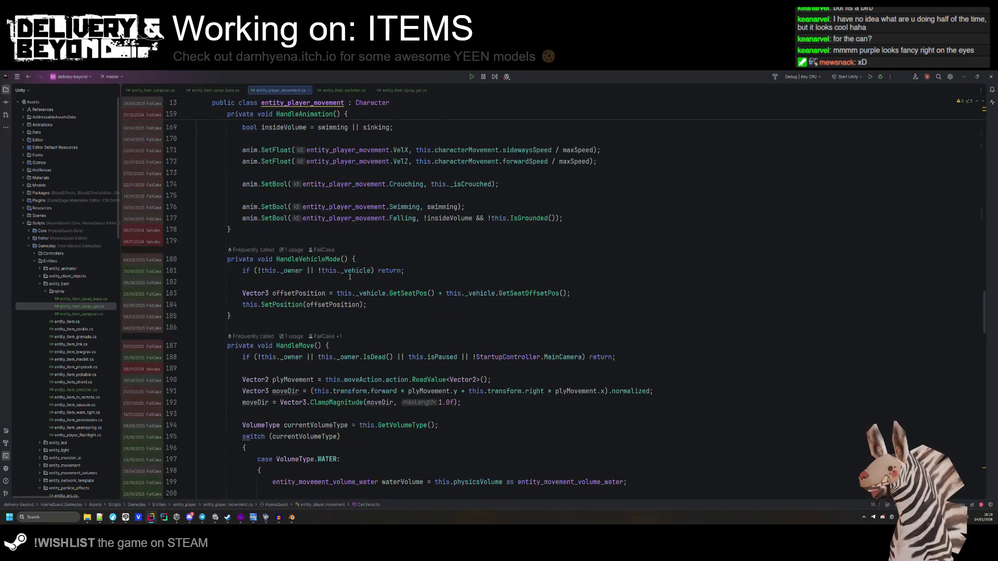
pyautogui.scroll(-10, 349, 277)
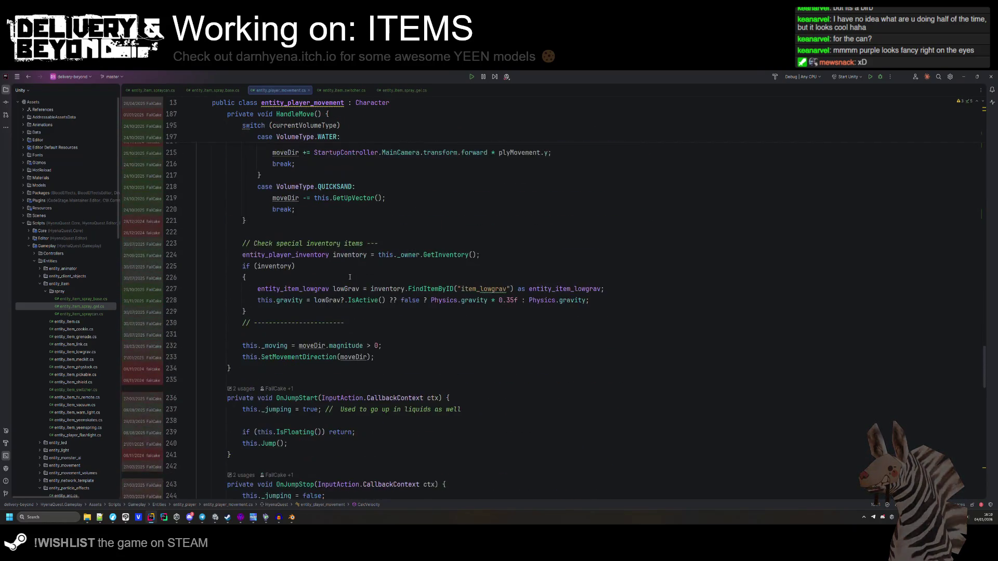
pyautogui.scroll(-13, 351, 275)
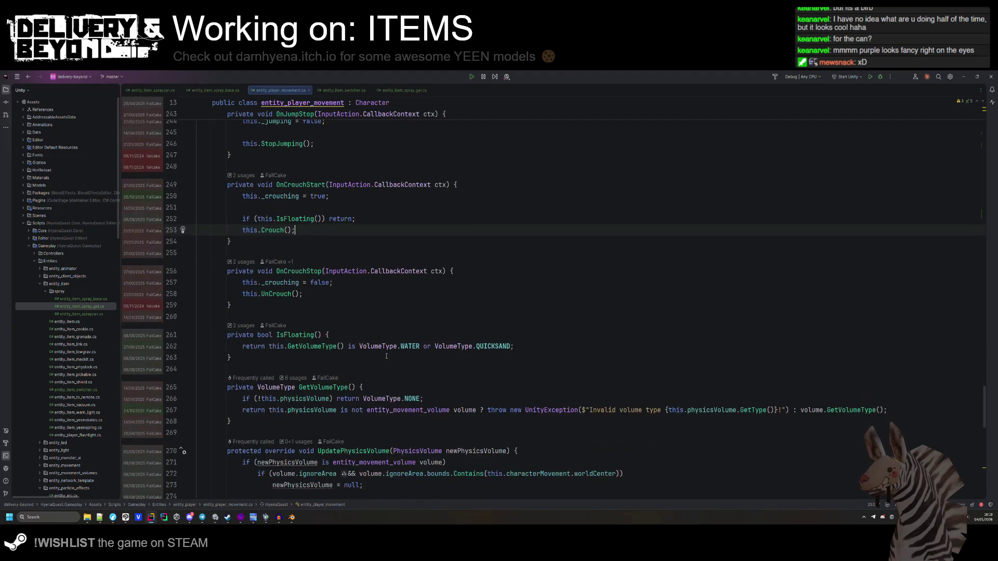
pyautogui.scroll(-2, 386, 351)
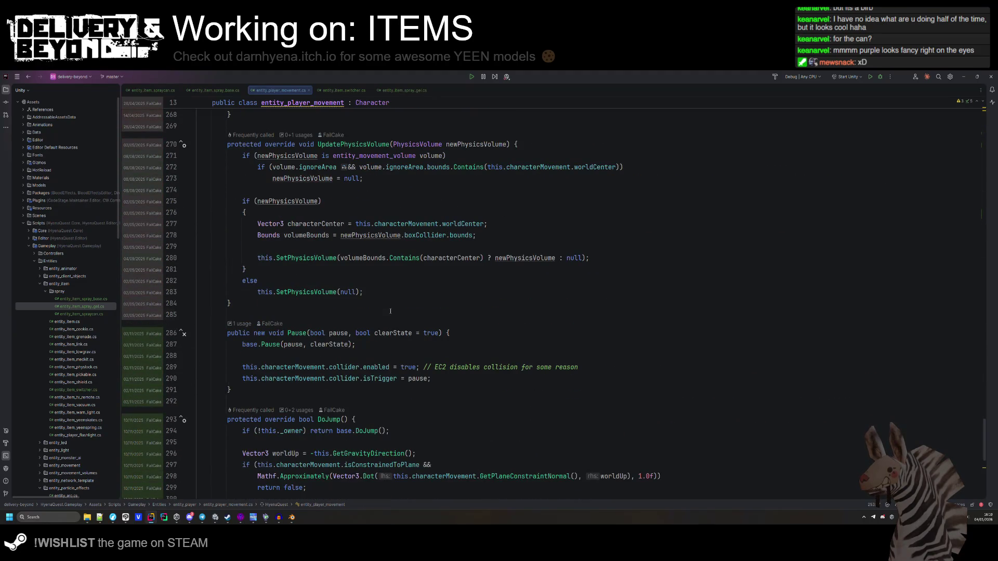
pyautogui.click(390, 311)
pyautogui.scroll(-5, 390, 313)
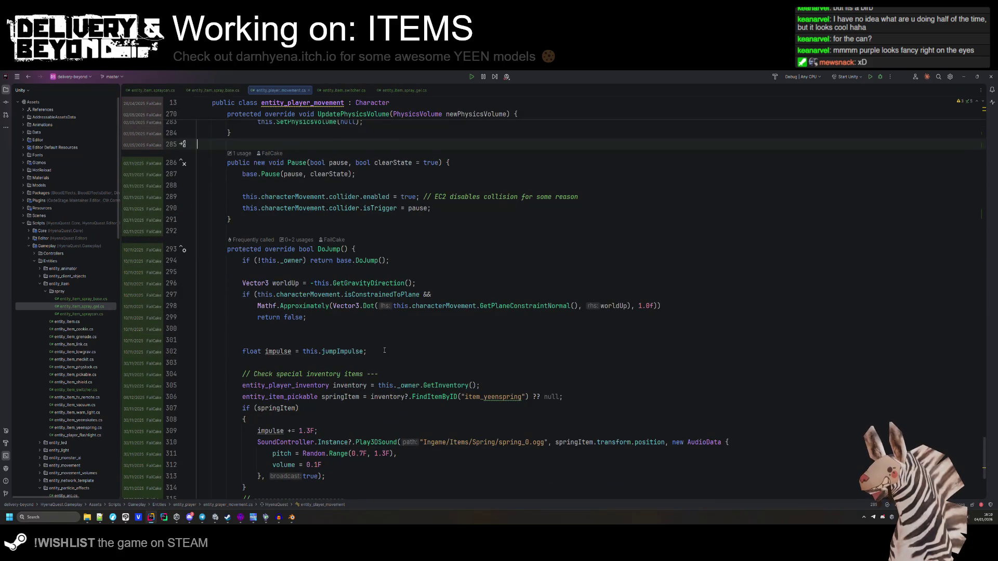
pyautogui.scroll(-2, 384, 350)
pyautogui.click(299, 416)
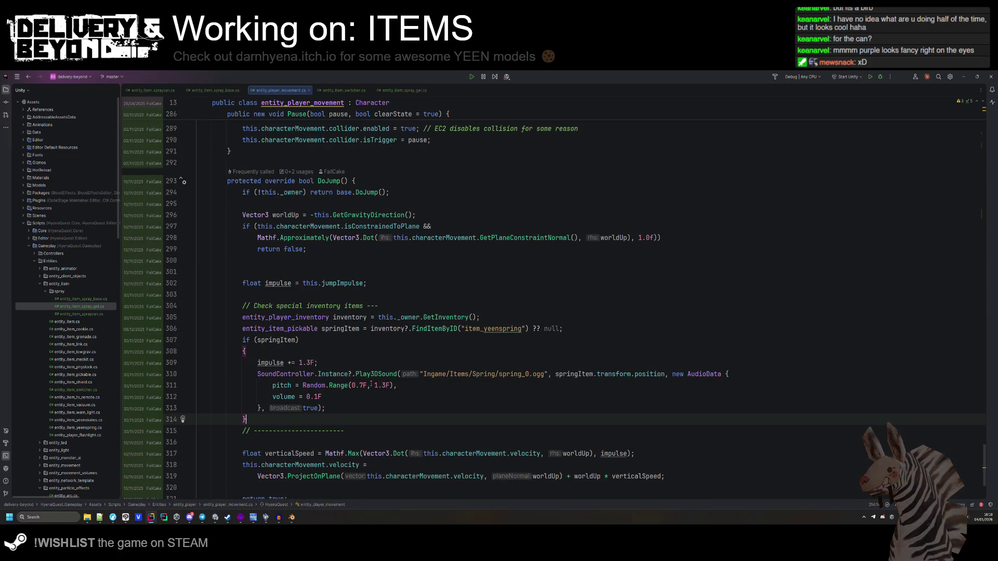
pyautogui.press('Down')
pyautogui.press('Down')
# Paste the GEL MODIFIER block into DoJump, change its tag to SPRAY/JUMP, and clear the old body.
pyautogui.hotkey('ctrl', 'v')
pyautogui.click(353, 388)
pyautogui.press('Delete')
pyautogui.doubleClick(399, 415)
pyautogui.write('J')
pyautogui.click(343, 448)
pyautogui.hotkey('ctrl', 'w')
pyautogui.hotkey('ctrl', 'w')
pyautogui.hotkey('ctrl', 'w')
pyautogui.hotkey('ctrl', 'shift', 'w')
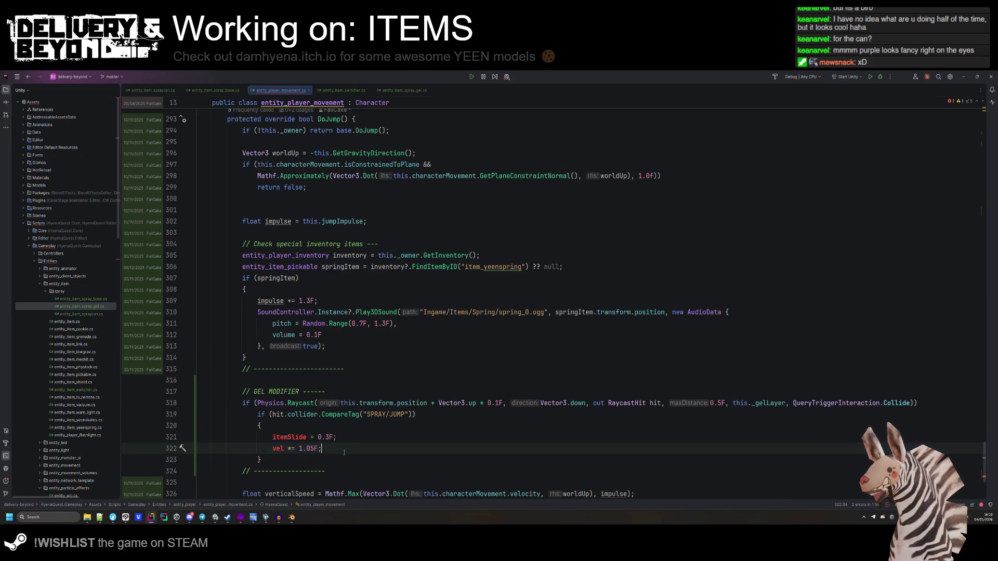
pyautogui.press('BackSpace')
# Fill the gel check with impulse += 1.3F, save, and return to Unity.
pyautogui.scroll(-1, 310, 290)
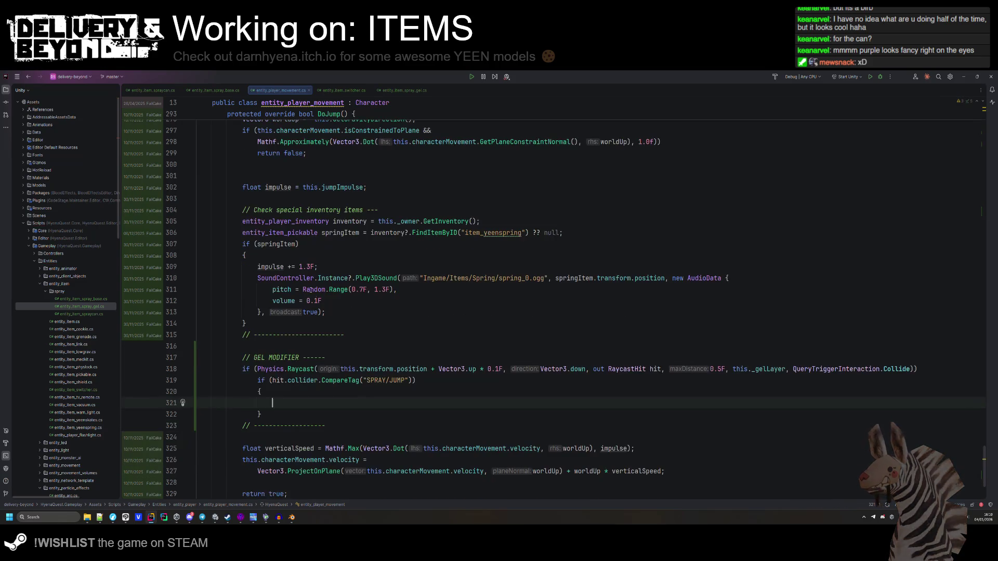
pyautogui.click(294, 267)
pyautogui.hotkey('ctrl', 'c')
pyautogui.click(280, 402)
pyautogui.hotkey('ctrl', 'v')
pyautogui.hotkey('ctrl', 's')
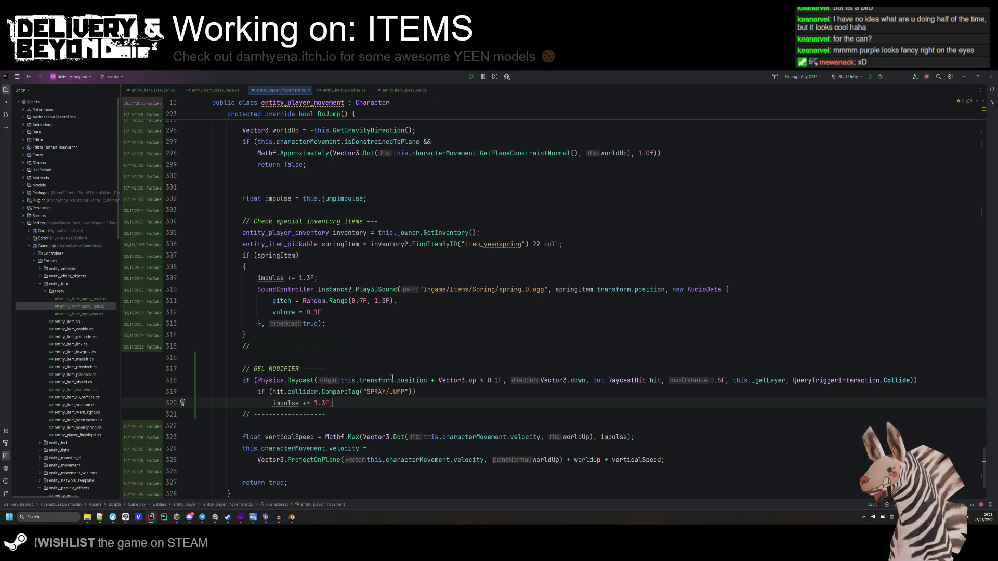
pyautogui.click(414, 328)
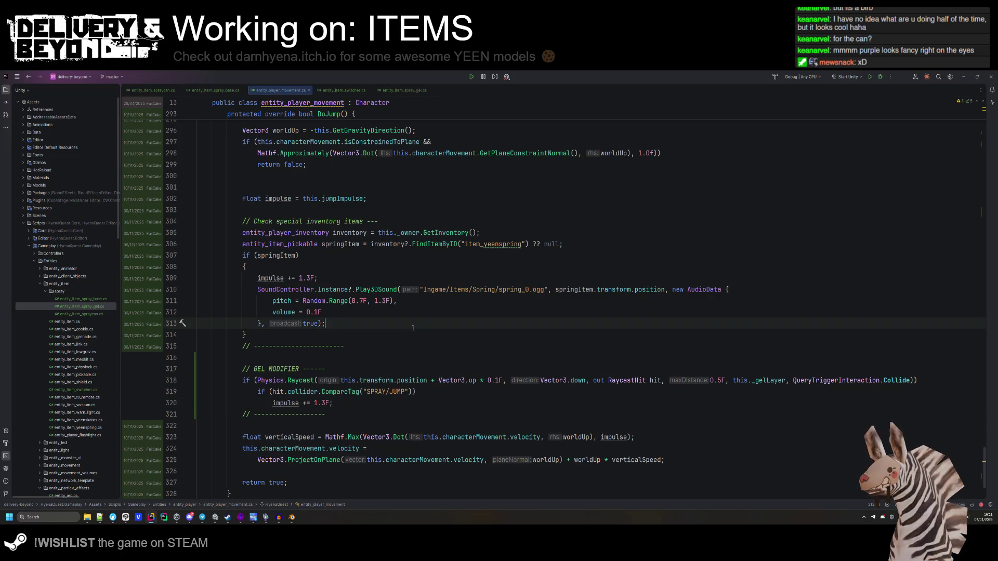
pyautogui.click(216, 520)
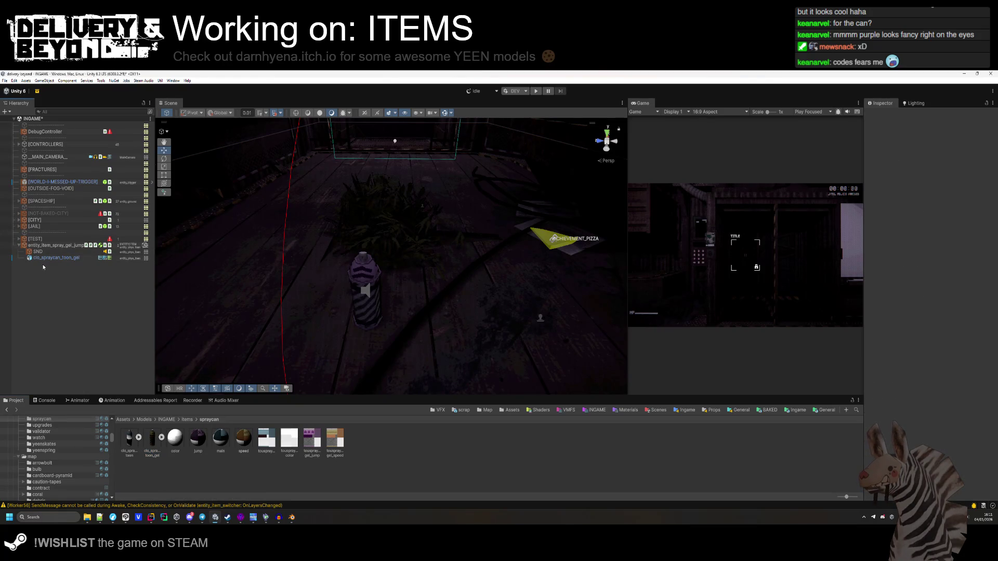
# Make a prefab of the gel jump spray item in the SPRAY folder and open it.
pyautogui.click(52, 246)
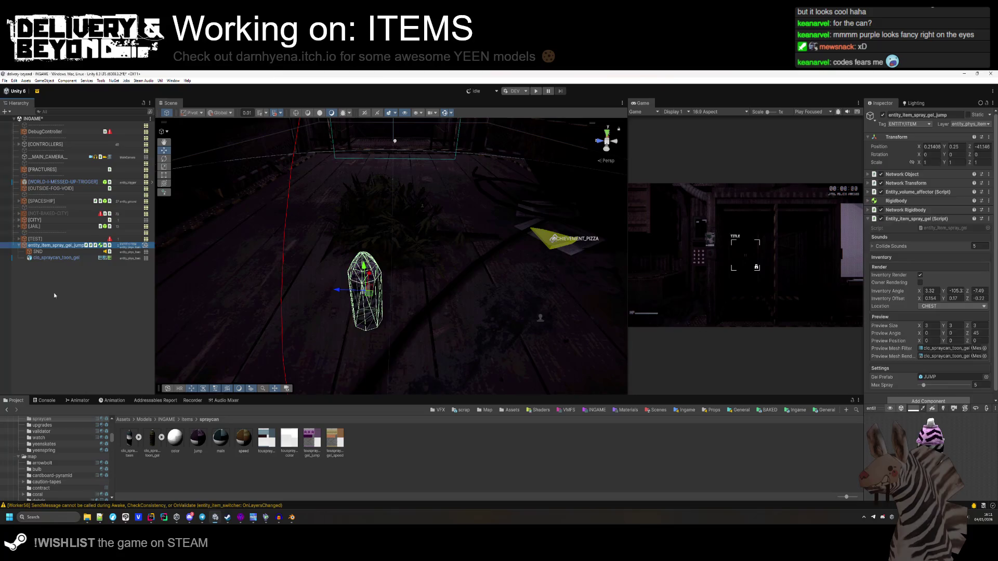
pyautogui.click(55, 295)
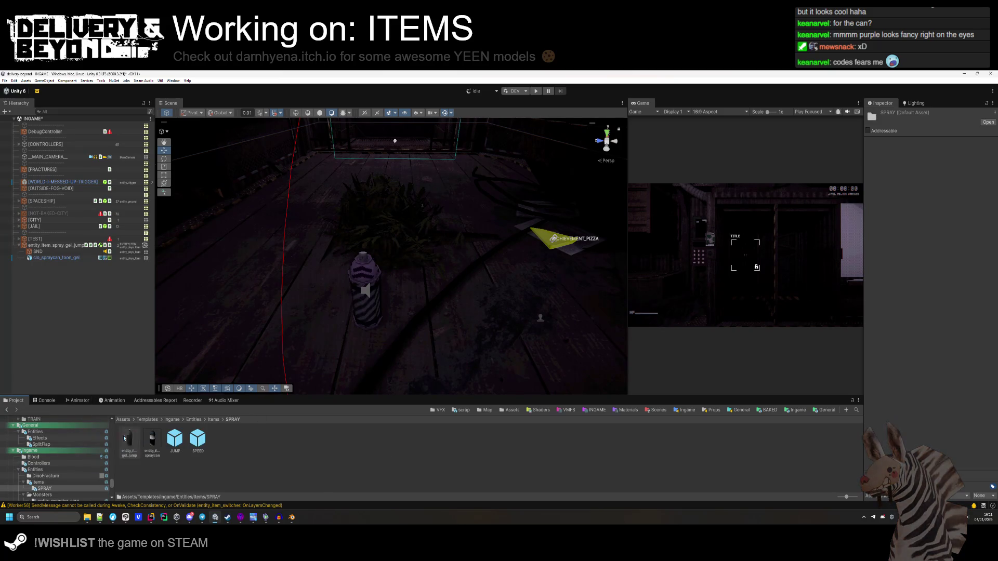
pyautogui.moveTo(225, 458); pyautogui.dragTo(225, 458)
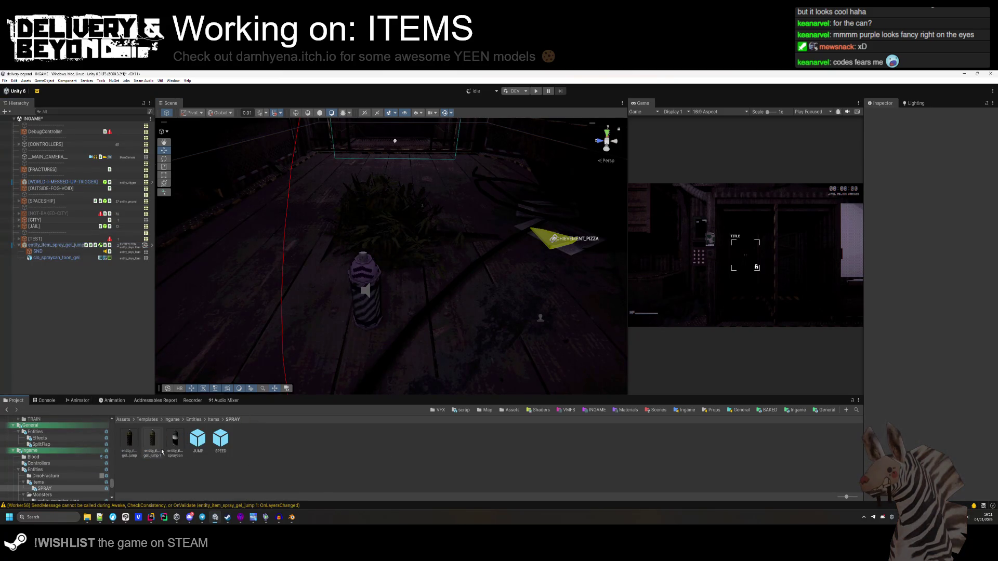
pyautogui.rightClick(145, 198)
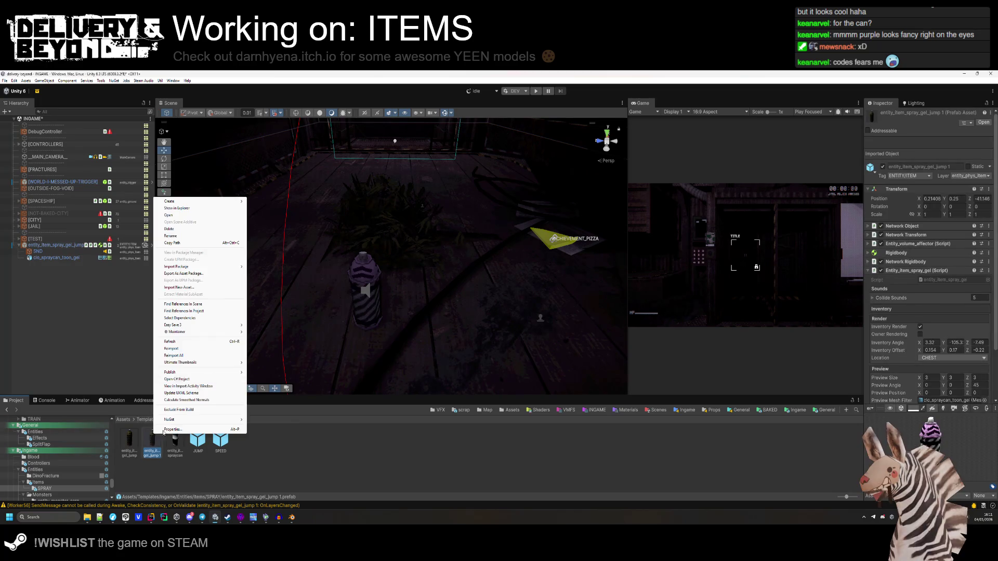
pyautogui.press('Escape')
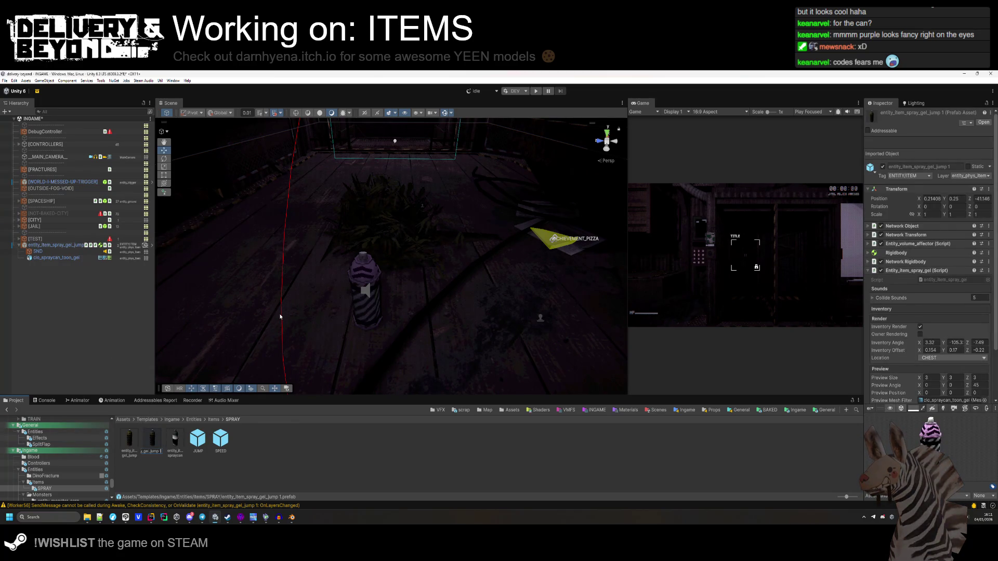
pyautogui.click(189, 489)
pyautogui.click(58, 245)
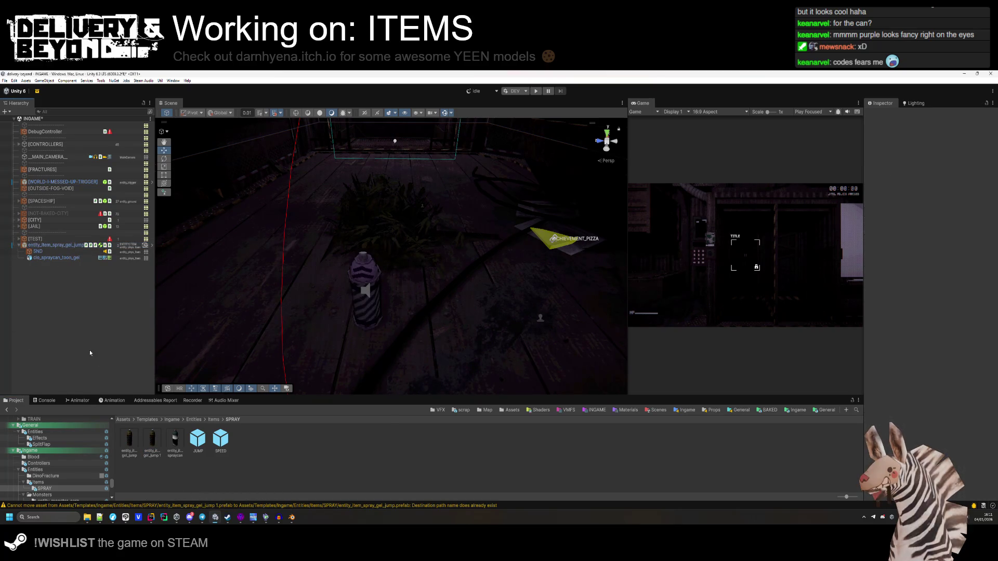
pyautogui.doubleClick(152, 440)
pyautogui.click(81, 292)
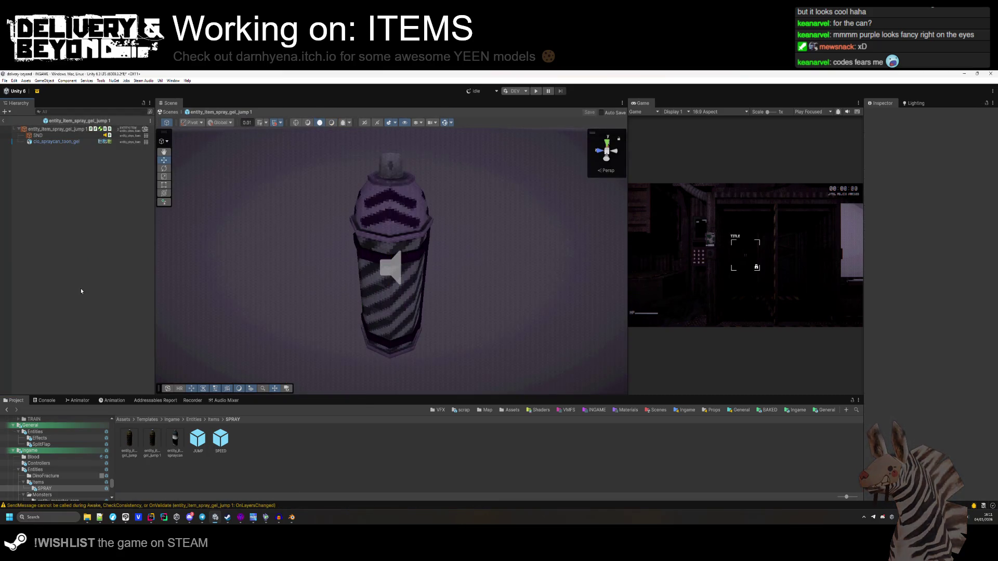
# Rename the prefabs to entity_item_spray_gel_jump and entity_item_spray_gel_speed, then widen the Game view.
pyautogui.click(137, 446)
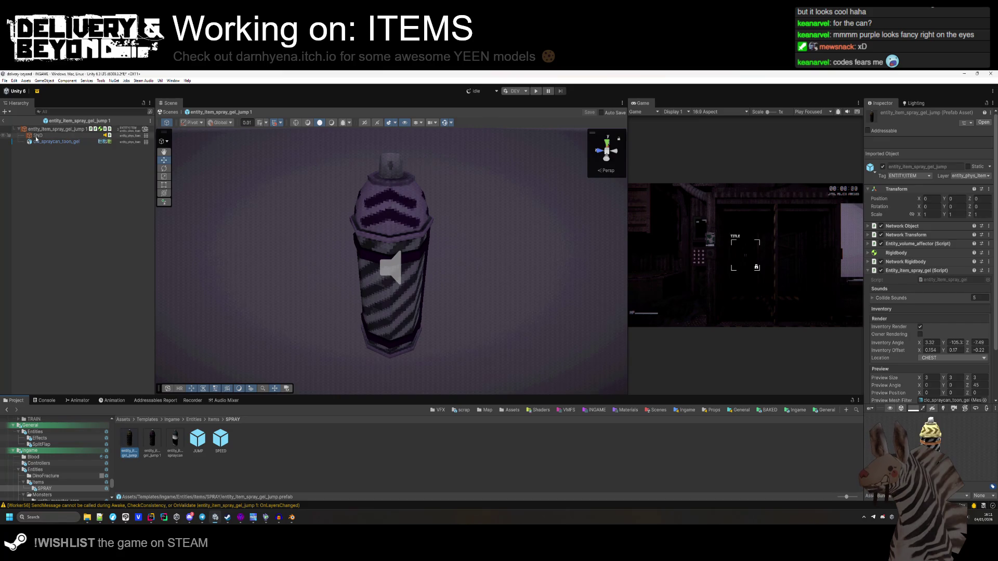
pyautogui.rightClick(138, 443)
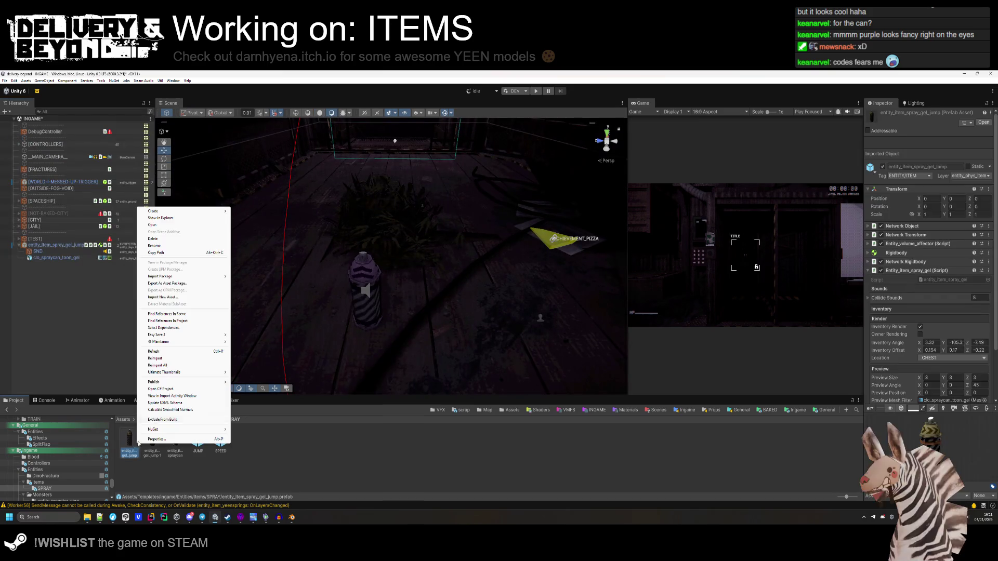
pyautogui.click(172, 246)
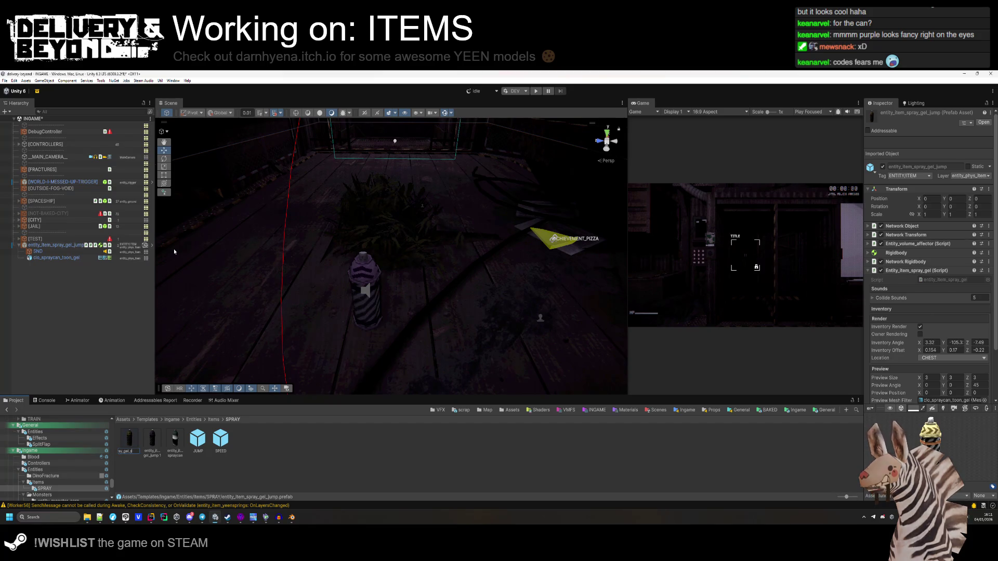
pyautogui.rightClick(130, 440)
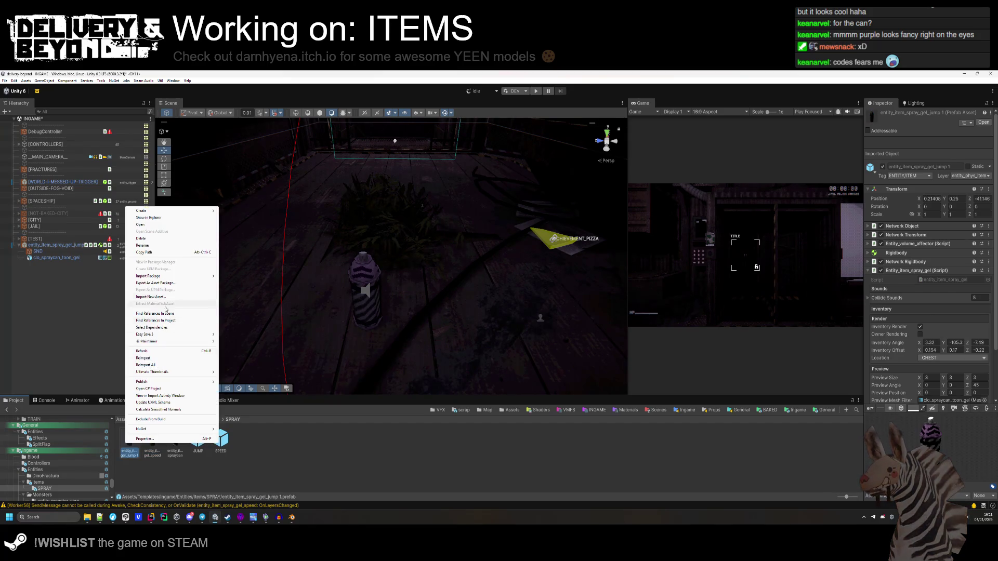
pyautogui.click(168, 252)
pyautogui.rightClick(130, 441)
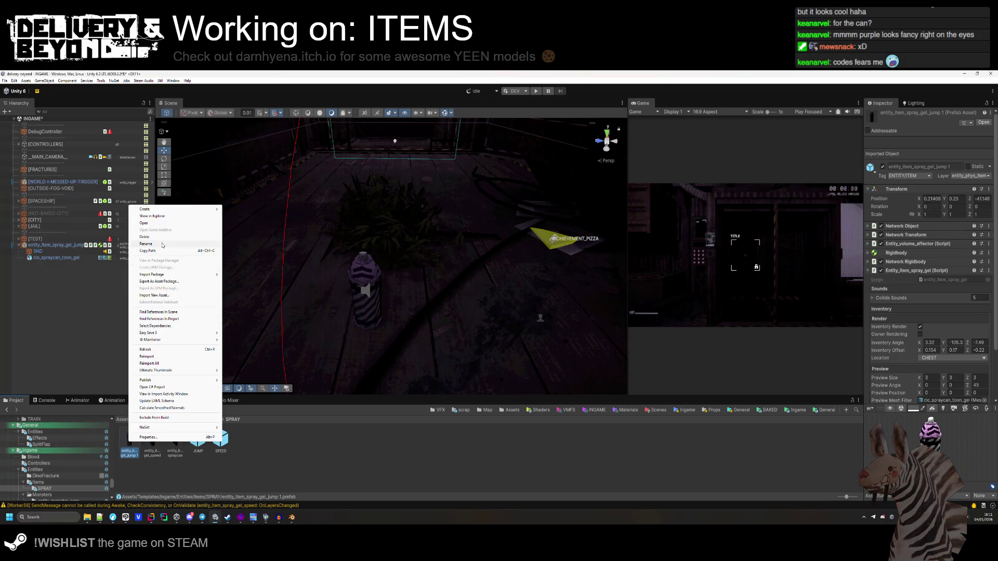
pyautogui.click(142, 245)
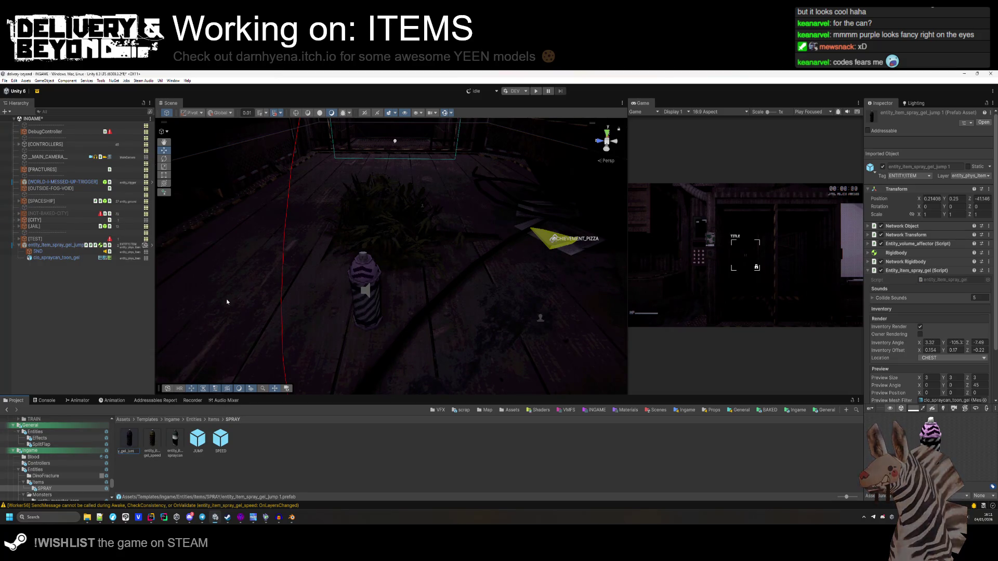
pyautogui.click(85, 272)
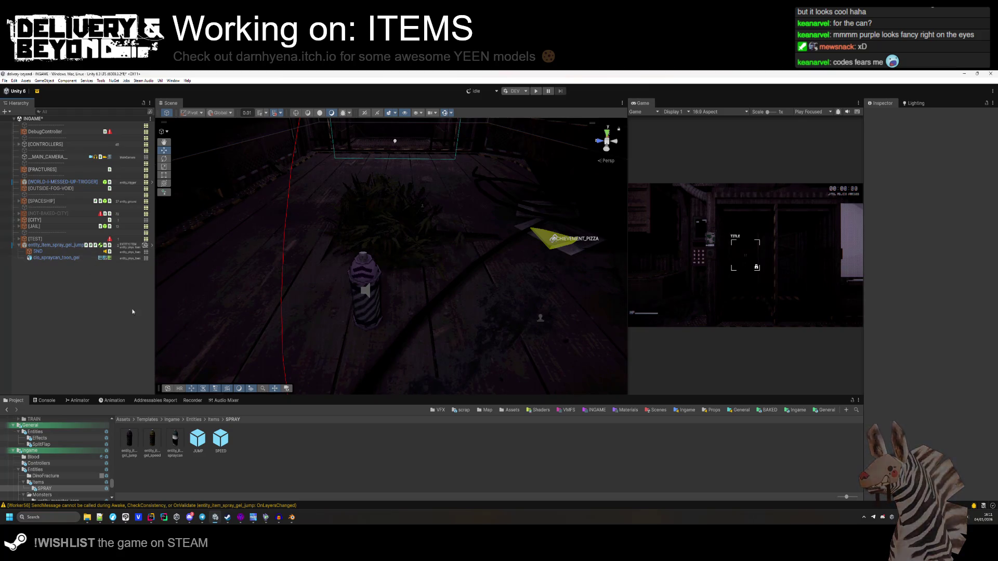
pyautogui.moveTo(295, 198)
pyautogui.mouseDown()
pyautogui.moveTo(285, 271)
pyautogui.moveTo(301, 213)
pyautogui.moveTo(314, 333)
pyautogui.mouseUp()
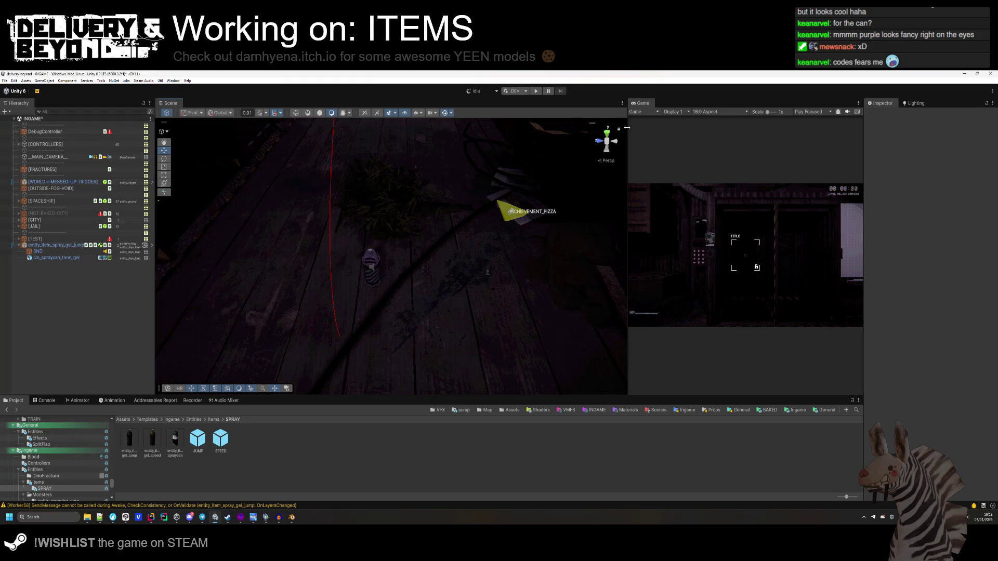
pyautogui.moveTo(627, 128); pyautogui.dragTo(445, 155)
# Enter Play mode, pick up the jump gel spray with E, and spray a purple patch on the floor.
pyautogui.click(535, 91)
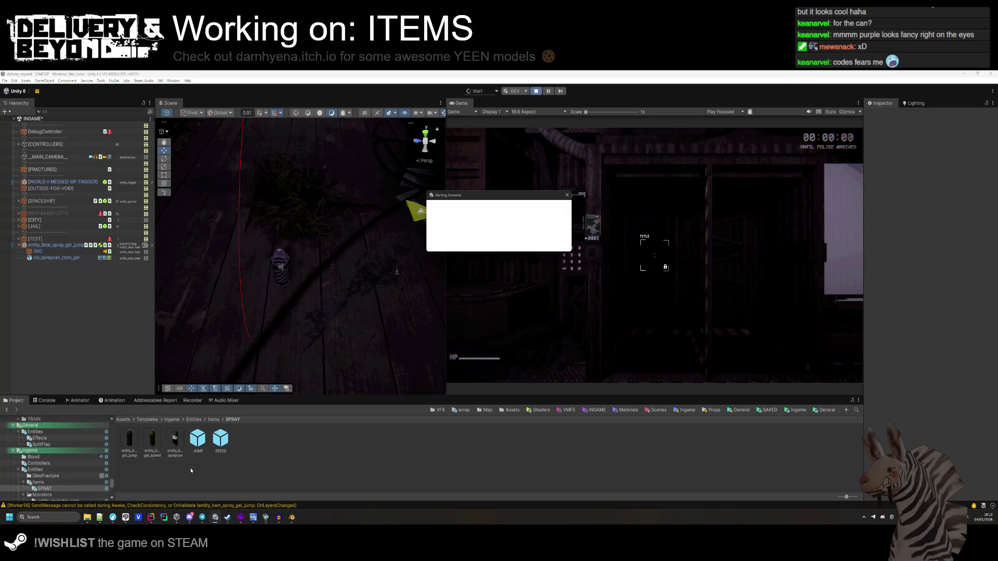
pyautogui.moveTo(177, 518)
pyautogui.moveTo(186, 498)
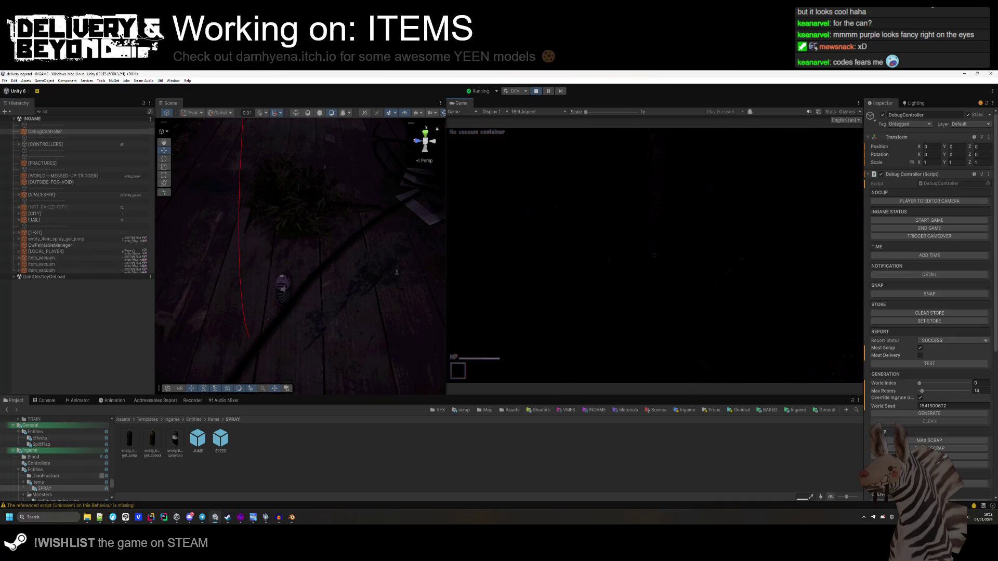
pyautogui.press('e')
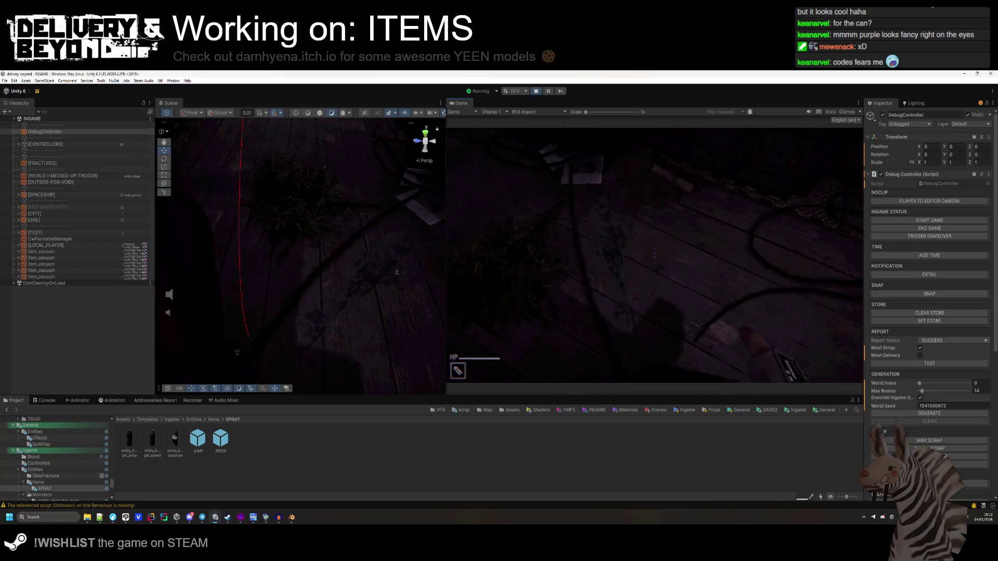
pyautogui.click(654, 255)
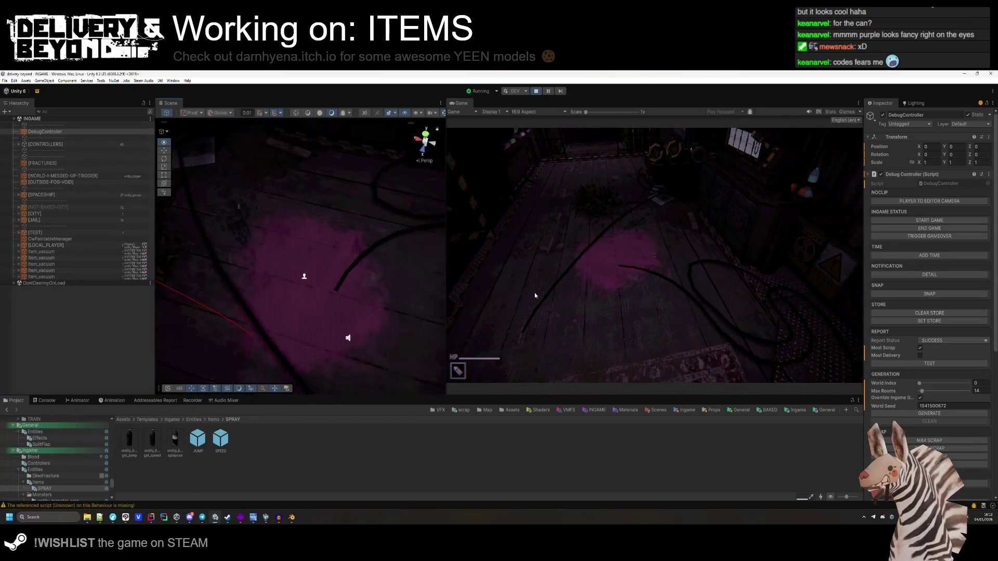
# Recolor the JUMP(Clone) gel decal's material from pink to purple.
pyautogui.click(304, 277)
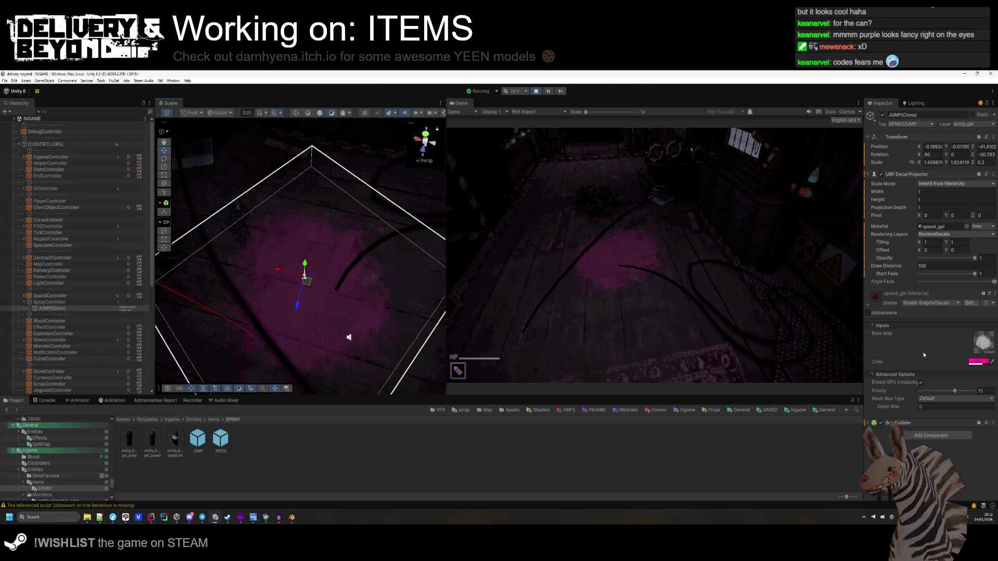
pyautogui.click(975, 362)
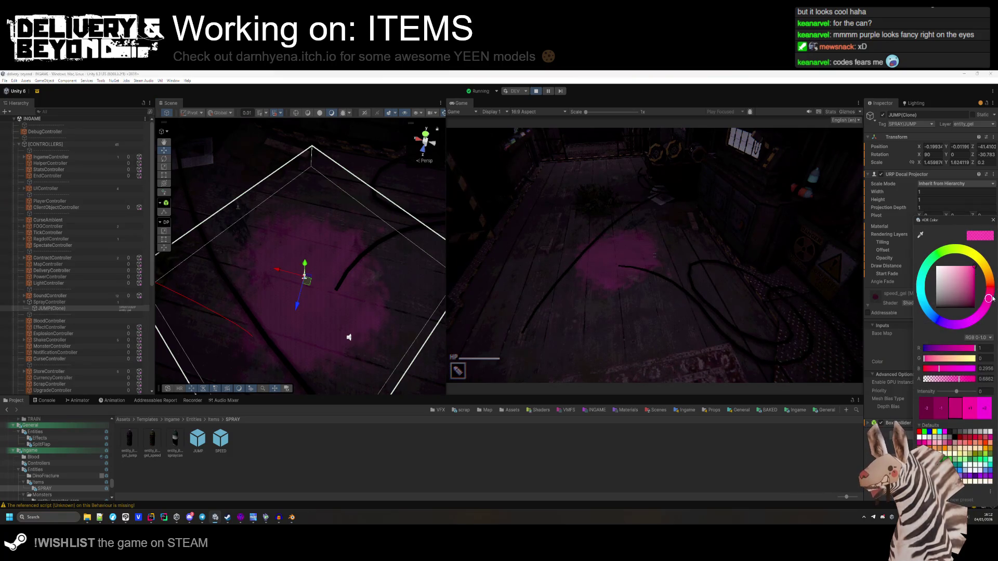
pyautogui.moveTo(988, 305)
pyautogui.mouseDown()
pyautogui.moveTo(975, 339)
pyautogui.moveTo(946, 347)
pyautogui.moveTo(963, 348)
pyautogui.mouseUp()
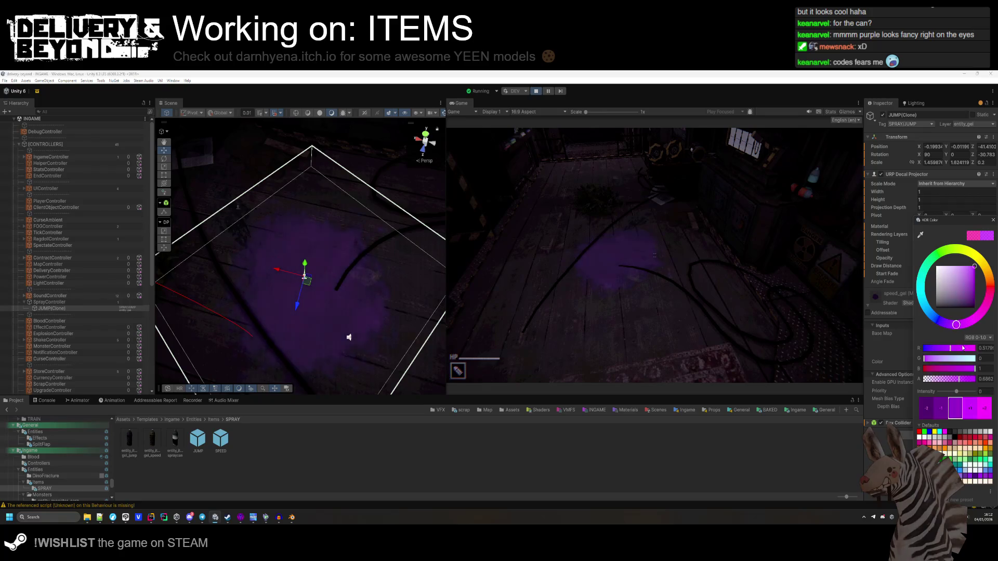
pyautogui.click(654, 446)
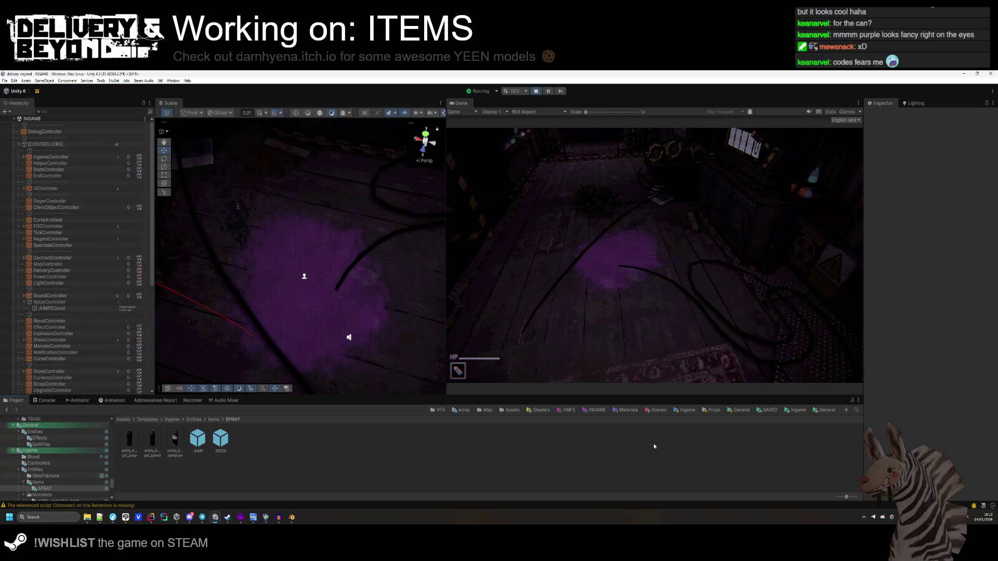
# Back in the running game, walk through the caged corridor and spray more purple gel patches.
pyautogui.click(582, 340)
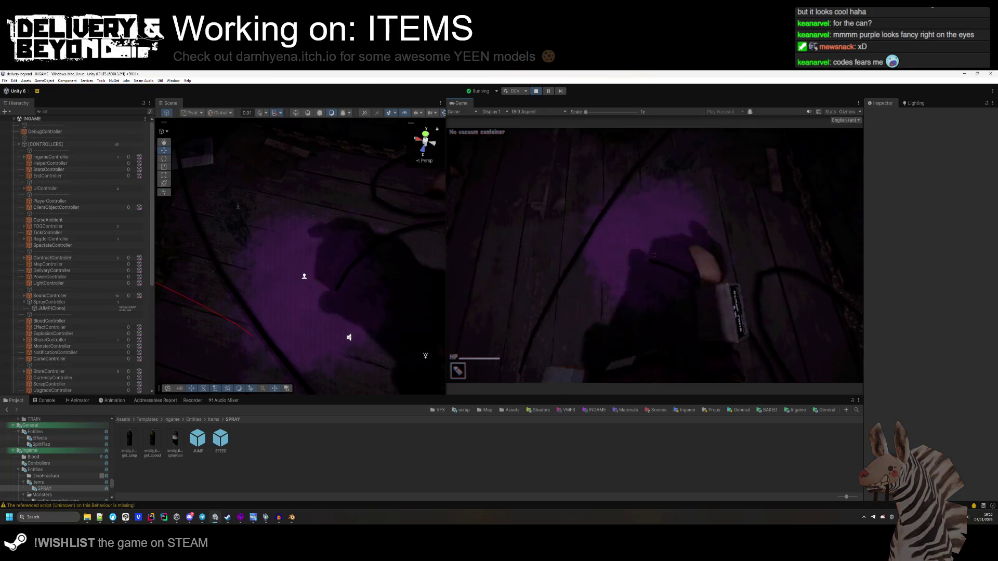
pyautogui.press('w')
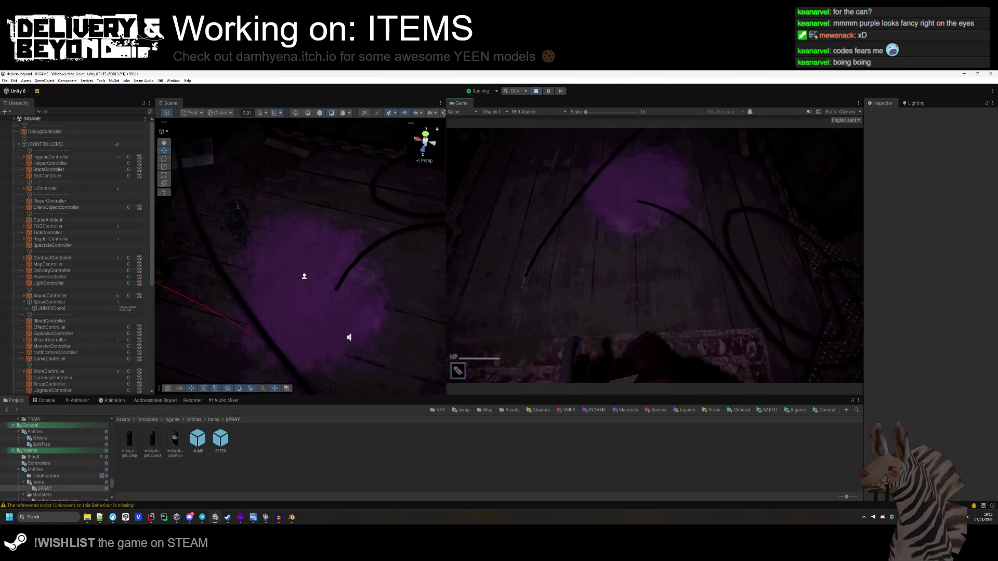
pyautogui.press('w')
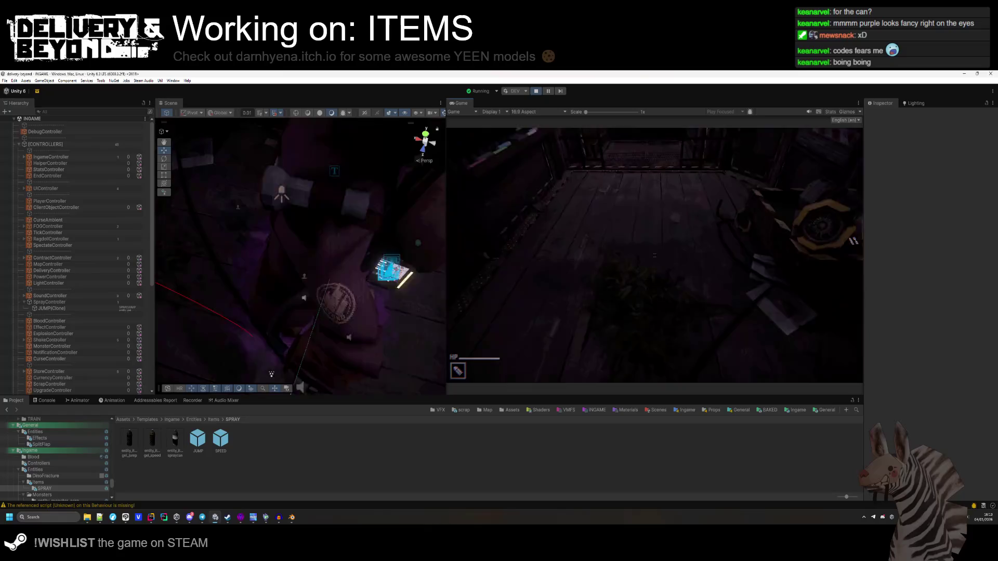
pyautogui.press('w')
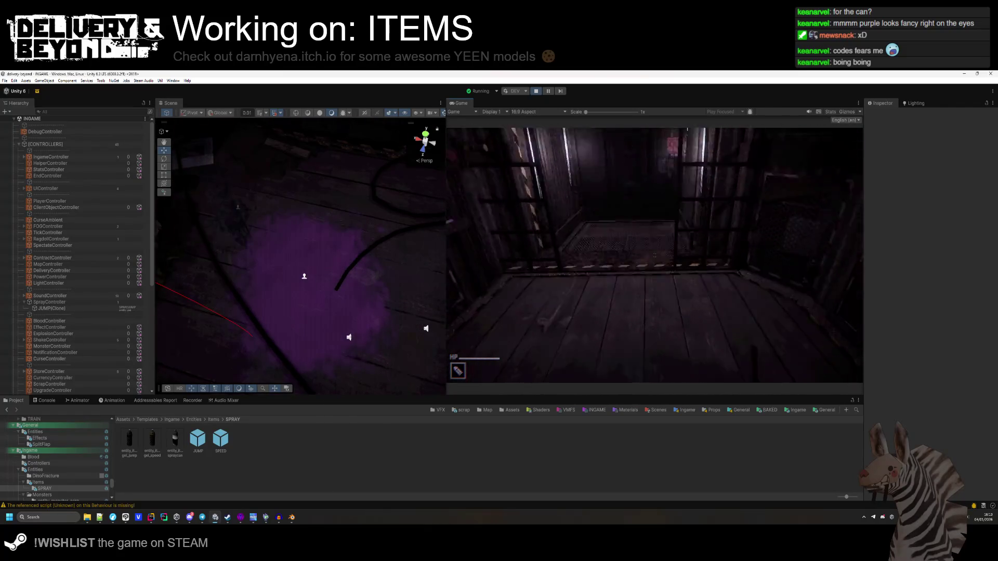
pyautogui.click(655, 255)
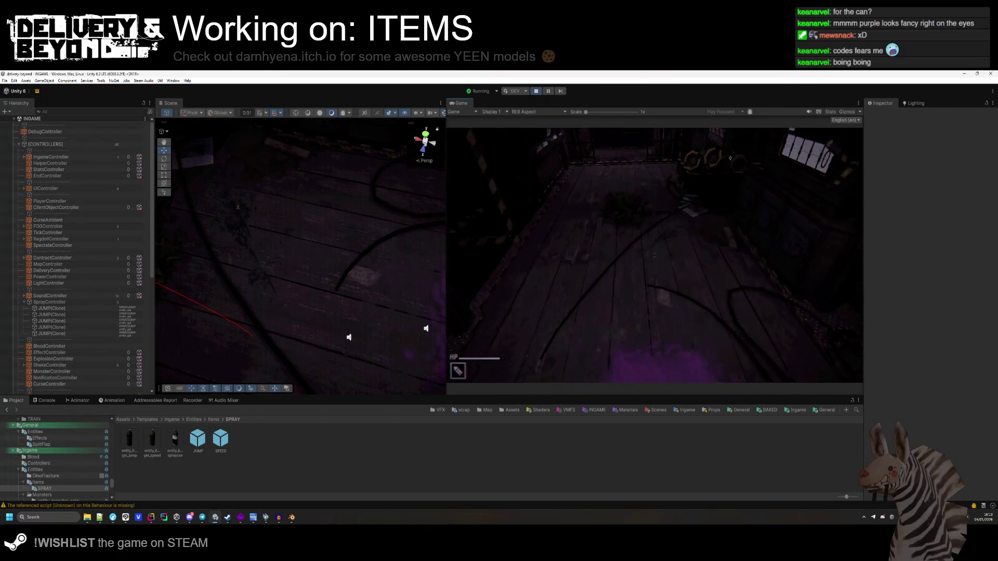
pyautogui.press('w')
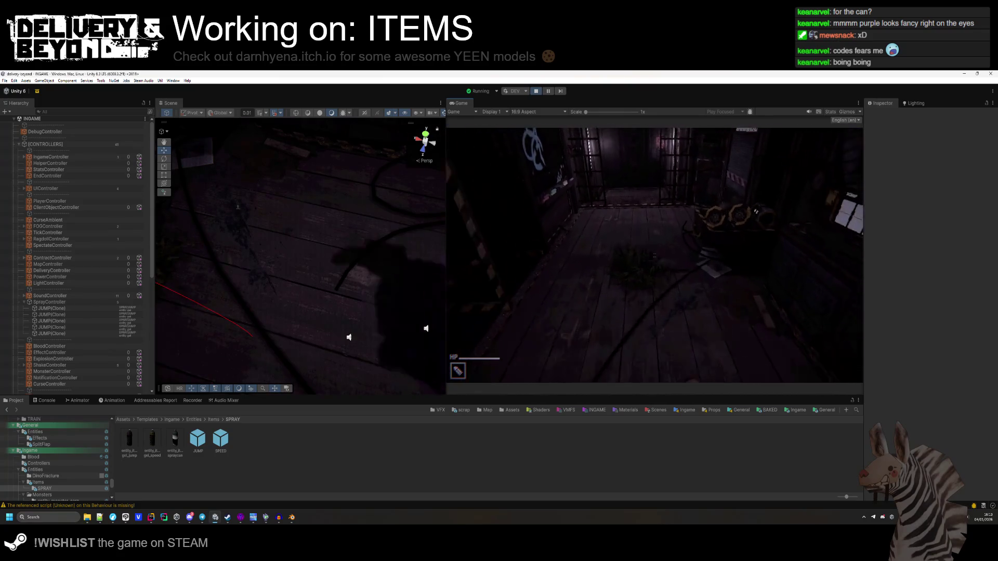
pyautogui.hotkey('alt', 'Tab')
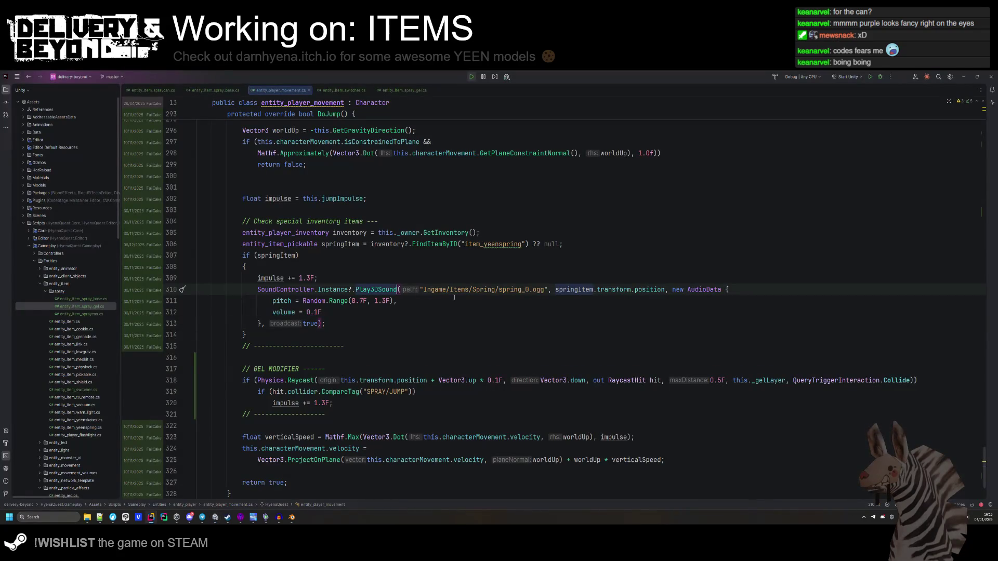
# Copy the spring sound-playing block into the SPRAY/JUMP gel branch and wrap it in braces.
pyautogui.moveTo(356, 322); pyautogui.dragTo(353, 272)
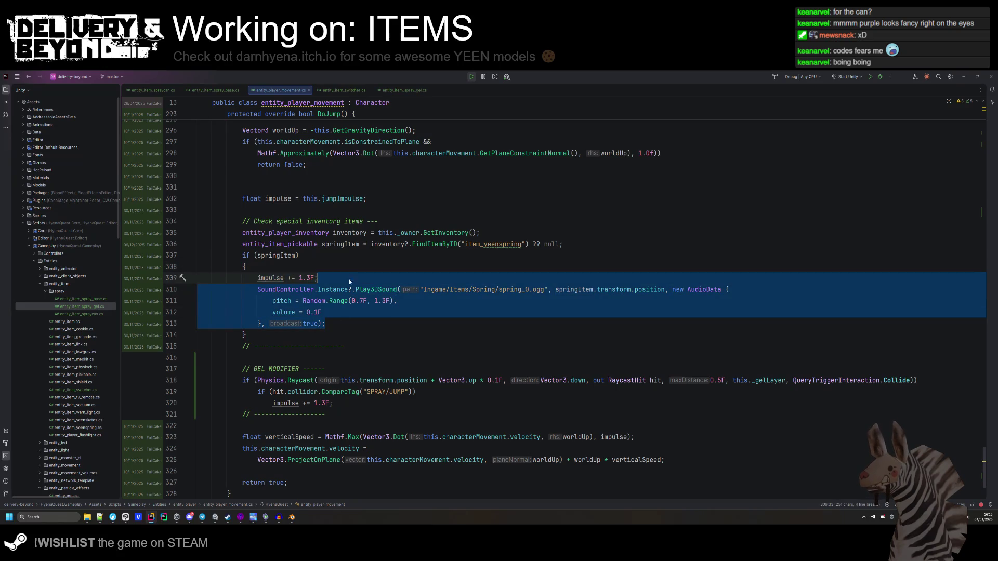
pyautogui.hotkey('ctrl', 'c')
pyautogui.click(422, 403)
pyautogui.hotkey('ctrl', 'v')
pyautogui.click(422, 393)
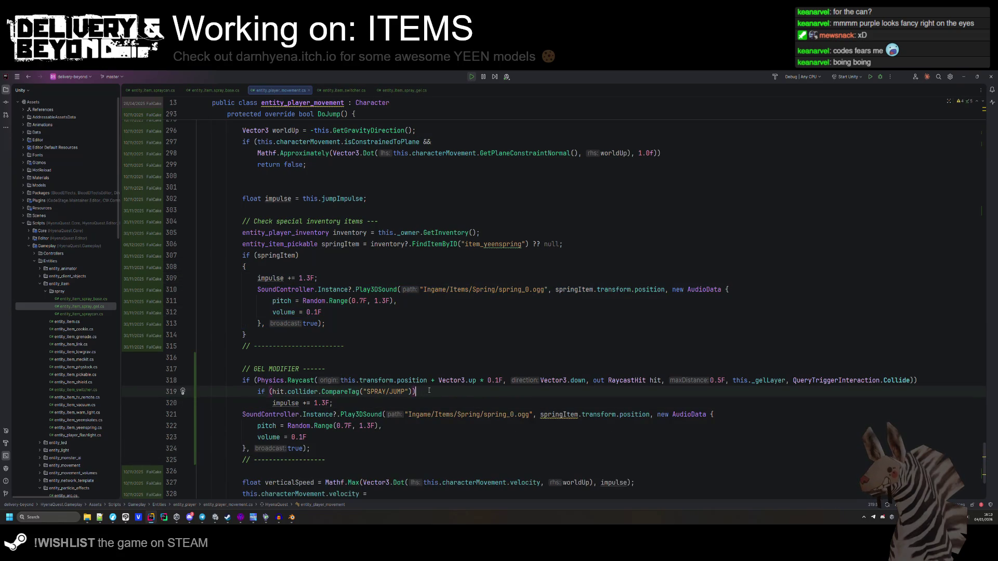
pyautogui.press('Return')
pyautogui.click(422, 400)
pyautogui.press('Return')
pyautogui.click(412, 313)
# Replace springItem with this so the sound plays at the player's position.
pyautogui.scroll(-3, 413, 317)
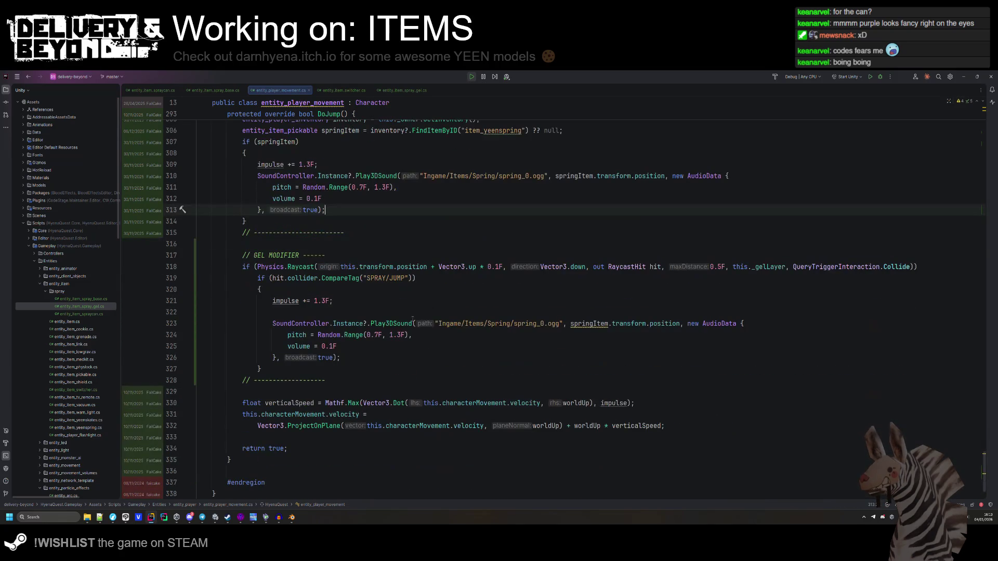
pyautogui.click(607, 323)
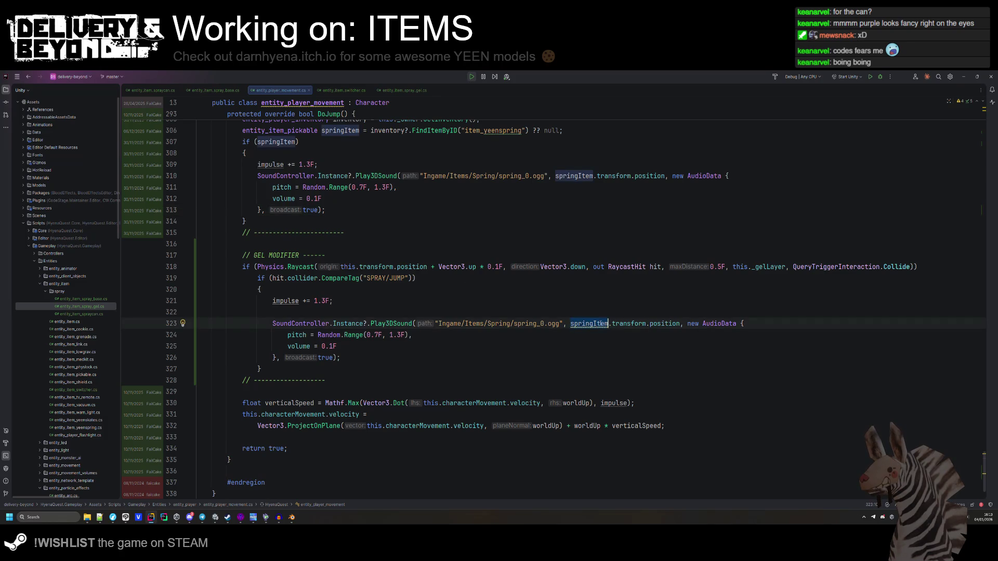
pyautogui.hotkey('ctrl', 'BackSpace')
pyautogui.write('this')
pyautogui.press('Escape')
pyautogui.press('Up')
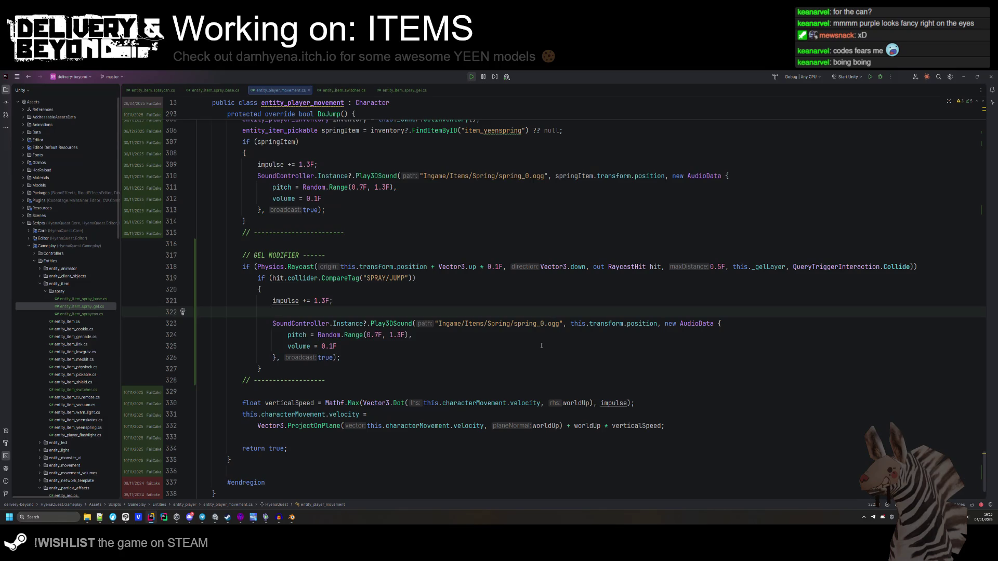
pyautogui.hotkey('alt', 'Tab')
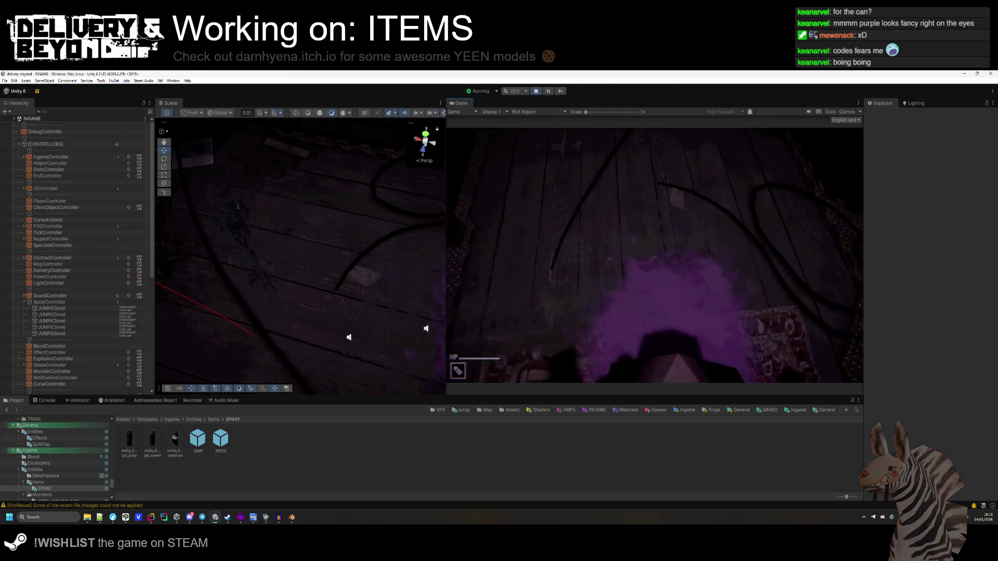
# Spray two more purple gel clouds onto the floor.
pyautogui.click(655, 255)
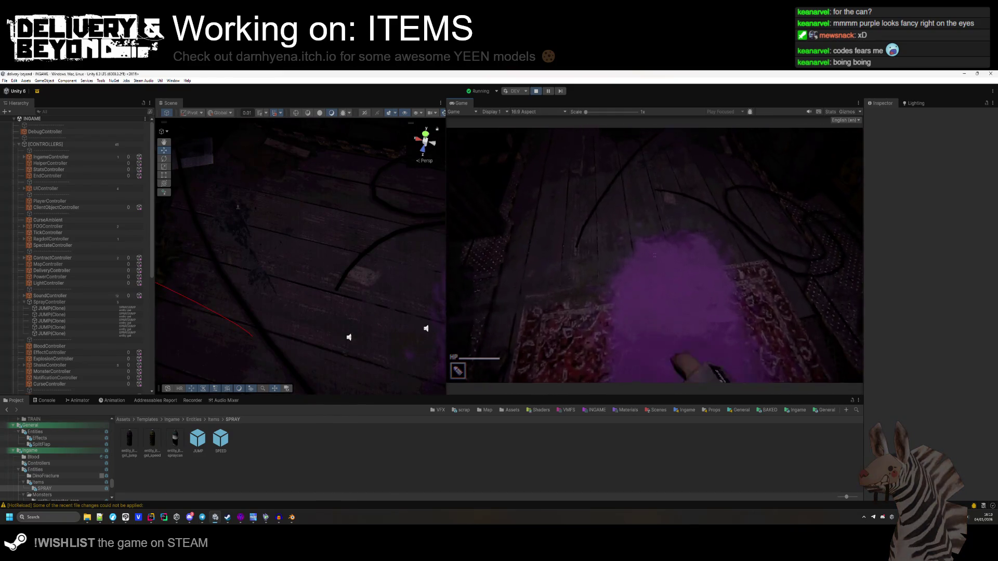
pyautogui.click(655, 255)
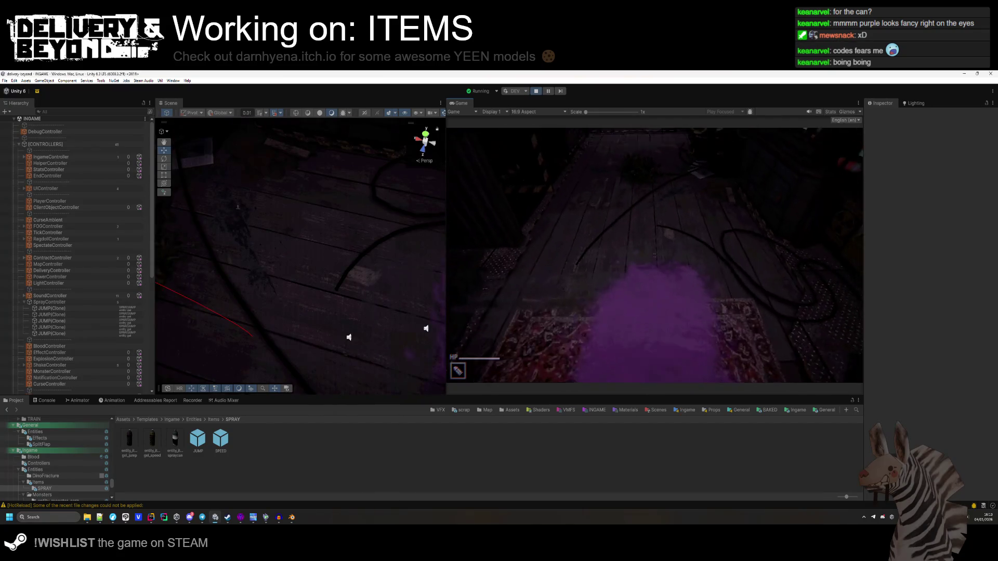
pyautogui.hotkey('alt', 'Tab')
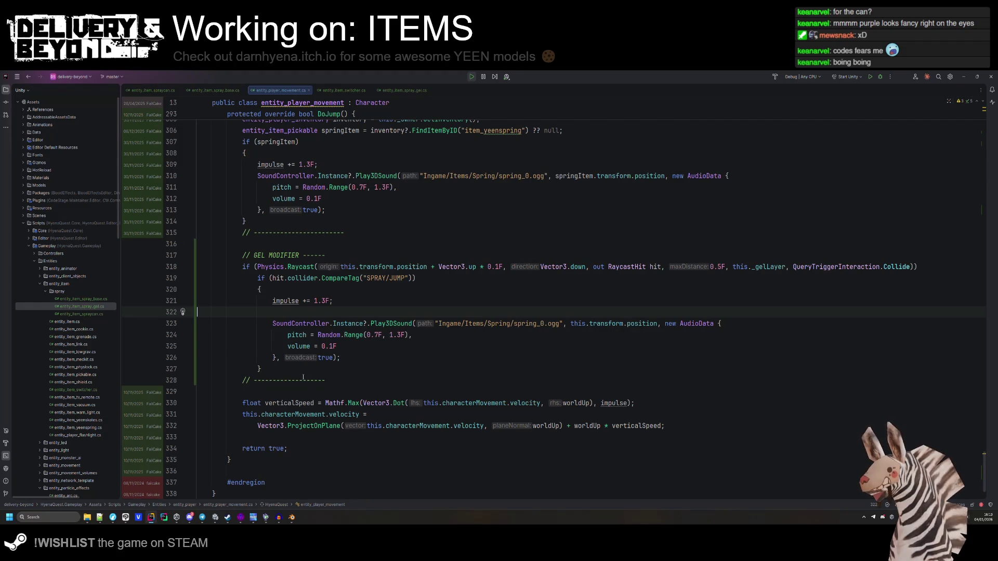
# Close the jump arrows image search window and bring up Freesound.
pyautogui.moveTo(115, 519)
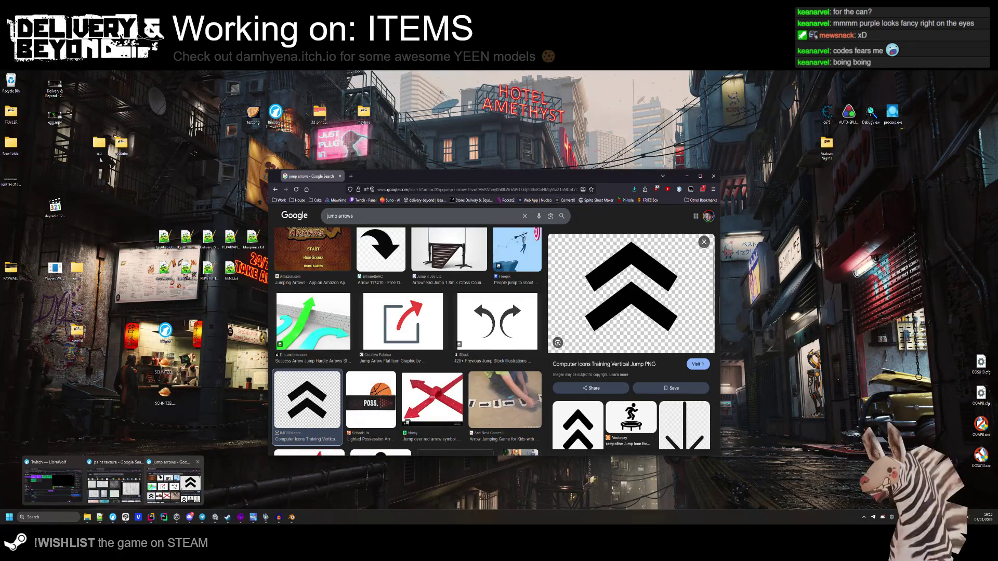
pyautogui.middleClick(176, 485)
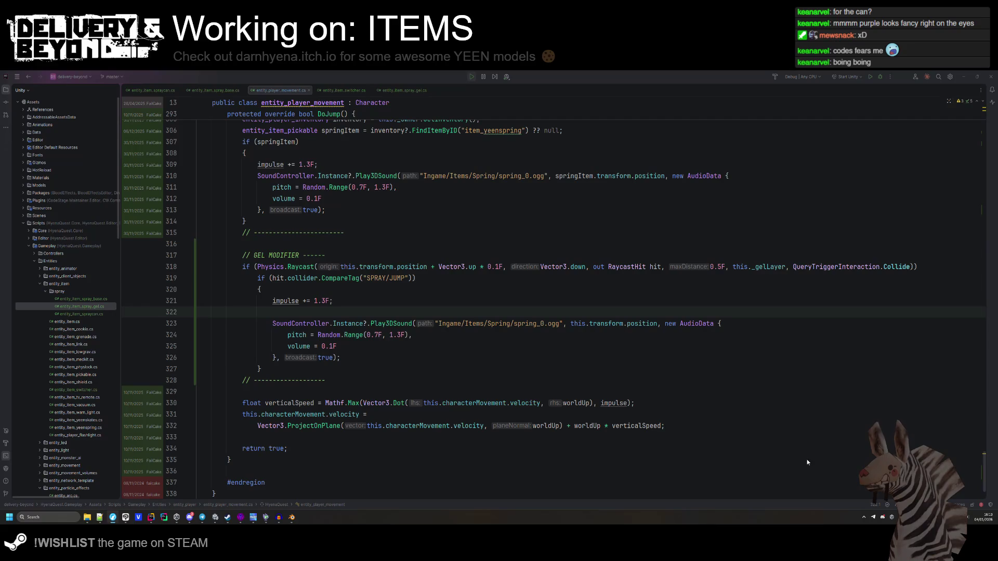
pyautogui.hotkey('alt', 'Tab')
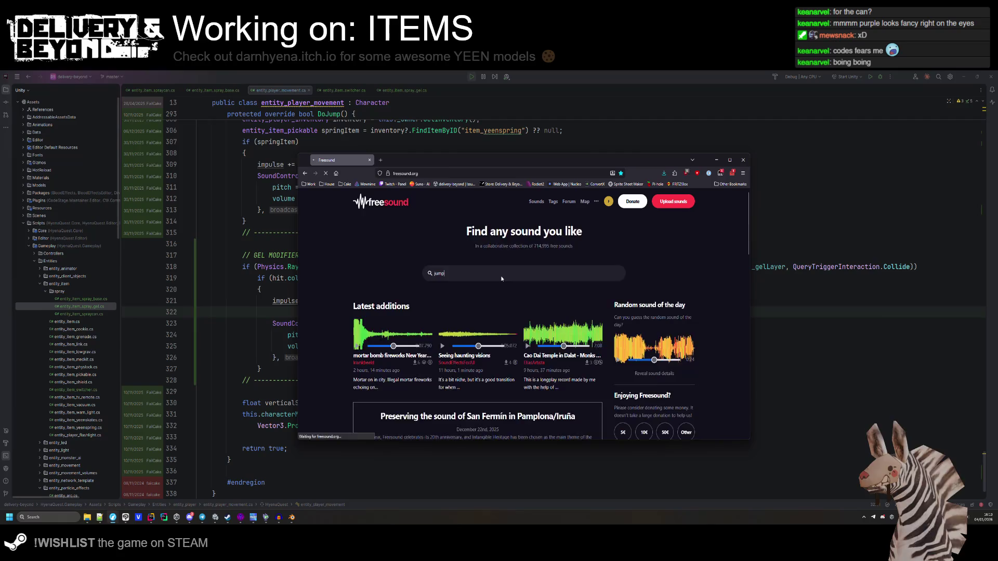
# Search Freesound for 'jump' and browse the results.
pyautogui.press('Return')
pyautogui.scroll(-1, 473, 338)
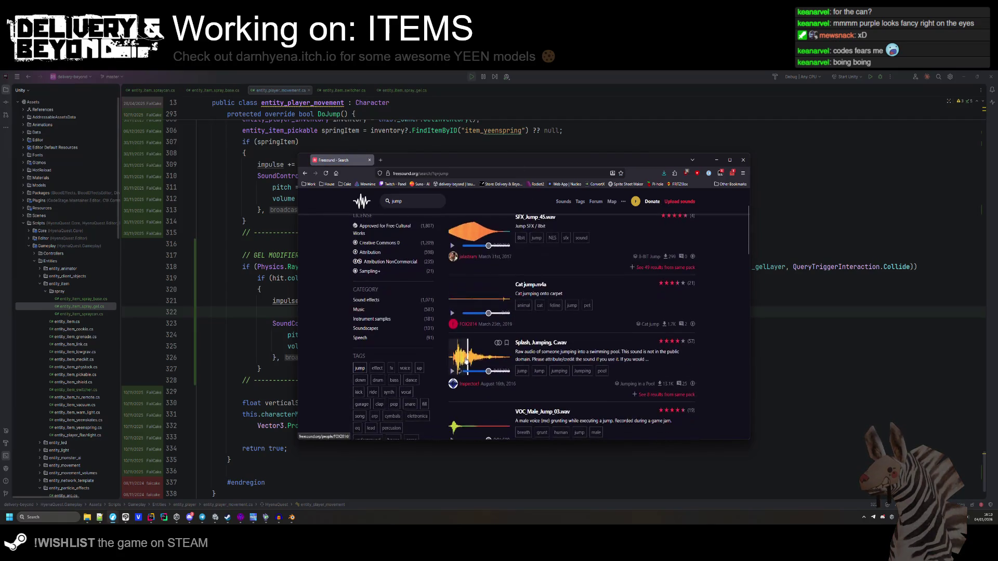
pyautogui.scroll(-5, 447, 333)
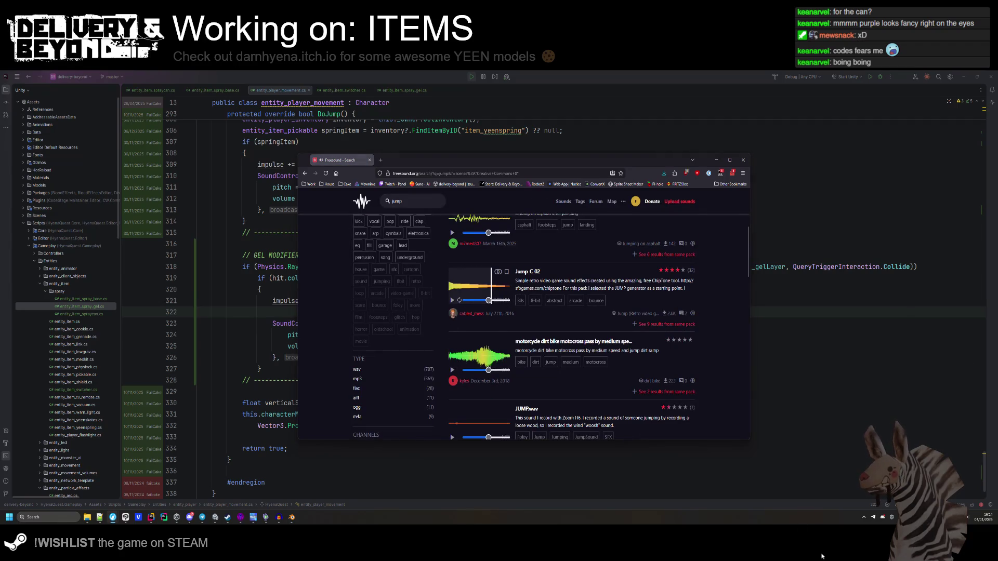
pyautogui.scroll(-4, 464, 343)
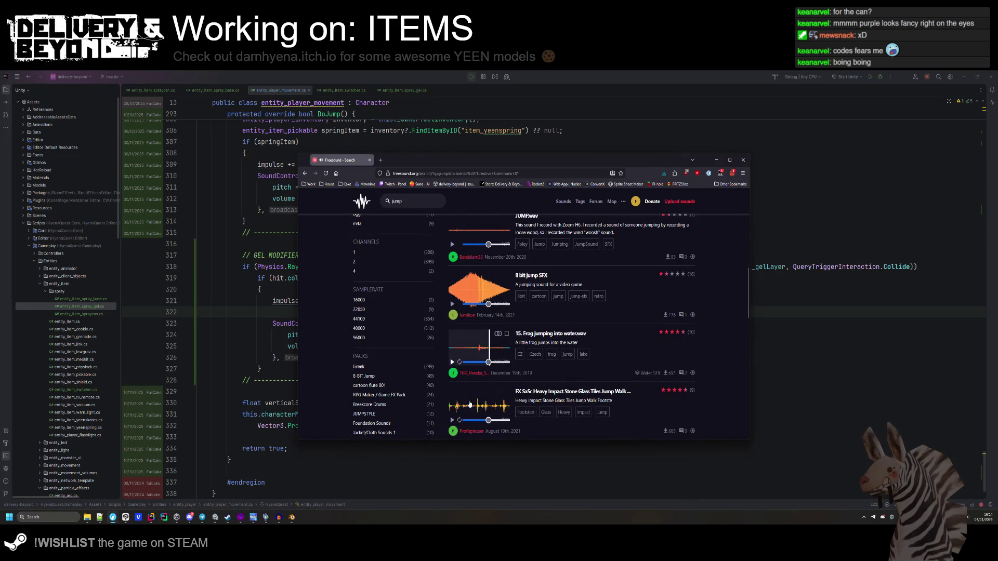
pyautogui.scroll(-2, 458, 385)
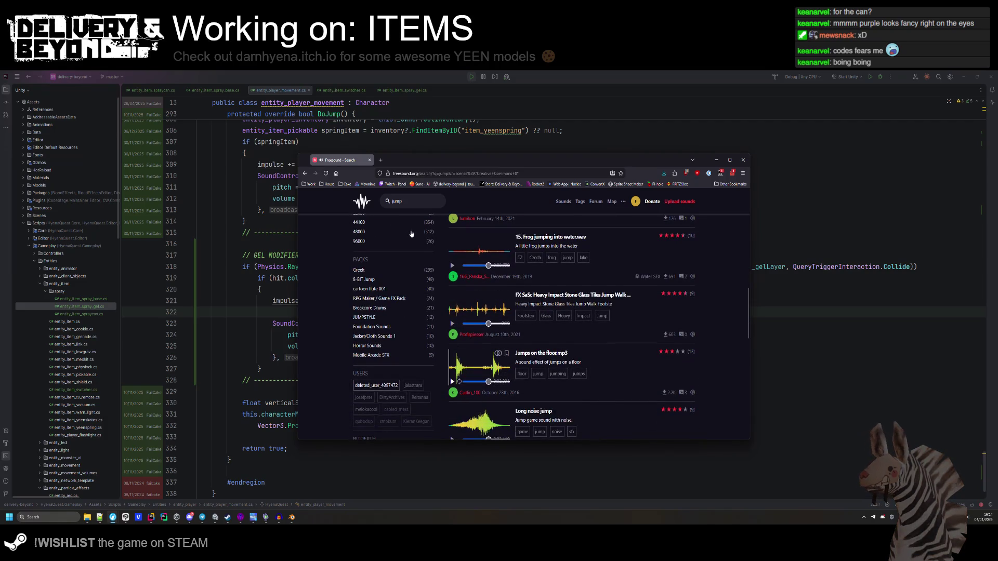
# Search for 'boing' and preview the Boing in Italian and Boing.flac sounds.
pyautogui.tripleClick(398, 201)
pyautogui.write('boing')
pyautogui.press('Return')
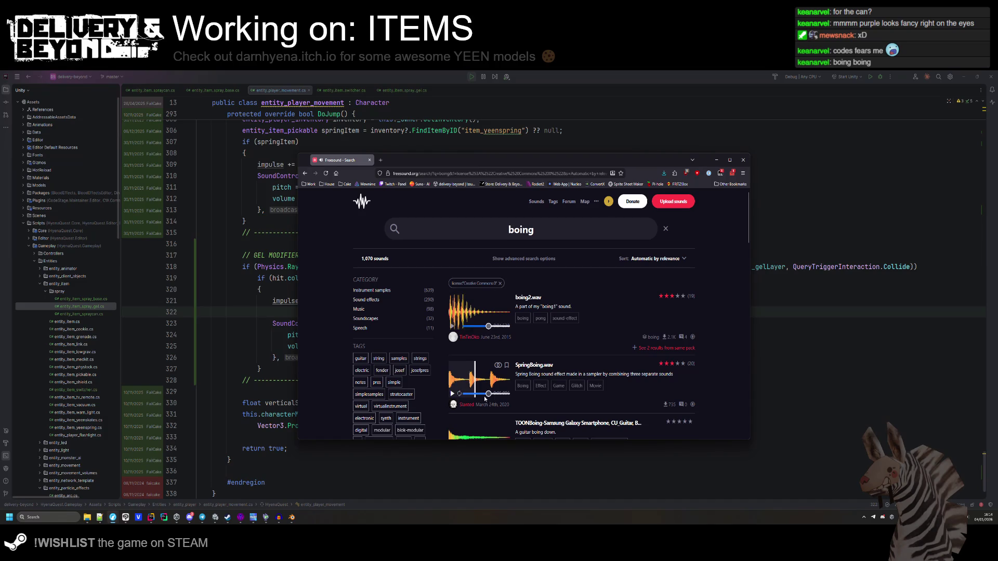
pyautogui.scroll(-4, 484, 399)
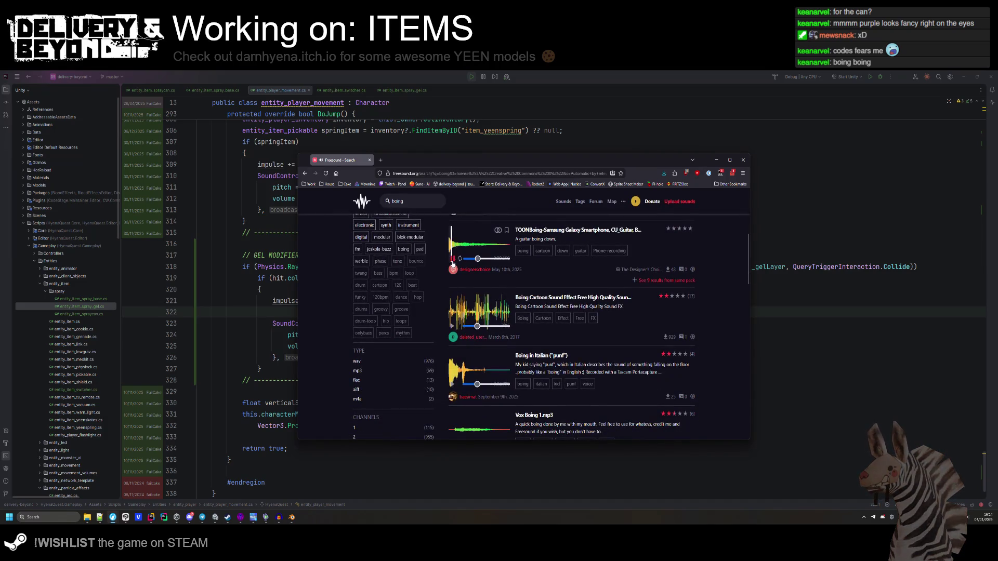
pyautogui.click(452, 385)
pyautogui.scroll(-2, 458, 374)
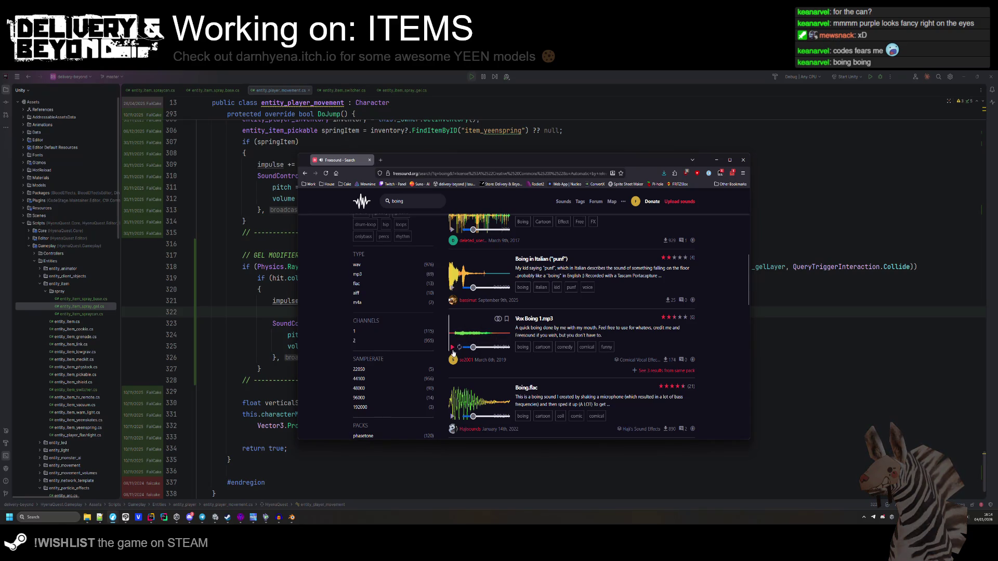
pyautogui.scroll(-2, 454, 345)
pyautogui.click(451, 323)
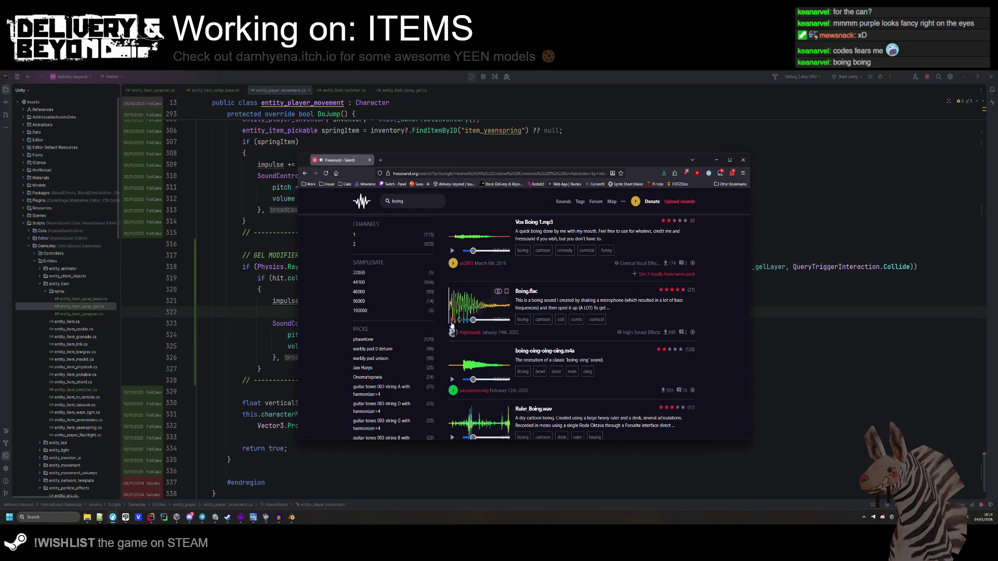
# Open Boing.flac in a background tab and preview the sound named Boing.
pyautogui.middleClick(522, 296)
pyautogui.scroll(-2, 478, 348)
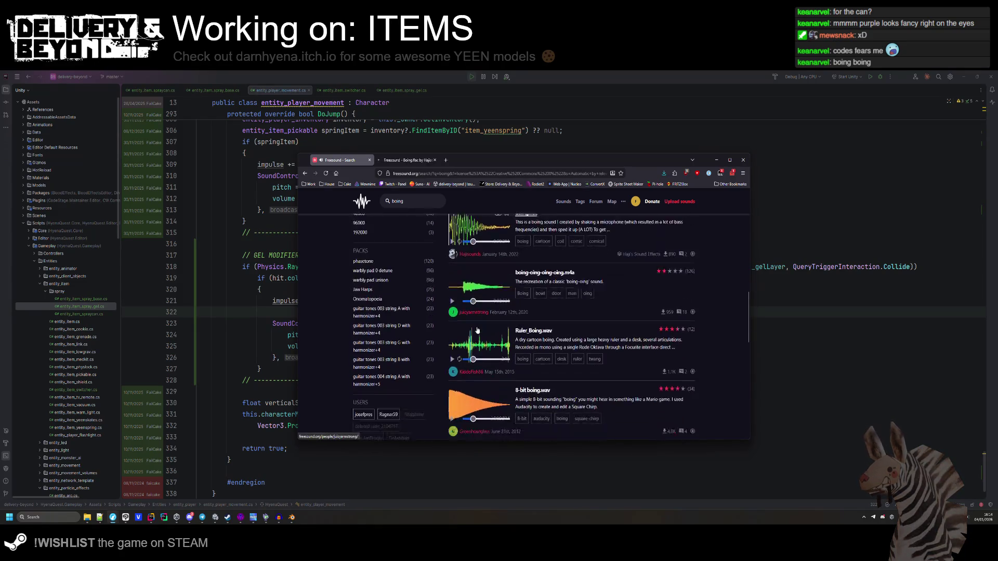
pyautogui.scroll(-2, 455, 390)
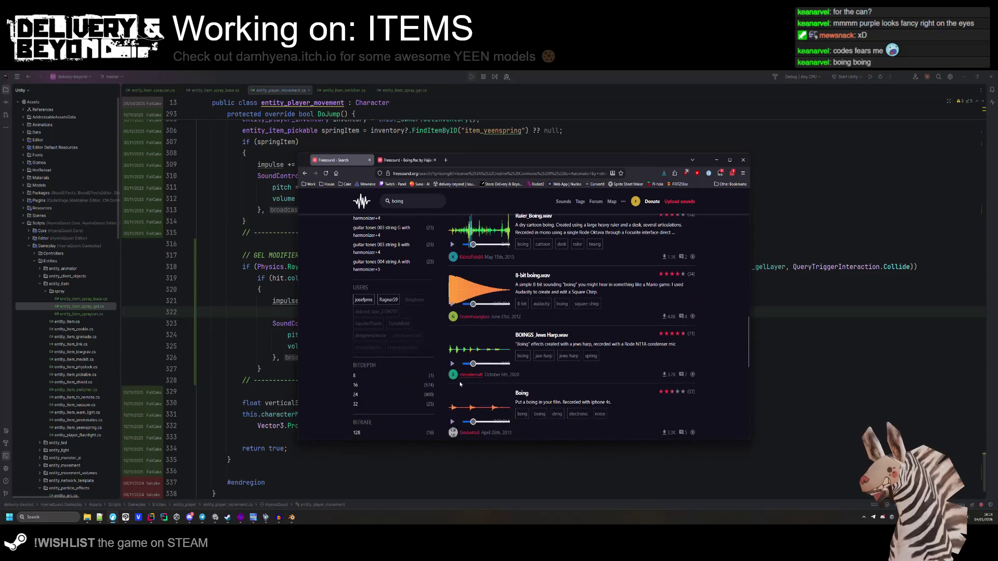
pyautogui.click(452, 421)
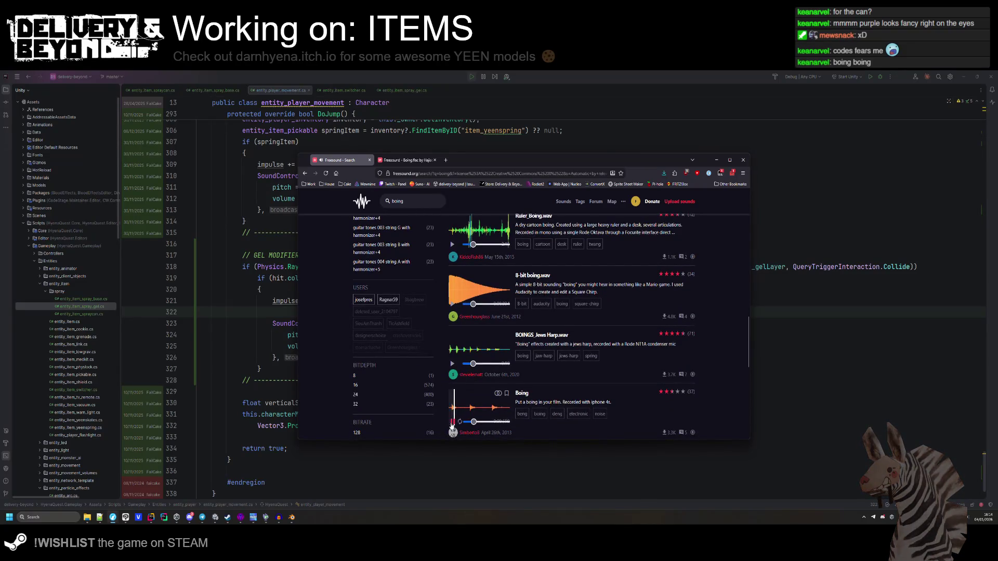
pyautogui.scroll(-3, 451, 416)
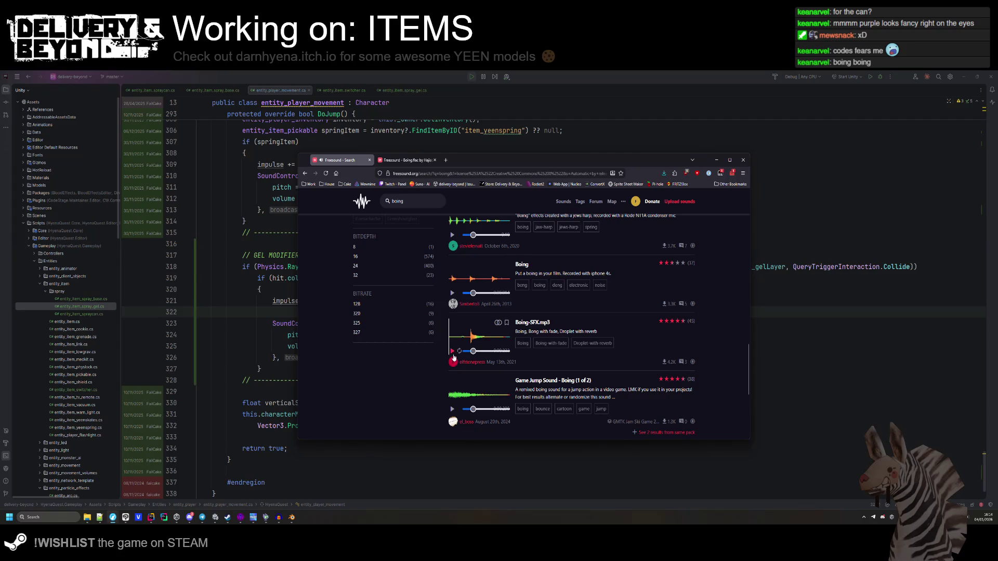
# Download Boing.flac from its sound page and save the file.
pyautogui.hotkey('ctrl', 'Tab')
pyautogui.click(618, 345)
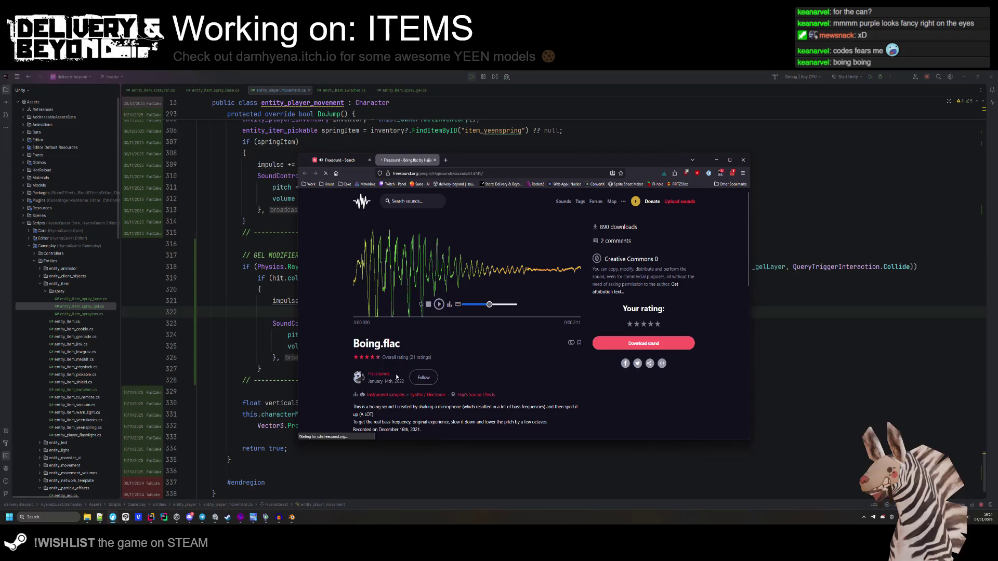
pyautogui.click(566, 372)
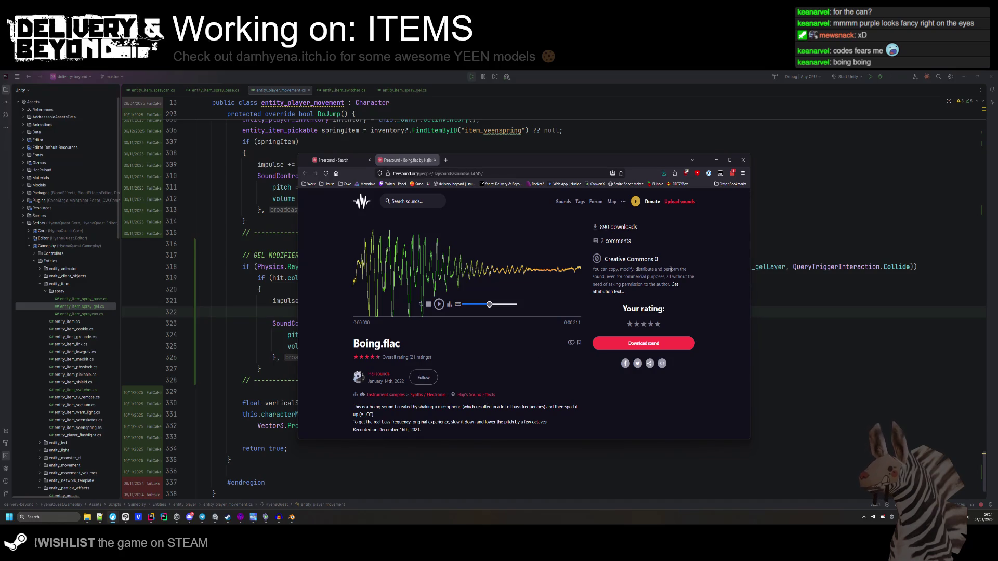
pyautogui.click(664, 173)
# Reveal Boing.flac in the Downloads folder, then save and close Audacity's switch project.
pyautogui.click(662, 191)
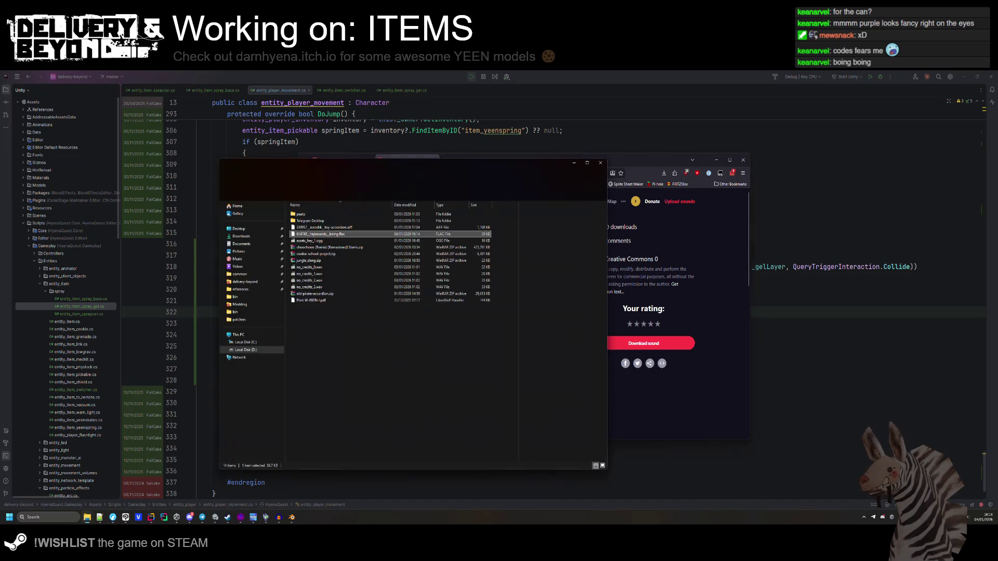
pyautogui.click(36, 517)
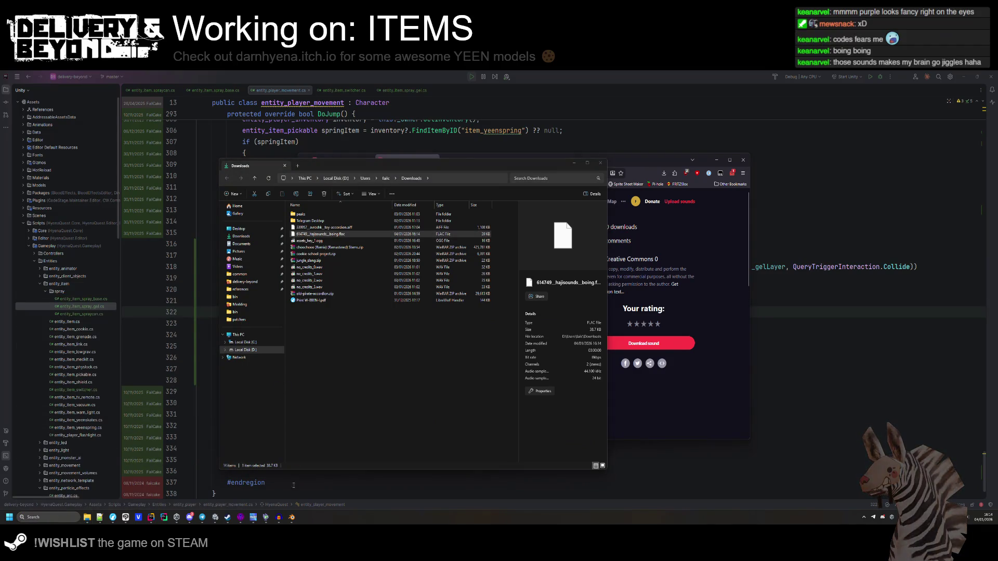
pyautogui.click(279, 517)
pyautogui.moveTo(624, 75)
pyautogui.mouseDown()
pyautogui.moveTo(496, 125)
pyautogui.moveTo(659, 163)
pyautogui.mouseUp()
pyautogui.hotkey('ctrl', 's')
pyautogui.click(813, 153)
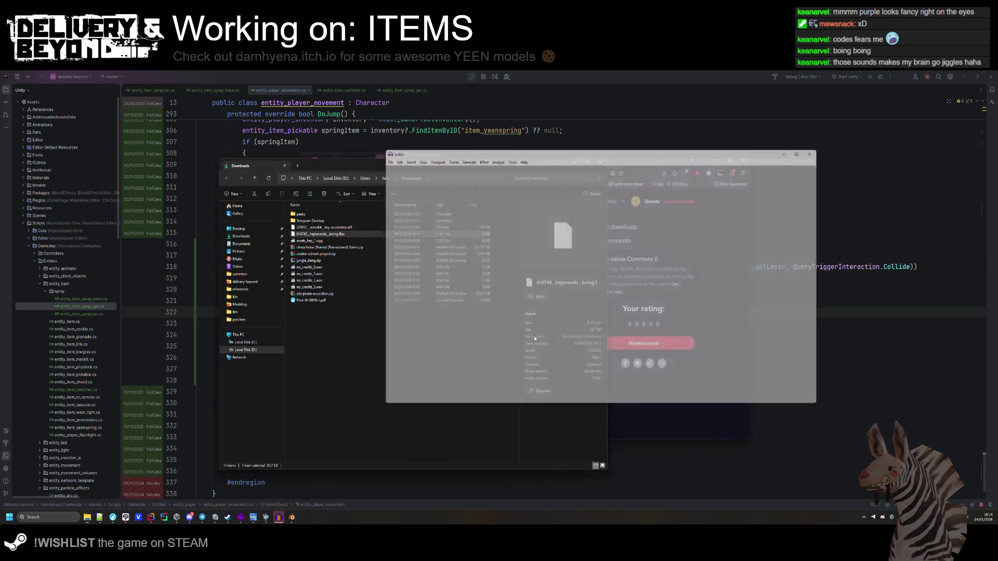
pyautogui.click(31, 517)
# Launch Audacity and load the downloaded boing file into it.
pyautogui.write('audacity')
pyautogui.press('Return')
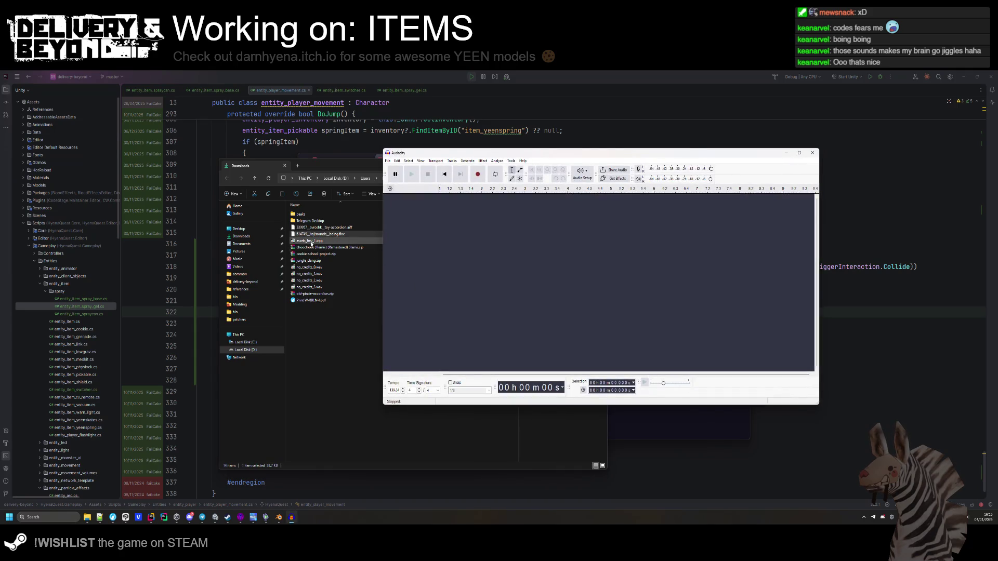
pyautogui.moveTo(318, 234); pyautogui.dragTo(464, 218)
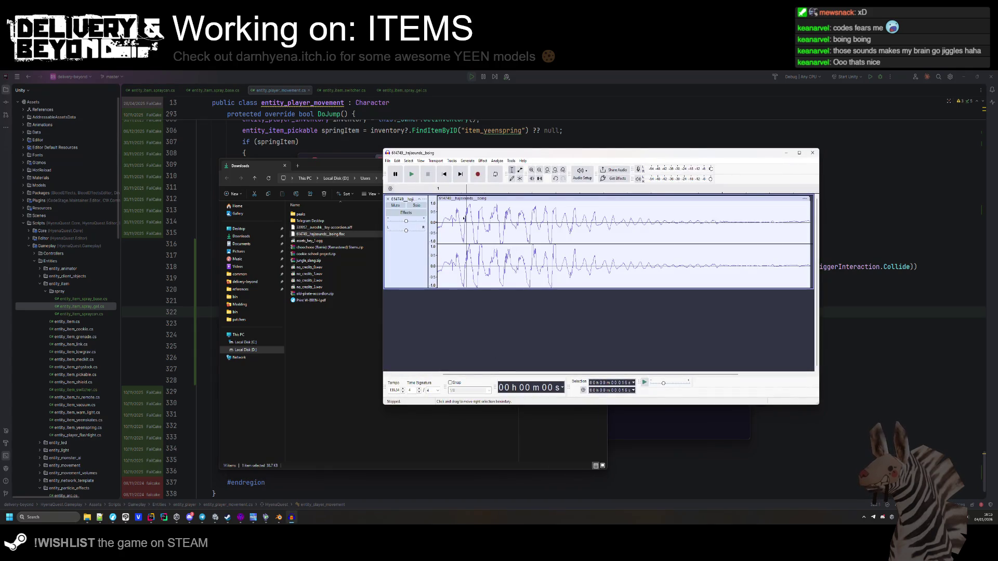
# Set up the audio export into a new Gel folder under Items, named jump_0.ogg.
pyautogui.click(387, 161)
pyautogui.click(416, 223)
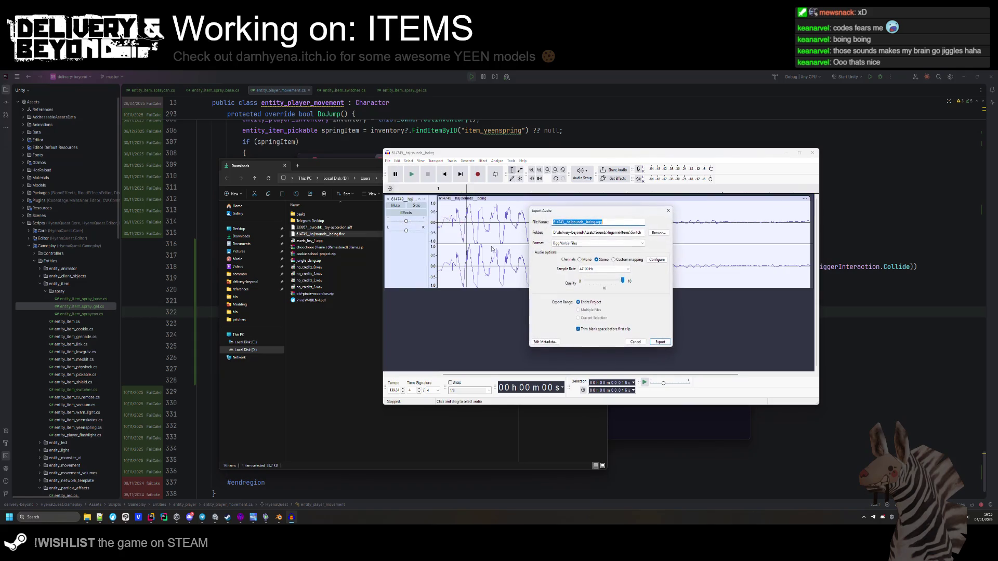
pyautogui.click(658, 233)
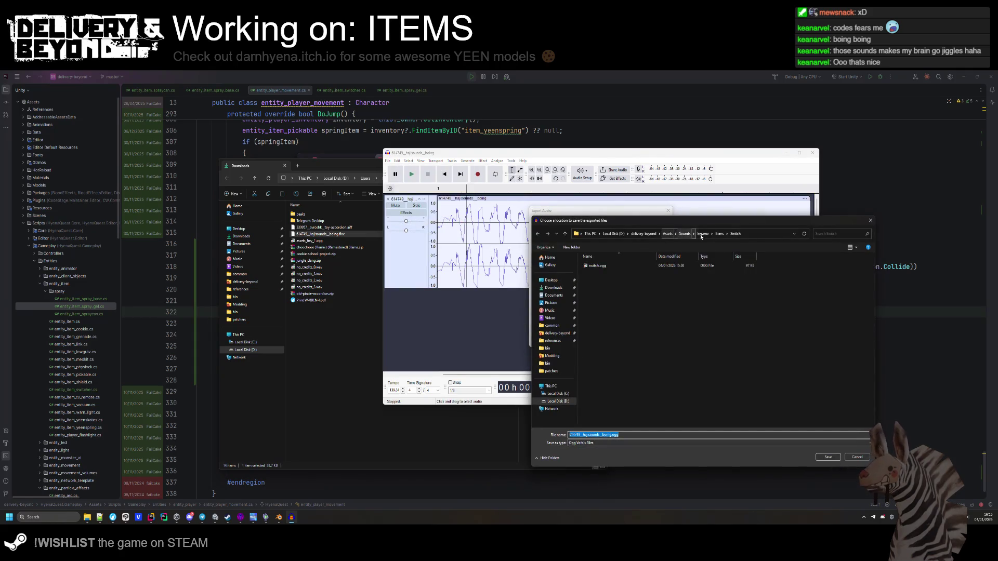
pyautogui.moveTo(720, 213); pyautogui.dragTo(396, 214)
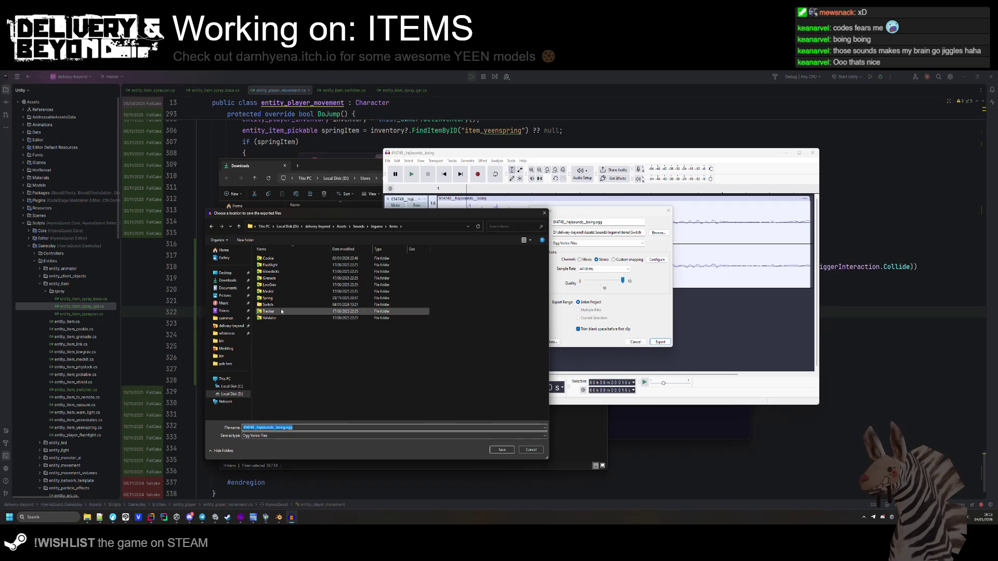
pyautogui.rightClick(294, 354)
pyautogui.moveTo(338, 481)
pyautogui.click(382, 482)
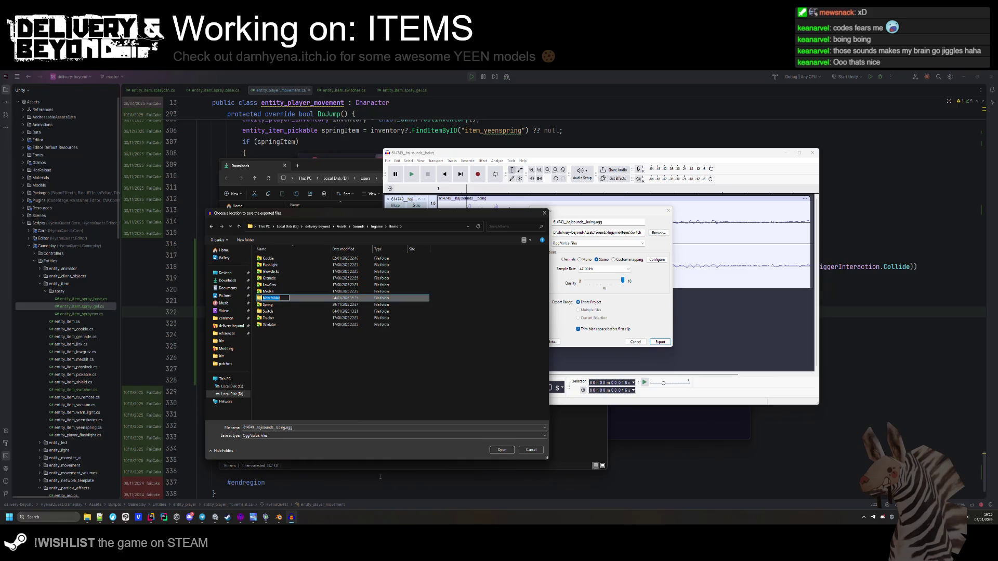
pyautogui.doubleClick(306, 265)
pyautogui.hotkey('alt', 'Up')
pyautogui.doubleClick(281, 265)
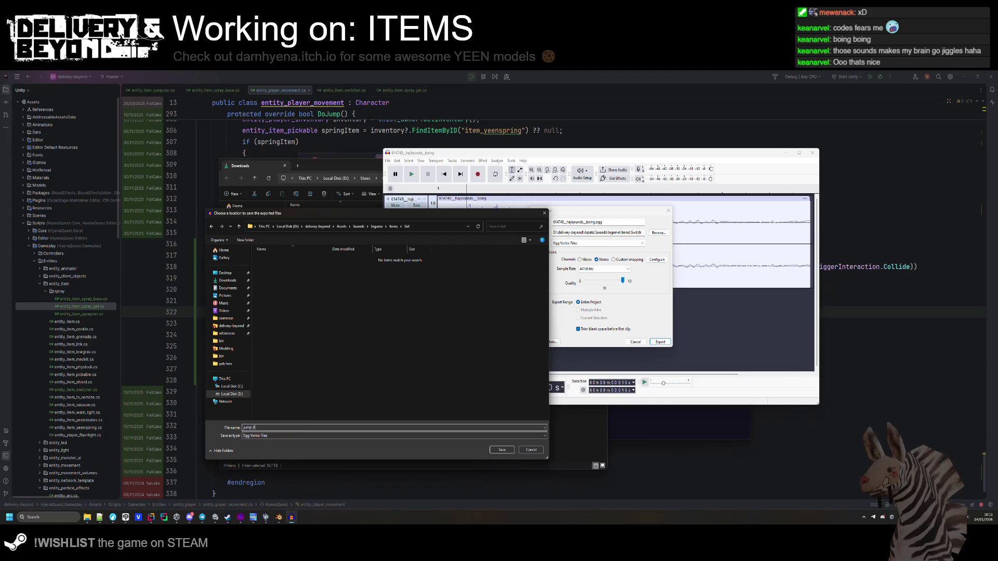
pyautogui.press('Return')
# Accept the empty metadata tags and finish exporting jump_0.ogg.
pyautogui.click(545, 342)
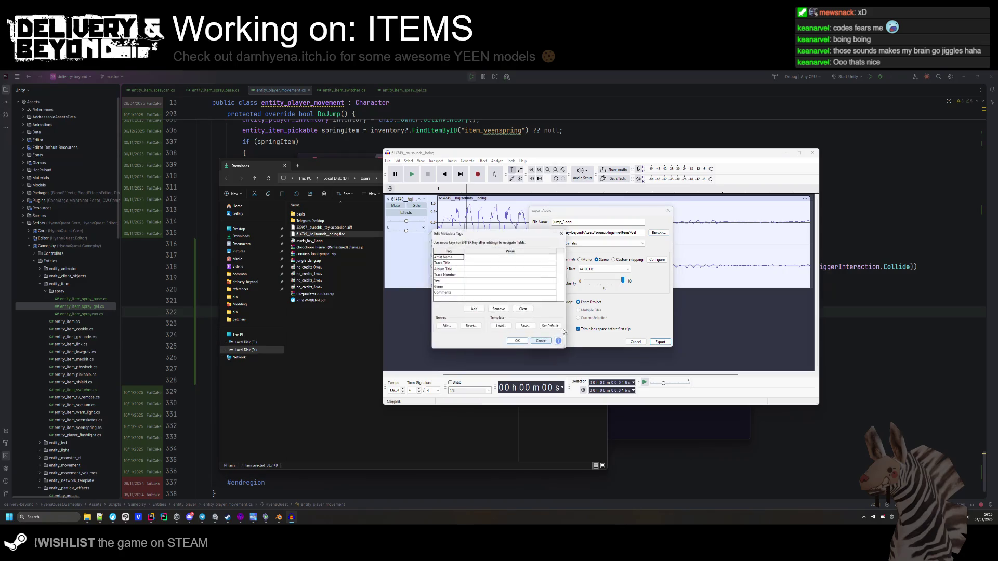
pyautogui.click(518, 341)
pyautogui.click(660, 342)
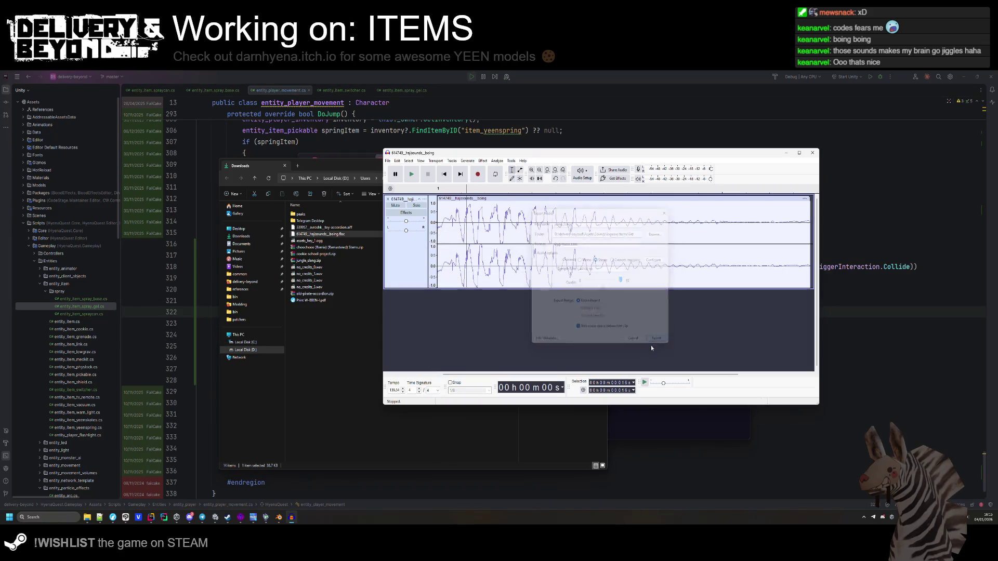
pyautogui.click(335, 366)
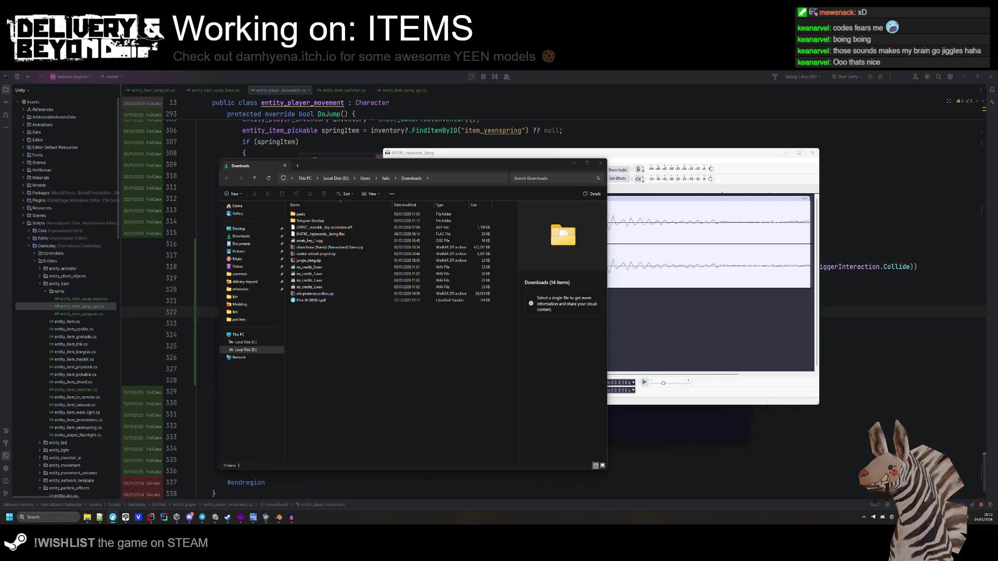
# Bring the Downloads folder holding the boing FLAC forward, then return to the Unity editor.
pyautogui.click(644, 332)
pyautogui.hotkey('alt', 'Tab')
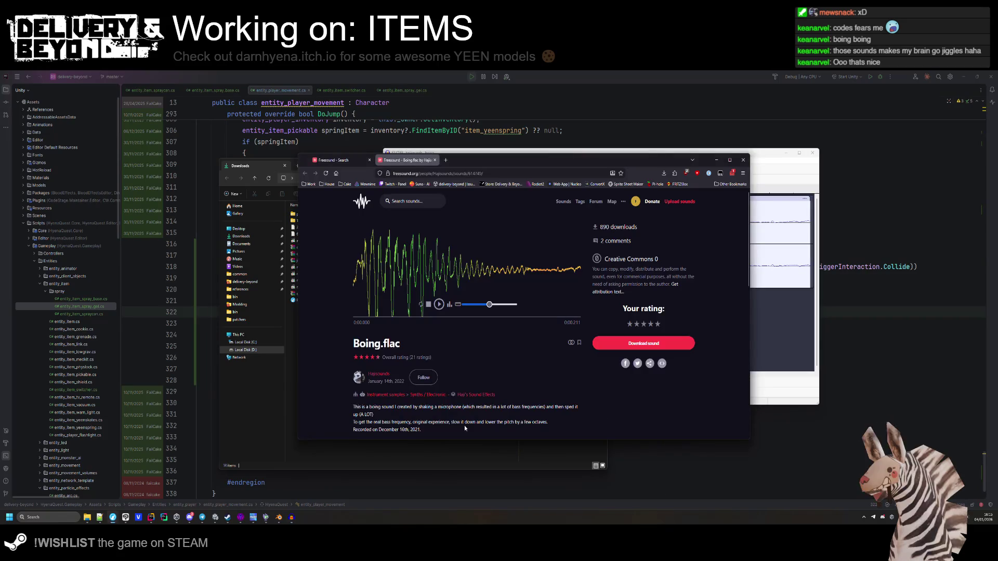
pyautogui.click(393, 455)
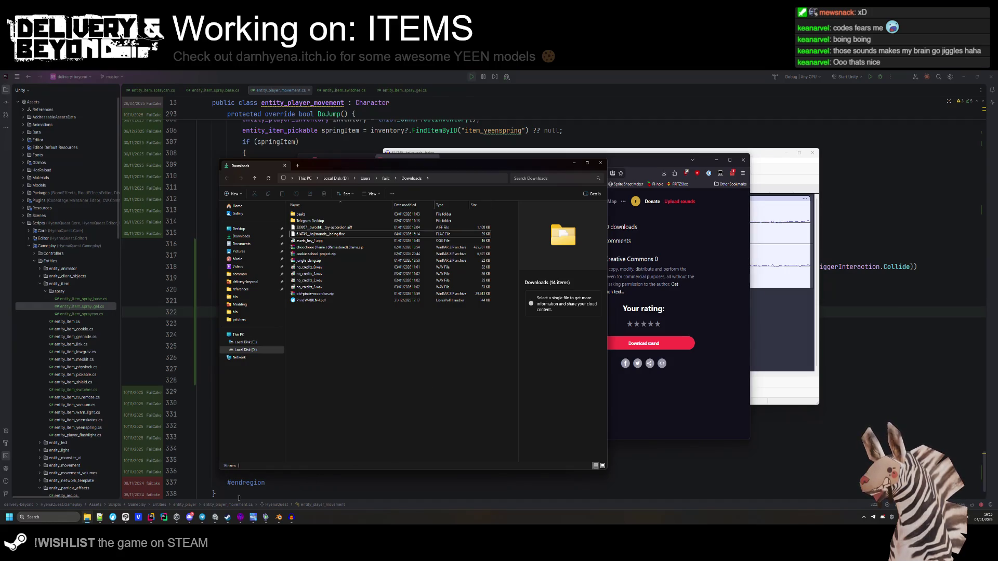
pyautogui.moveTo(88, 517)
pyautogui.moveTo(134, 491)
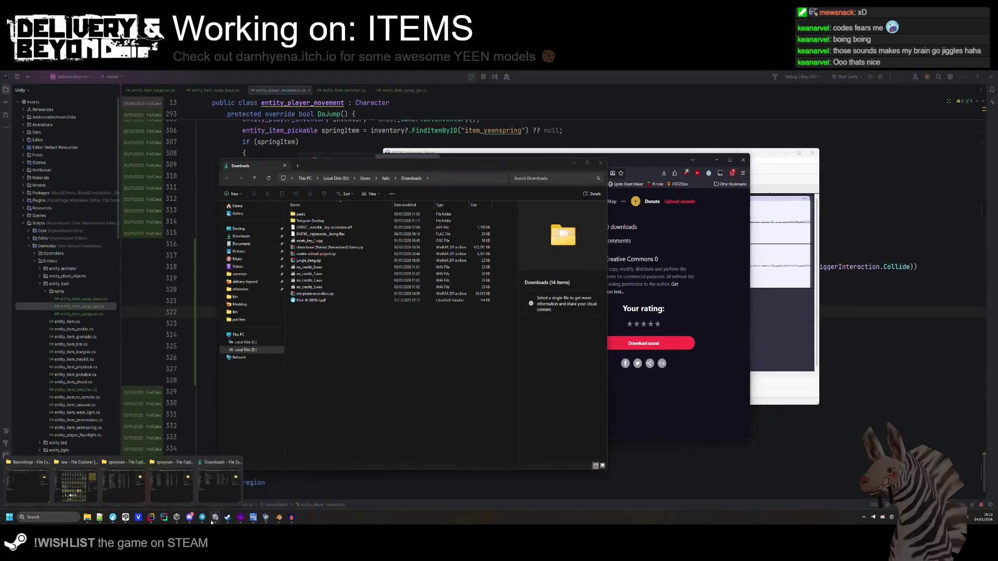
pyautogui.click(214, 518)
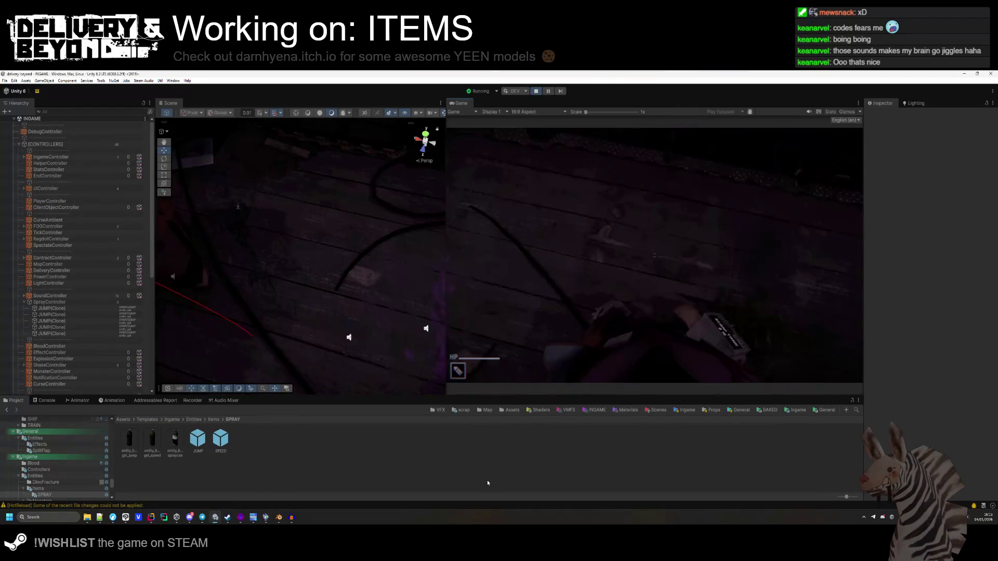
# Exit play mode and run Collect sounds on the SoundController under INGAME > [CONTROLLERS].
pyautogui.click(536, 92)
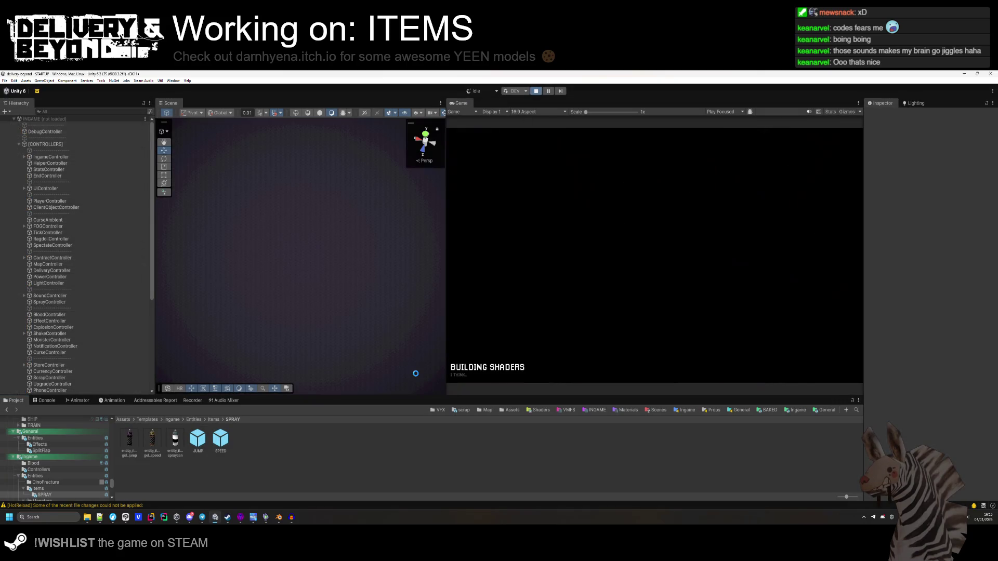
pyautogui.moveTo(352, 267)
pyautogui.mouseDown()
pyautogui.moveTo(274, 241)
pyautogui.moveTo(312, 250)
pyautogui.mouseUp()
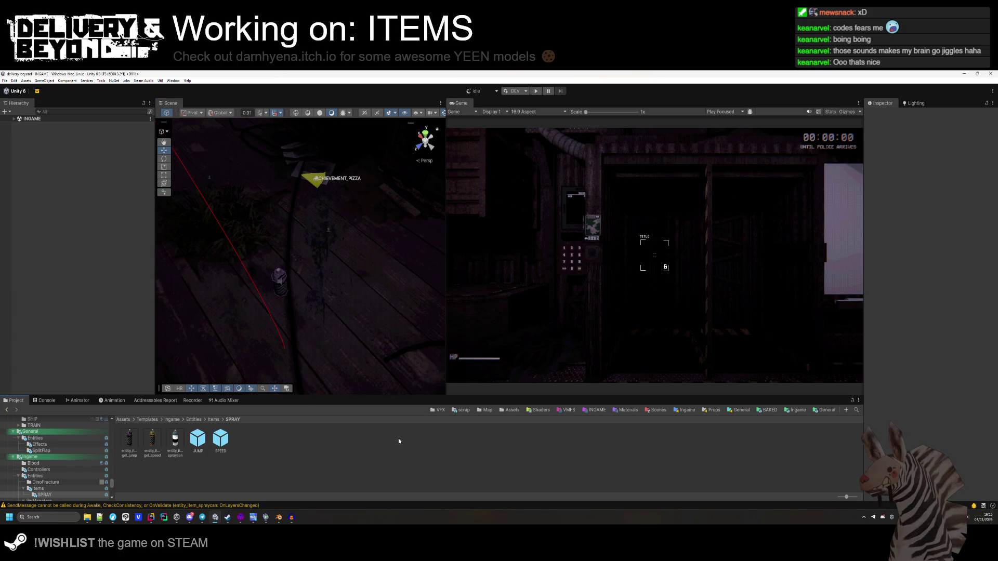
pyautogui.click(14, 119)
pyautogui.click(18, 144)
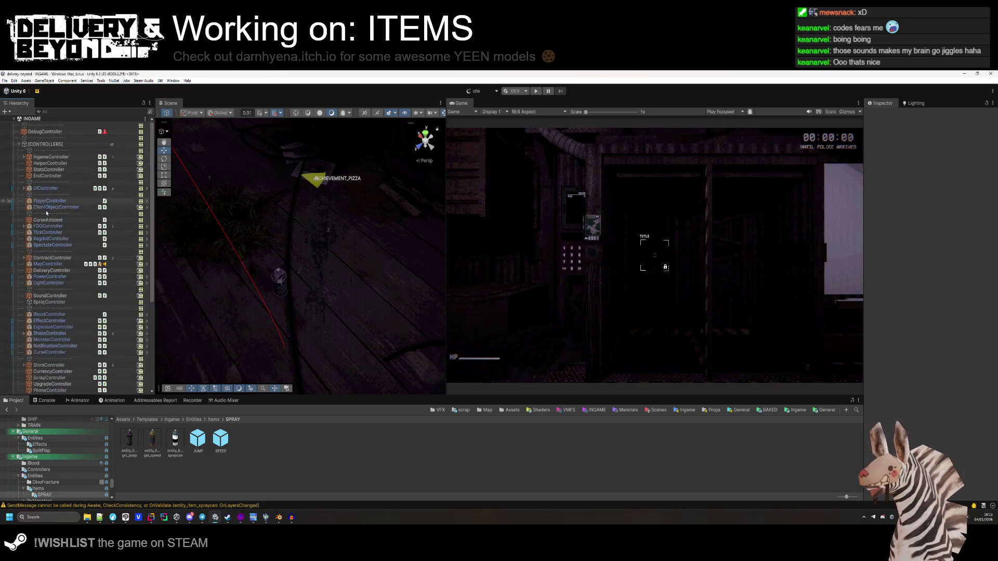
pyautogui.click(49, 296)
pyautogui.click(932, 256)
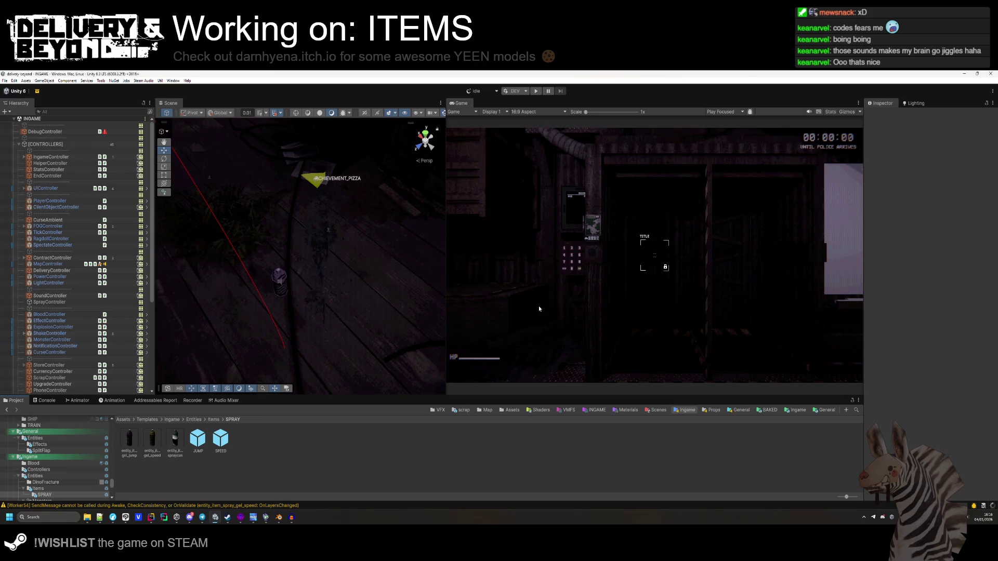
pyautogui.click(687, 411)
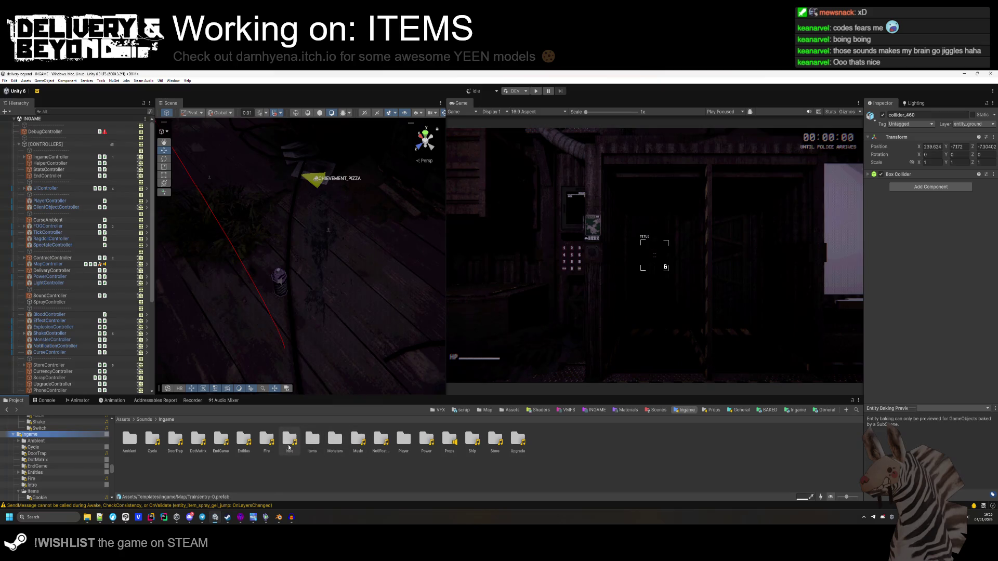
# Give jump_0 in Items > Gel Load In Background, Force To Mono and ADPCM compression, then apply.
pyautogui.doubleClick(311, 441)
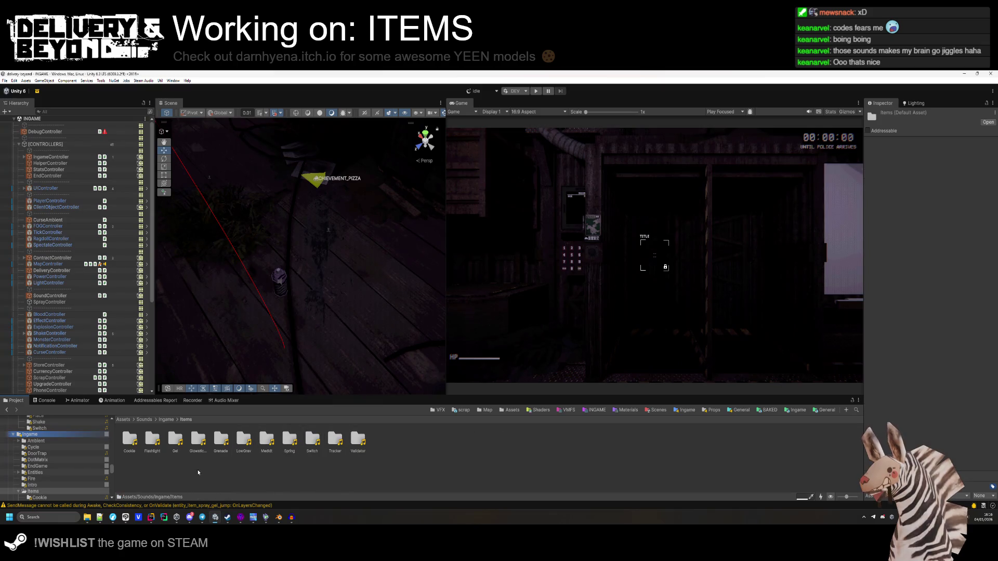
pyautogui.doubleClick(175, 440)
pyautogui.click(137, 449)
pyautogui.click(920, 157)
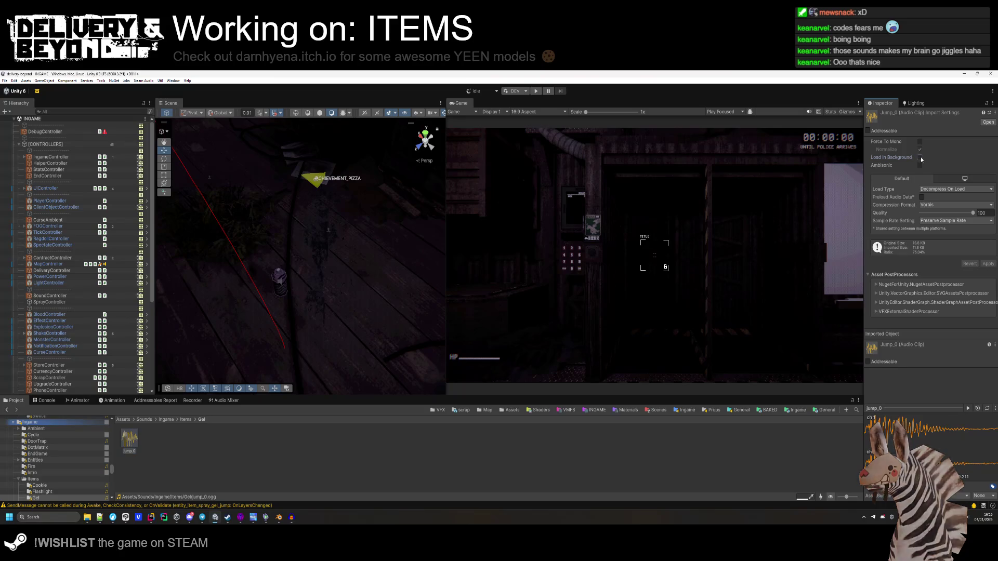
pyautogui.click(920, 141)
pyautogui.click(956, 205)
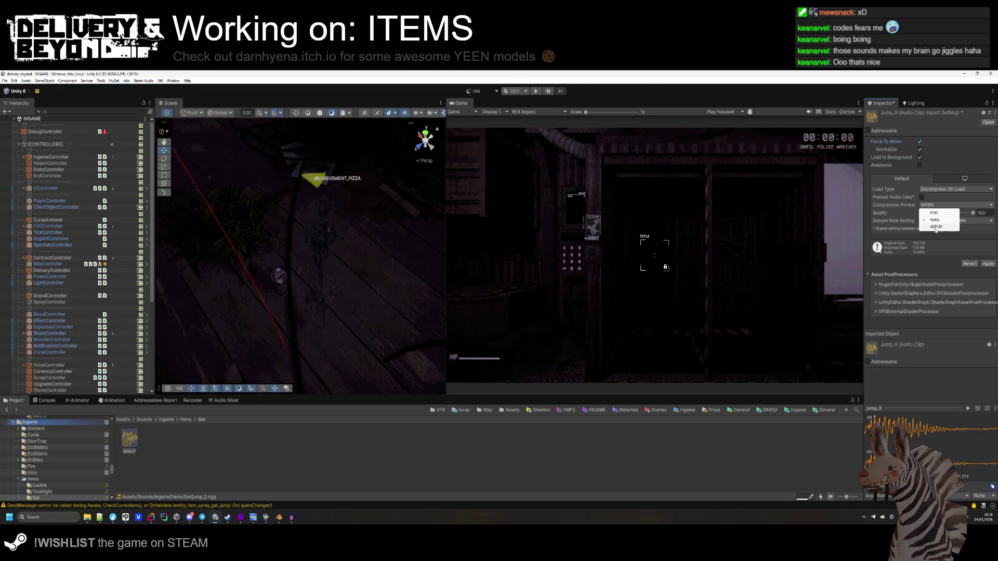
pyautogui.click(944, 214)
pyautogui.click(987, 256)
pyautogui.rightClick(130, 440)
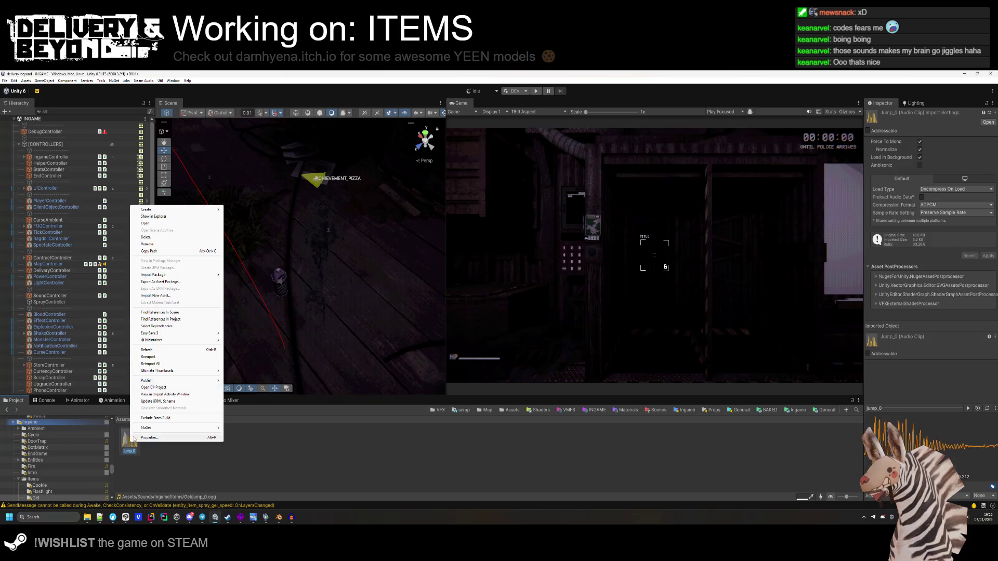
pyautogui.press('Escape')
pyautogui.hotkey('alt', 'Tab')
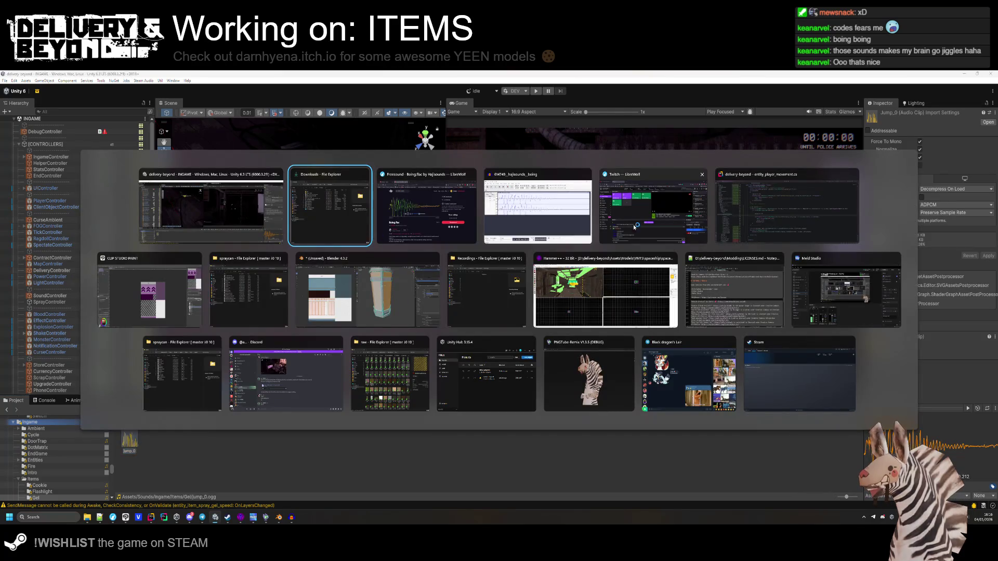
# Replace the spring sound path with Ingame/Items/Gel/jump_0.ogg and raise the volume to 0.4F.
pyautogui.click(748, 203)
pyautogui.moveTo(558, 323); pyautogui.dragTo(441, 323)
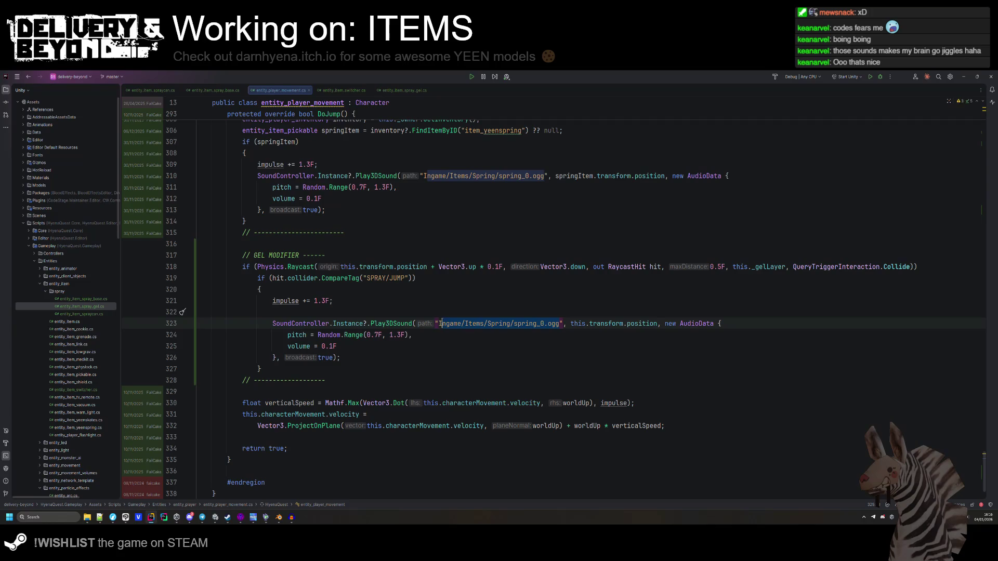
pyautogui.write('Assets/Sounds/Ingame/Items/Gel/jump_0.ogg')
pyautogui.press('Up')
pyautogui.press('Up')
pyautogui.moveTo(329, 346); pyautogui.dragTo(334, 346)
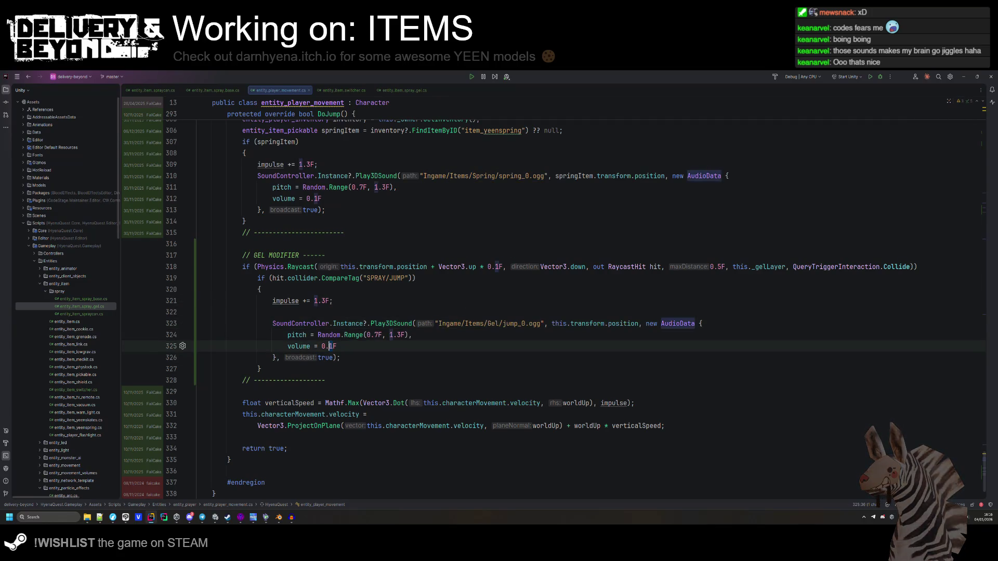
pyautogui.write('4')
# Delete the empty line 322 and compare against the spring sound's volume on line 312.
pyautogui.click(333, 300)
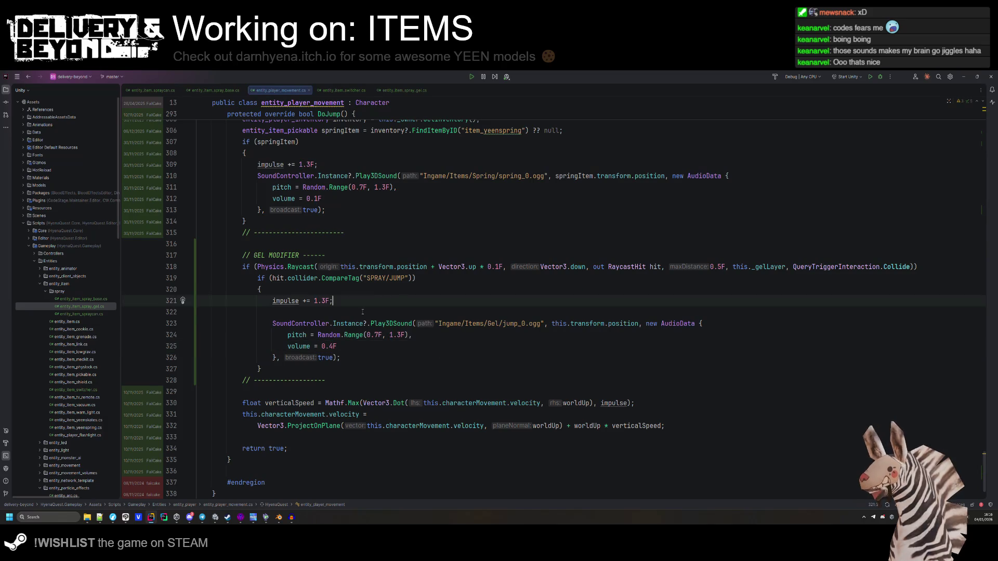
pyautogui.press('Down')
pyautogui.press('BackSpace')
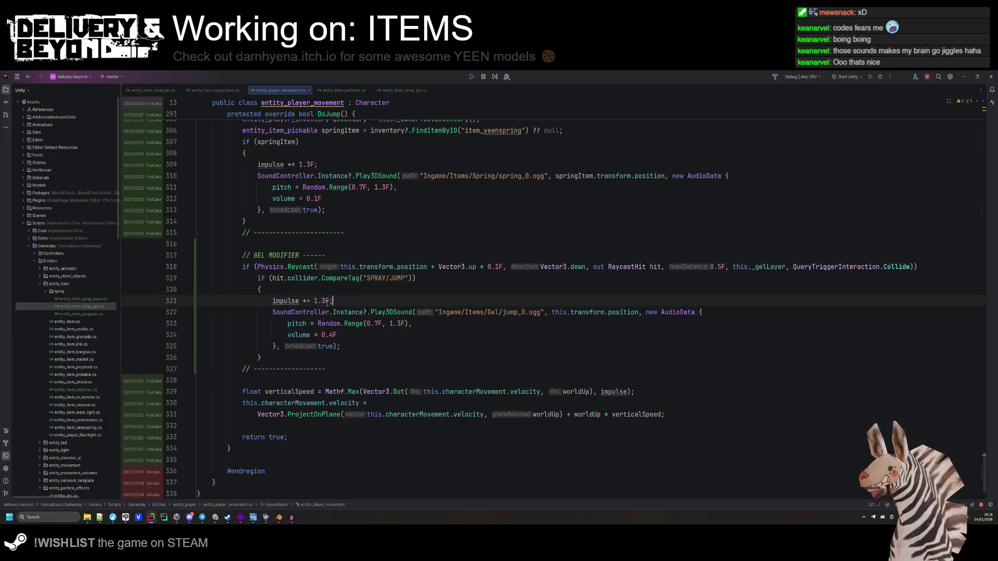
pyautogui.scroll(2, 390, 267)
pyautogui.click(390, 266)
pyautogui.scroll(-1, 397, 323)
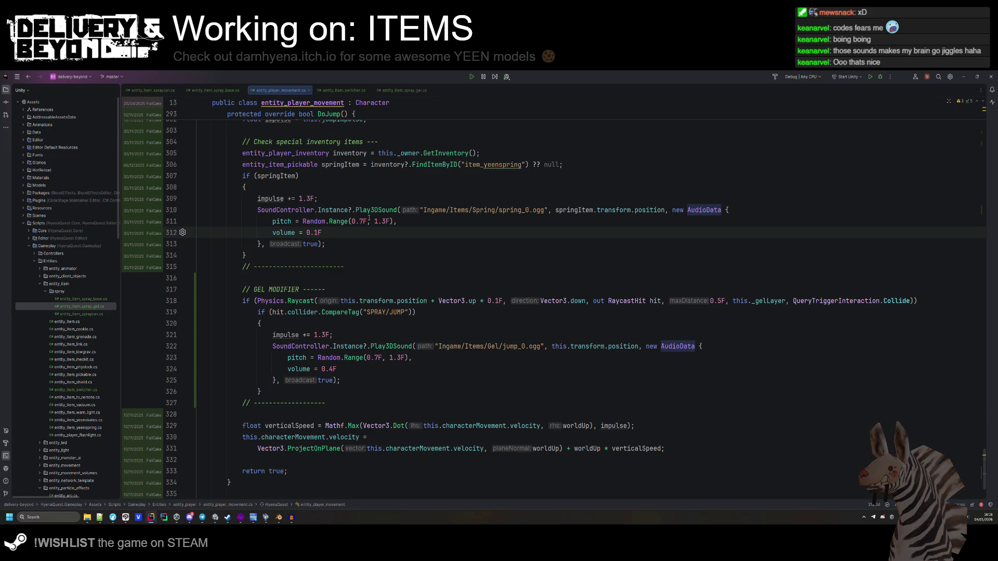
pyautogui.scroll(-2, 368, 218)
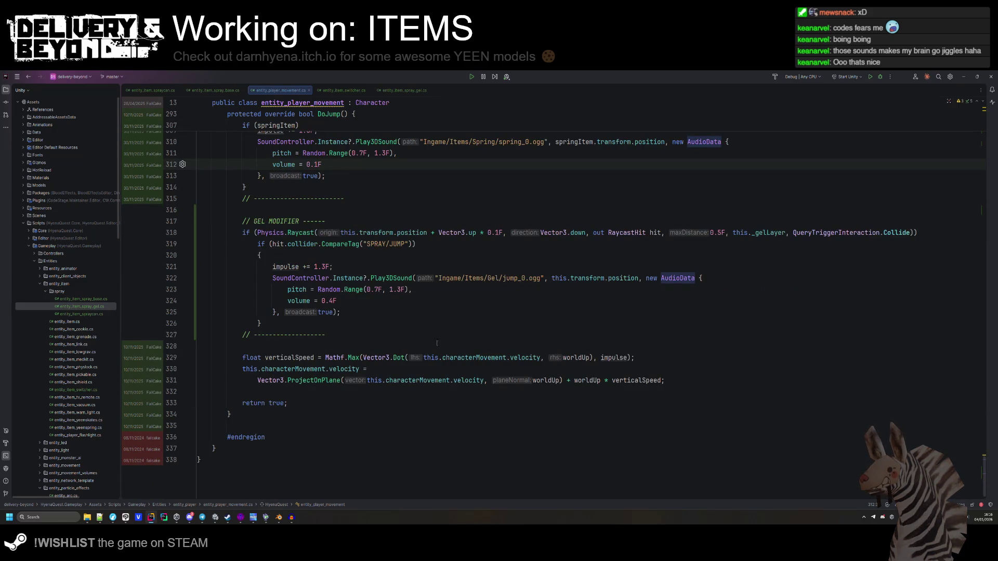
pyautogui.hotkey('alt', 'Tab')
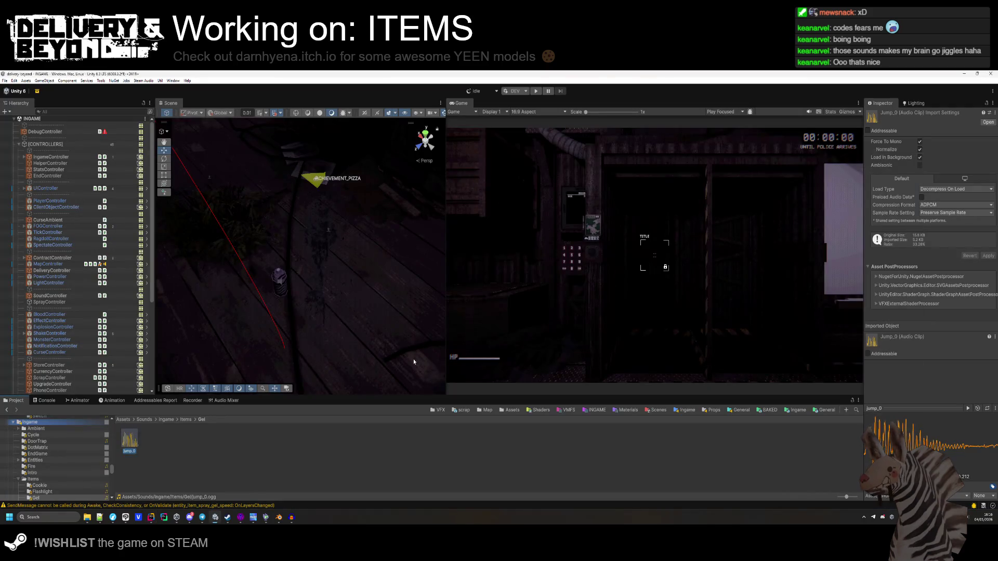
# Check the placed spray can's Inspector settings, clear the selection, and enter play mode.
pyautogui.hotkey('alt', 'Tab')
pyautogui.hotkey('alt', 'Tab')
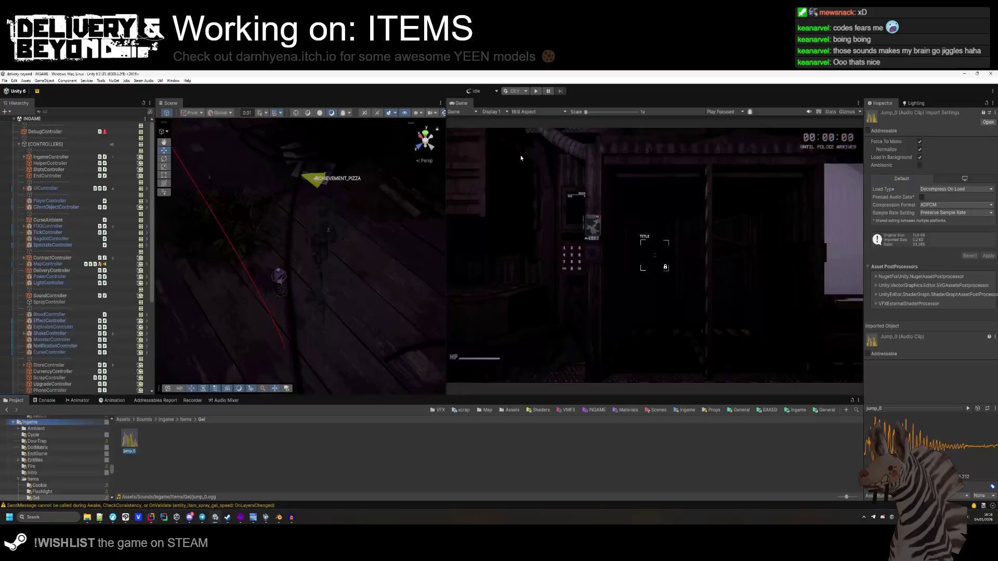
pyautogui.click(280, 281)
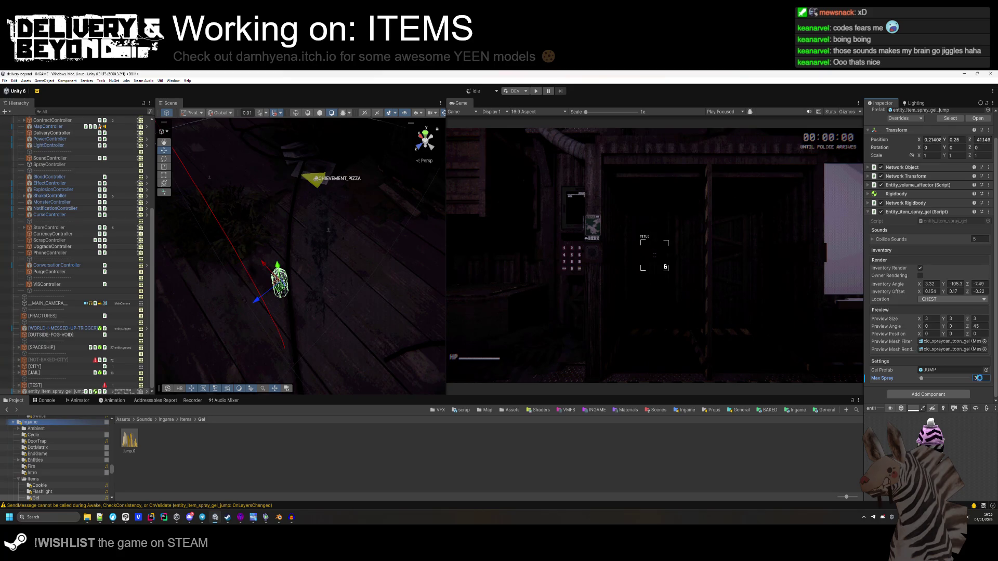
pyautogui.click(799, 472)
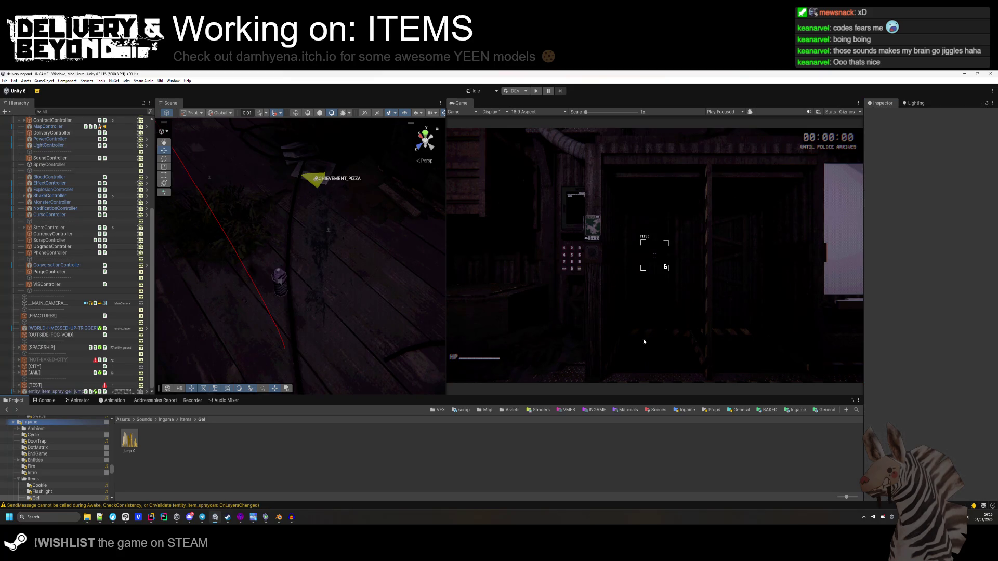
pyautogui.click(537, 91)
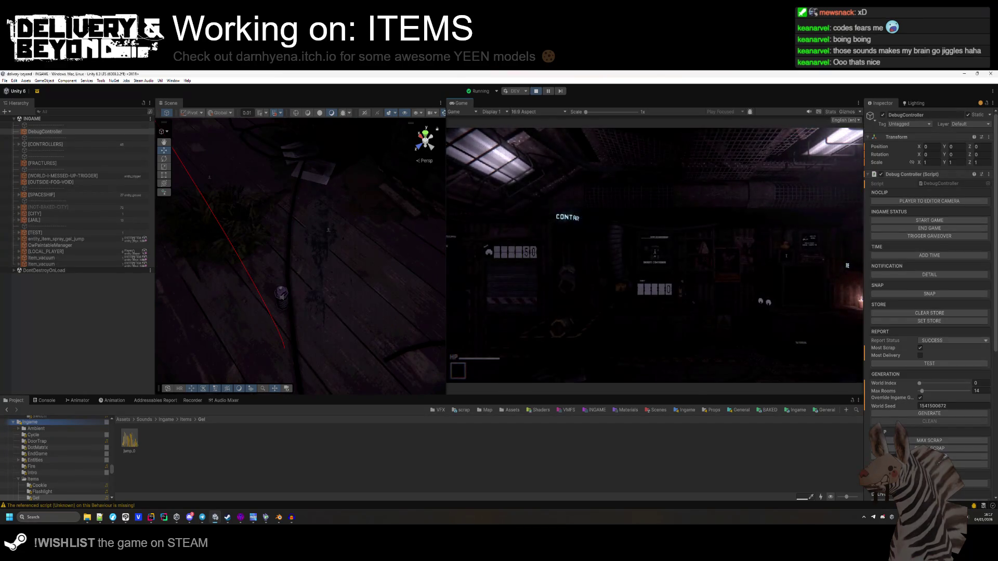
# Pick up the spray-gel item and spray purple gel patches onto the floor.
pyautogui.press('e')
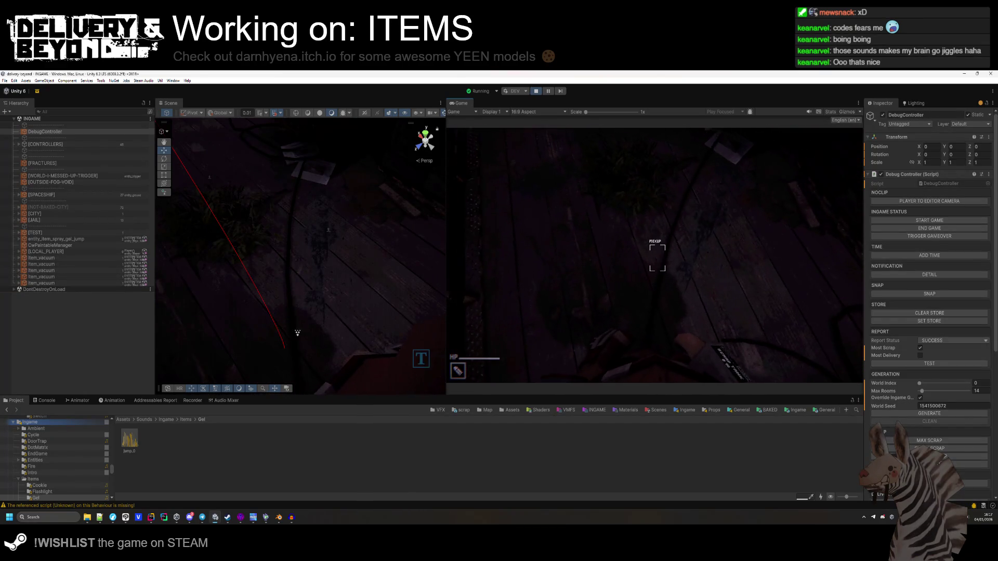
pyautogui.click(654, 255)
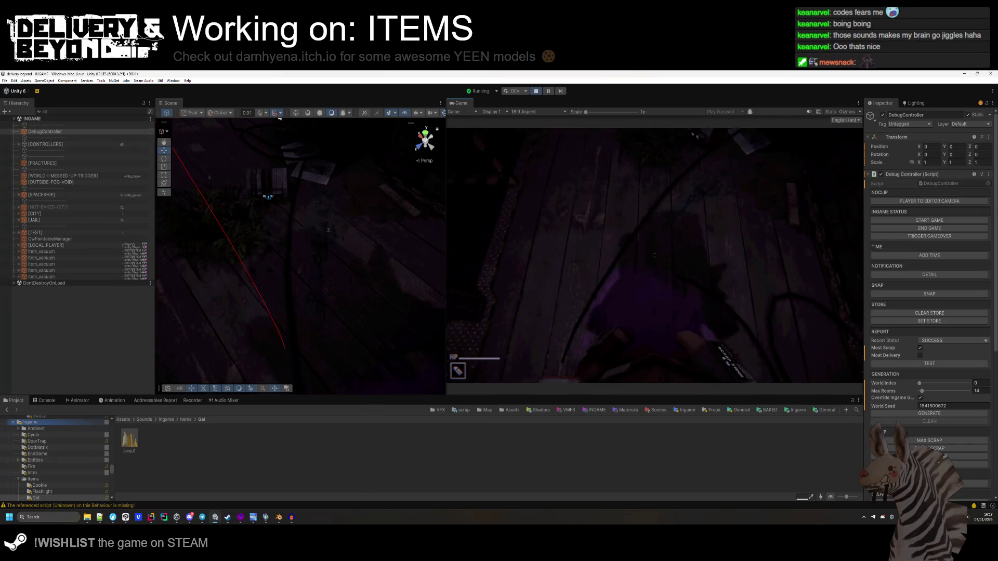
pyautogui.hotkey('alt', 'Tab')
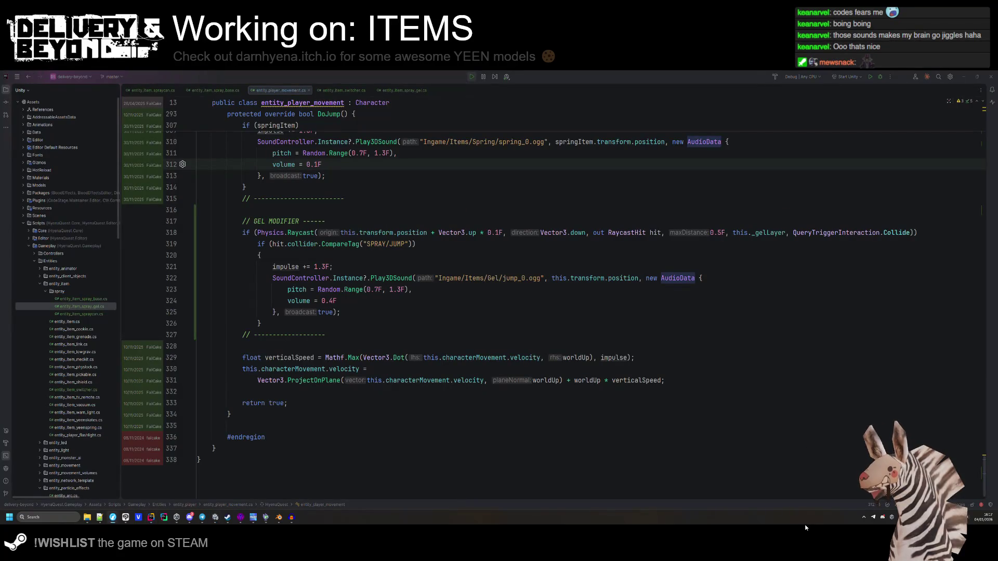
pyautogui.hotkey('alt', 'Tab')
pyautogui.hotkey('alt', 'Tab')
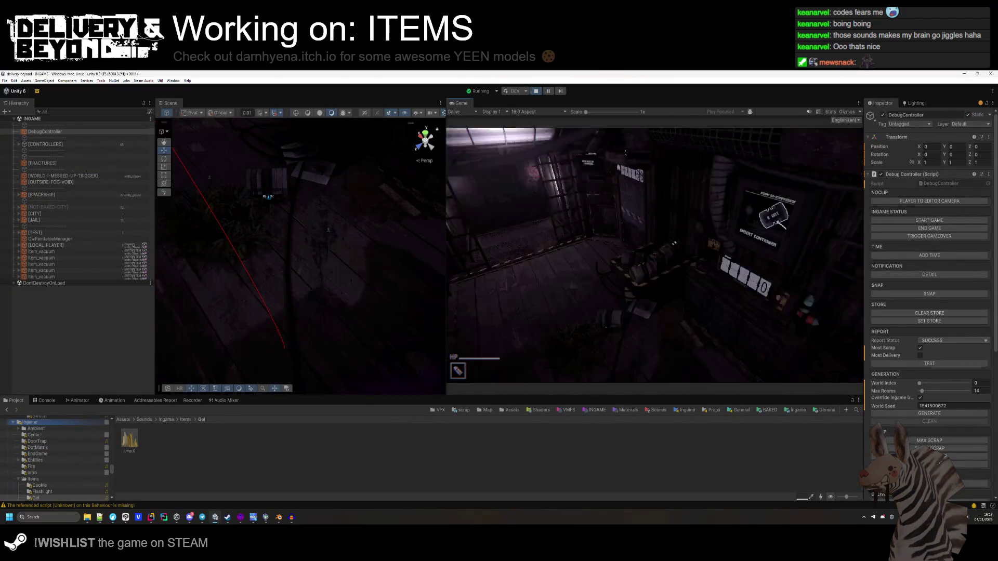
pyautogui.click(654, 256)
pyautogui.click(654, 255)
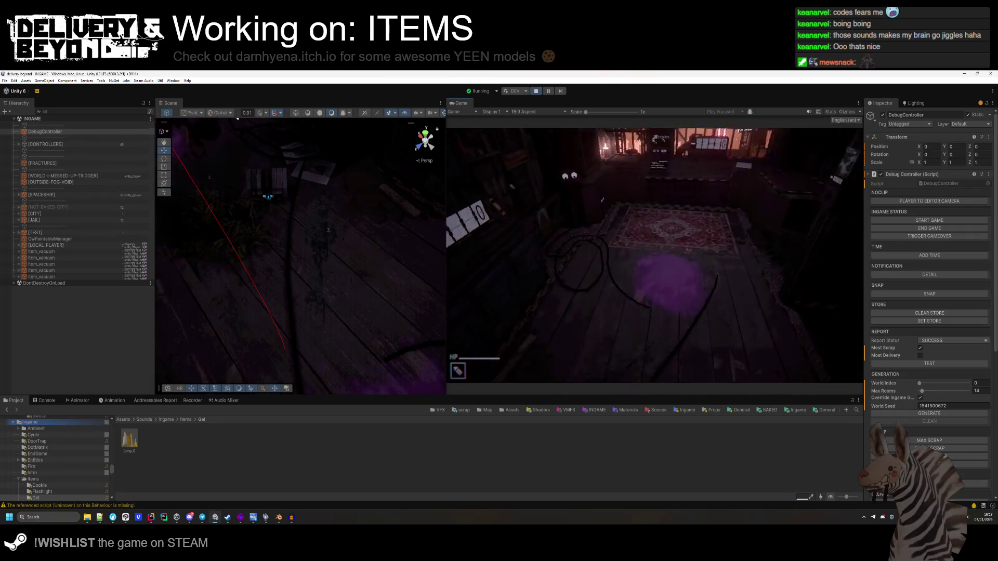
# Lay more gel patches on the rug room and wooden floors, then stop play mode.
pyautogui.click(654, 255)
pyautogui.click(654, 256)
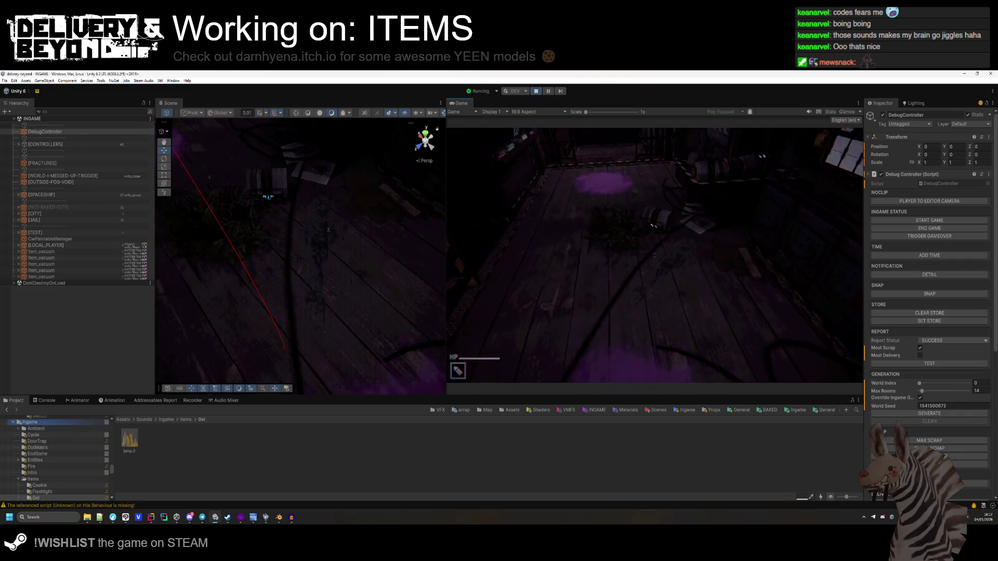
pyautogui.click(655, 256)
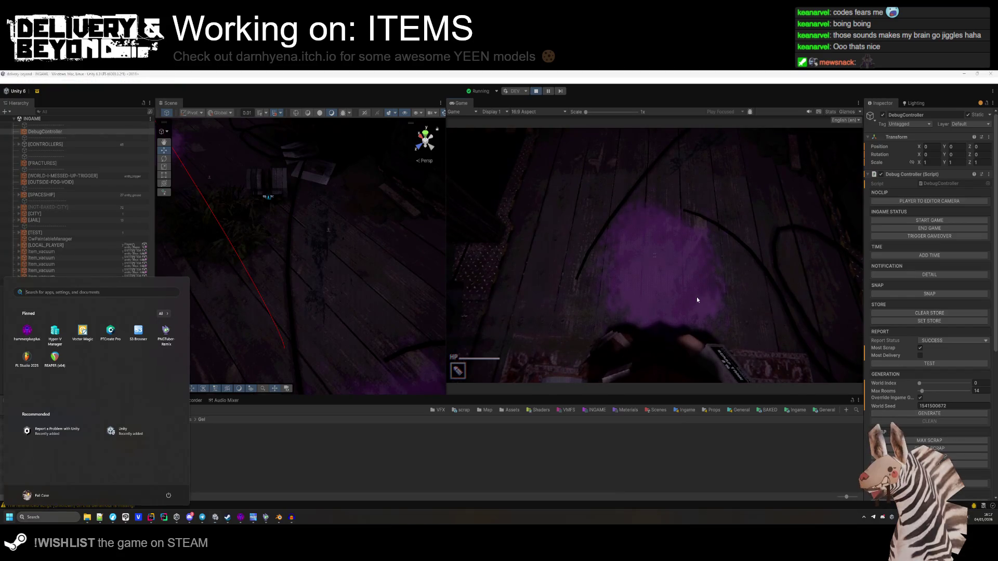
pyautogui.click(654, 255)
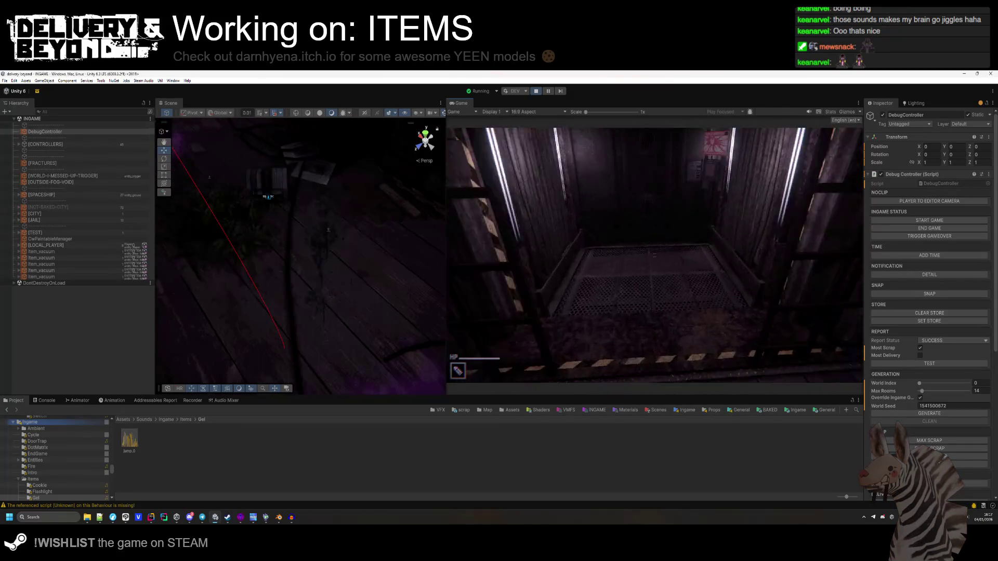
pyautogui.press('super')
pyautogui.press('super')
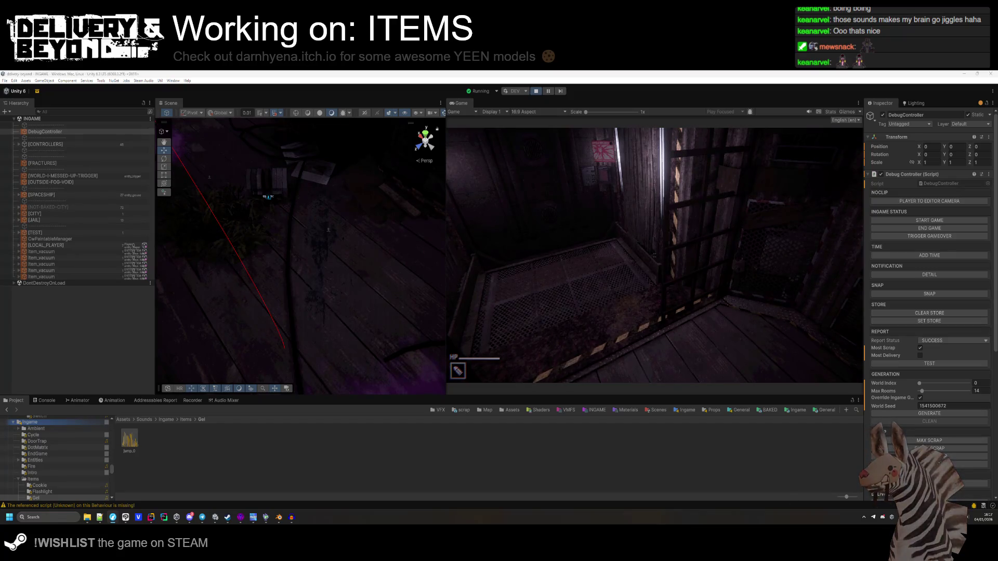
pyautogui.click(535, 91)
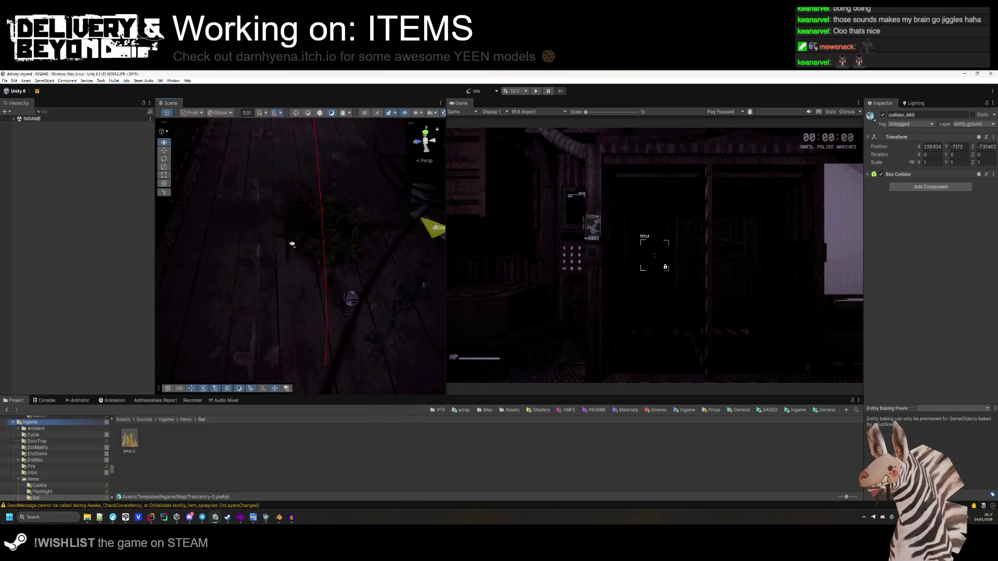
# Select the spray can placed in the scene and review its prefab overrides.
pyautogui.click(330, 325)
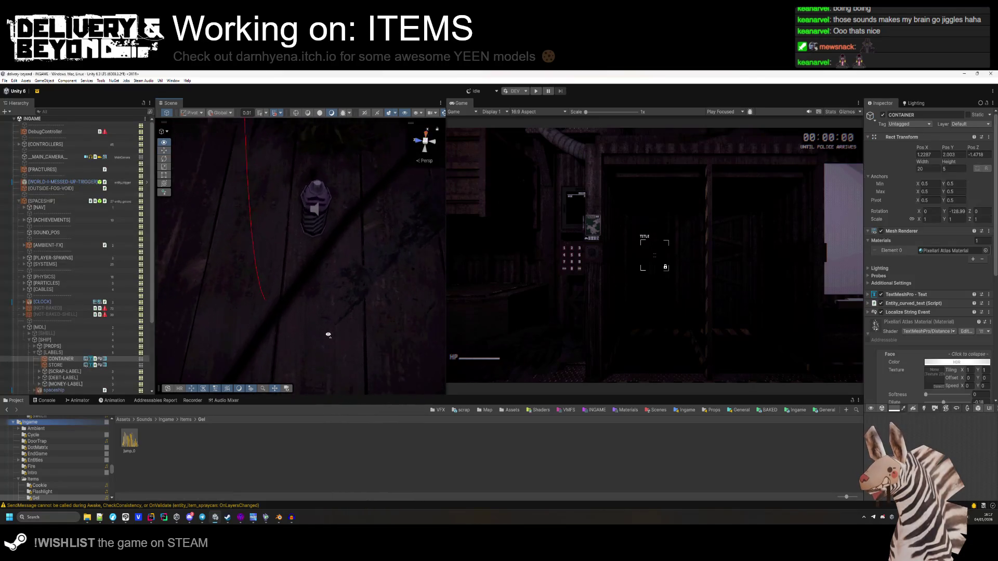
pyautogui.scroll(-3, 322, 312)
pyautogui.click(316, 304)
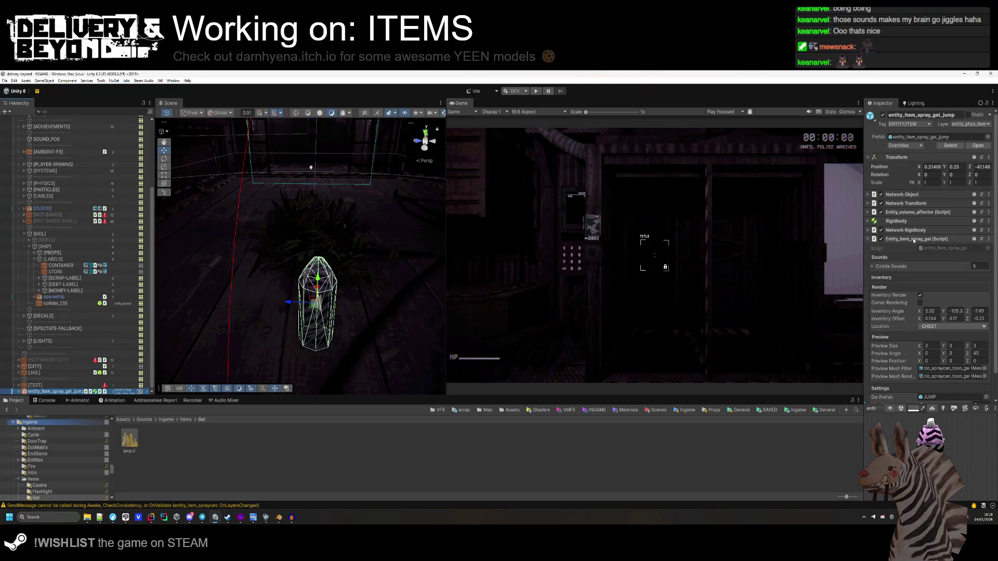
pyautogui.click(868, 239)
pyautogui.click(924, 145)
pyautogui.click(972, 201)
# Set the entity_item_spray_gel_jump prefab's Position X, Y and Z to 0.
pyautogui.click(166, 420)
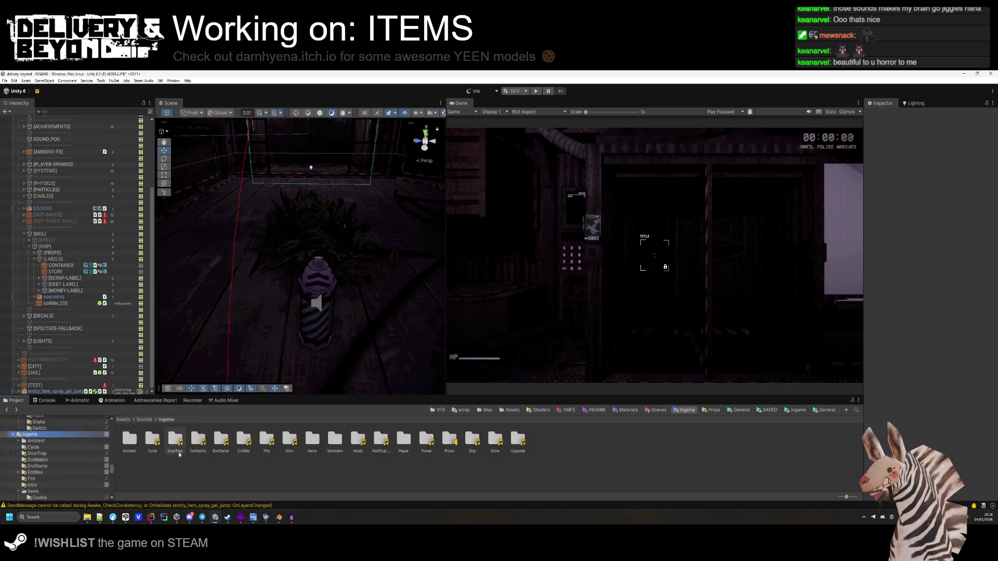
pyautogui.click(129, 440)
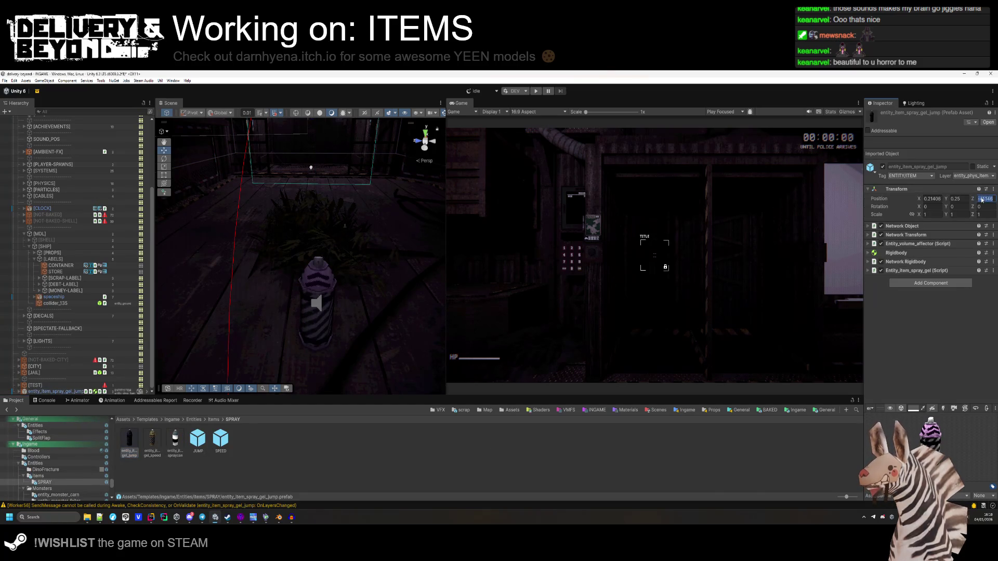
pyautogui.write('0')
pyautogui.click(956, 199)
pyautogui.write('0')
pyautogui.click(931, 198)
pyautogui.write('0')
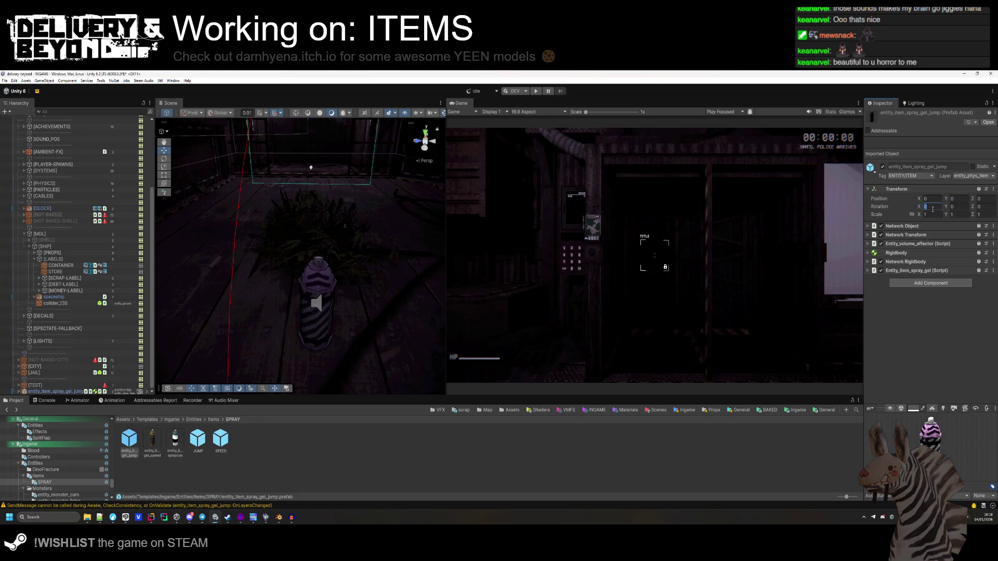
pyautogui.click(913, 410)
pyautogui.click(993, 222)
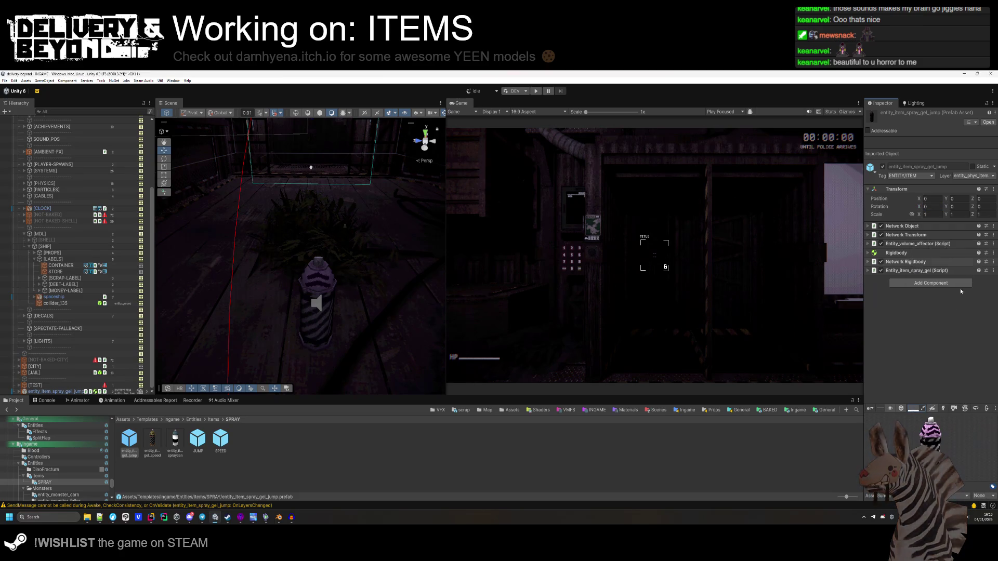
# Delete the spray can from the INGAME scene and save the scene.
pyautogui.click(318, 304)
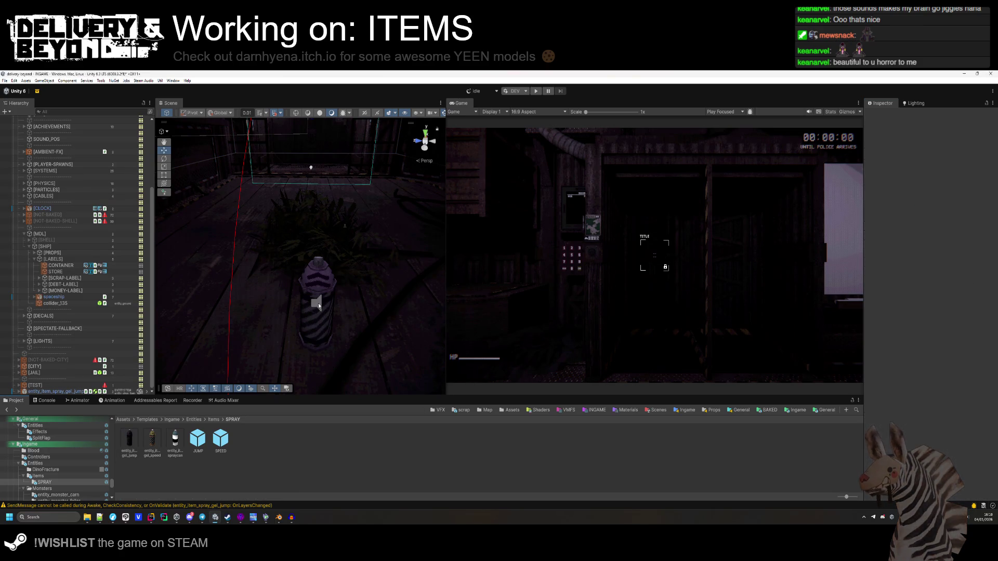
pyautogui.click(56, 392)
pyautogui.press('Delete')
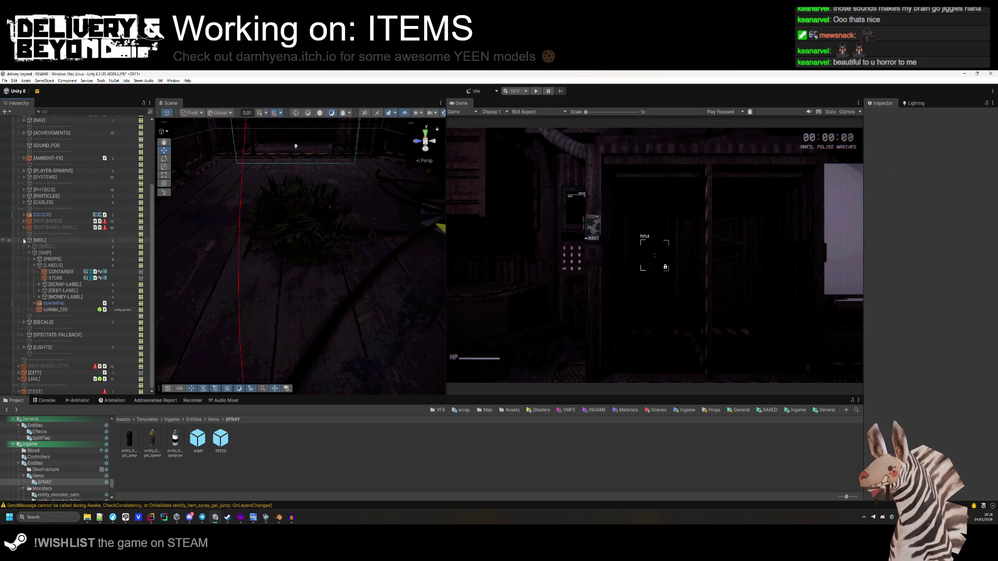
pyautogui.scroll(3, 37, 227)
pyautogui.click(18, 202)
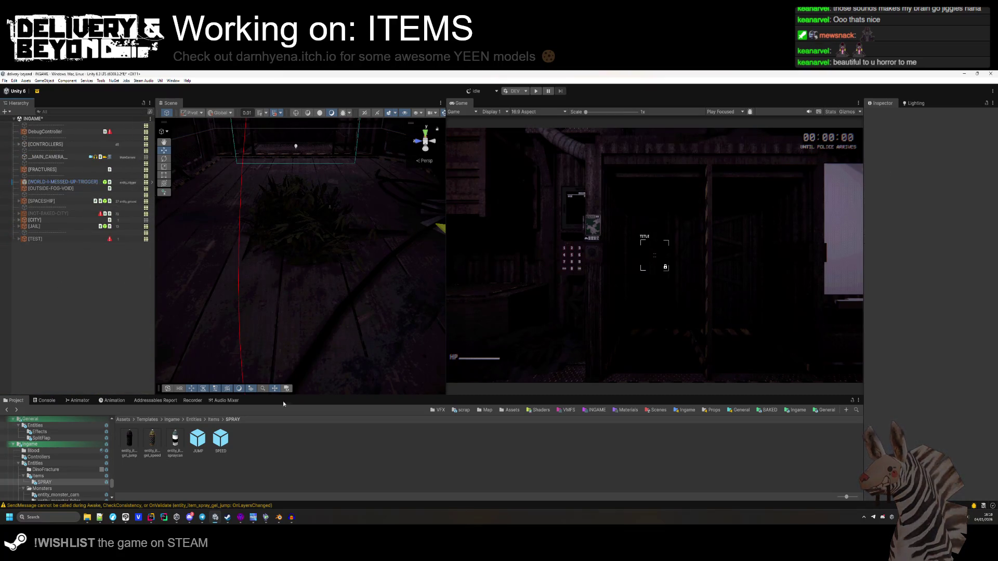
pyautogui.hotkey('ctrl', 's')
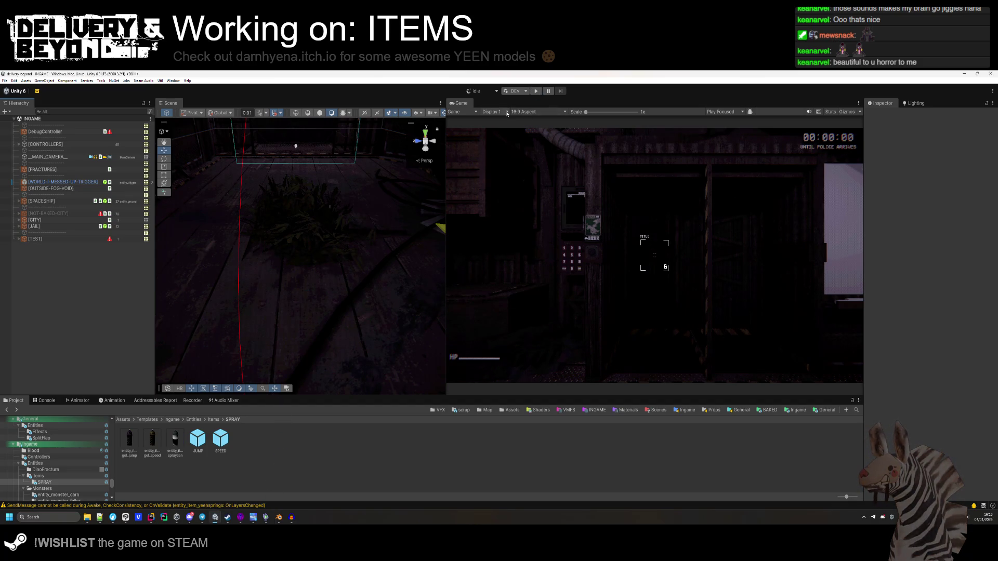
# Set the Game view to ITEMGEN 256x256 and open the jump gel prefab.
pyautogui.click(508, 113)
pyautogui.click(535, 203)
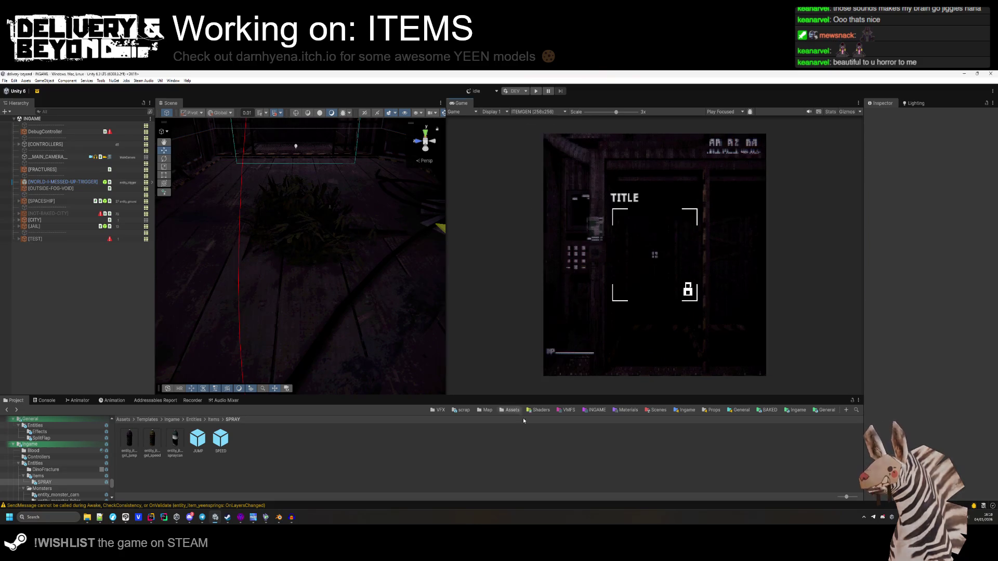
pyautogui.doubleClick(130, 441)
pyautogui.click(57, 145)
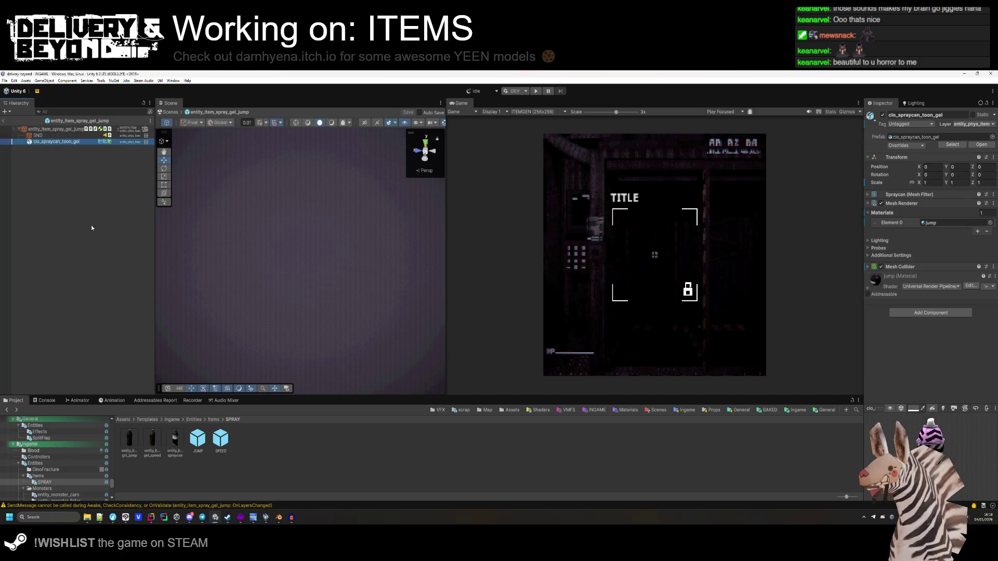
# Open the ITEM_MAKER scene from the project's Scenes folder.
pyautogui.click(214, 419)
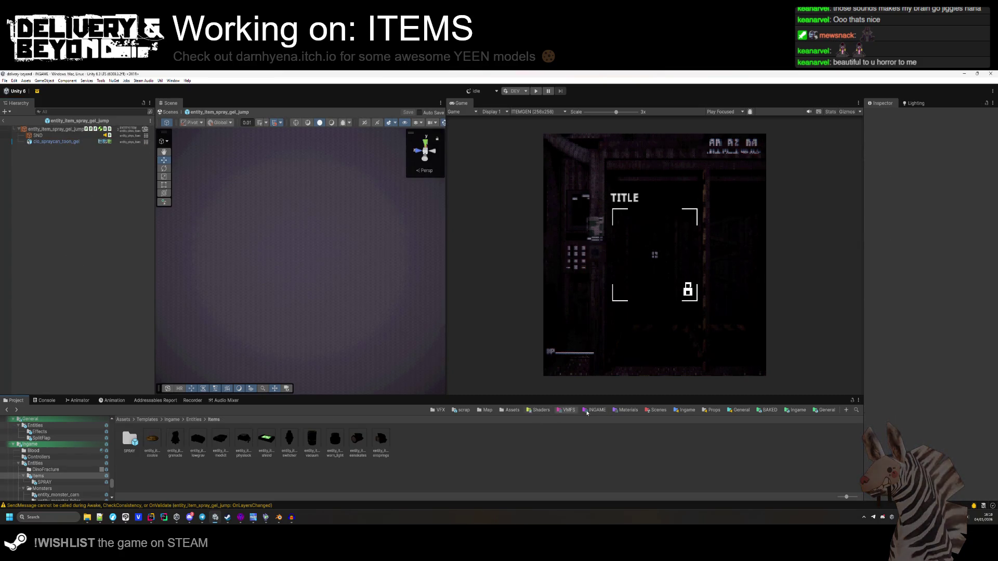
pyautogui.click(657, 410)
pyautogui.click(152, 440)
pyautogui.doubleClick(153, 440)
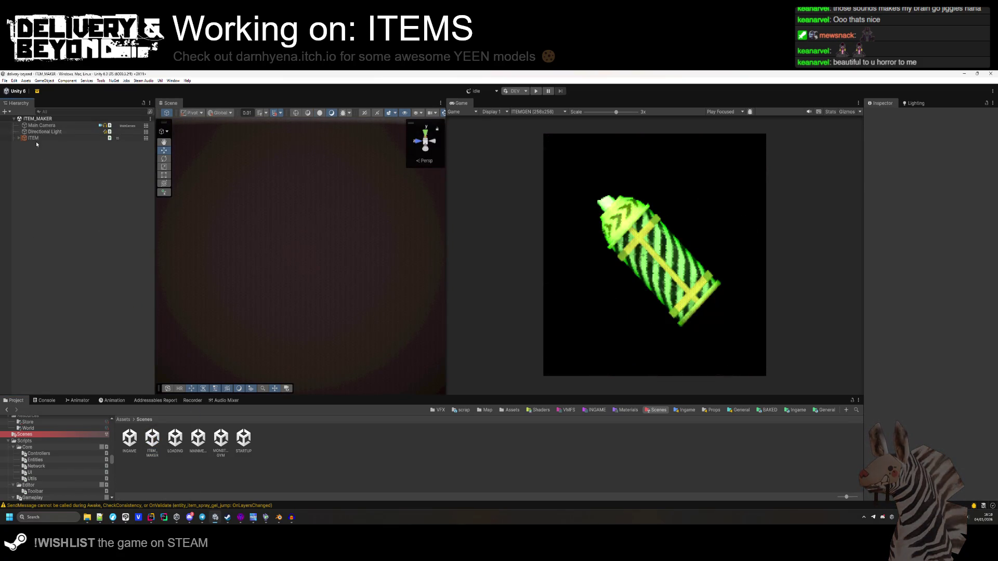
# Move clo_spraycan_toon_gel under ITEM and remove its Mesh Collider.
pyautogui.click(30, 138)
pyautogui.click(19, 139)
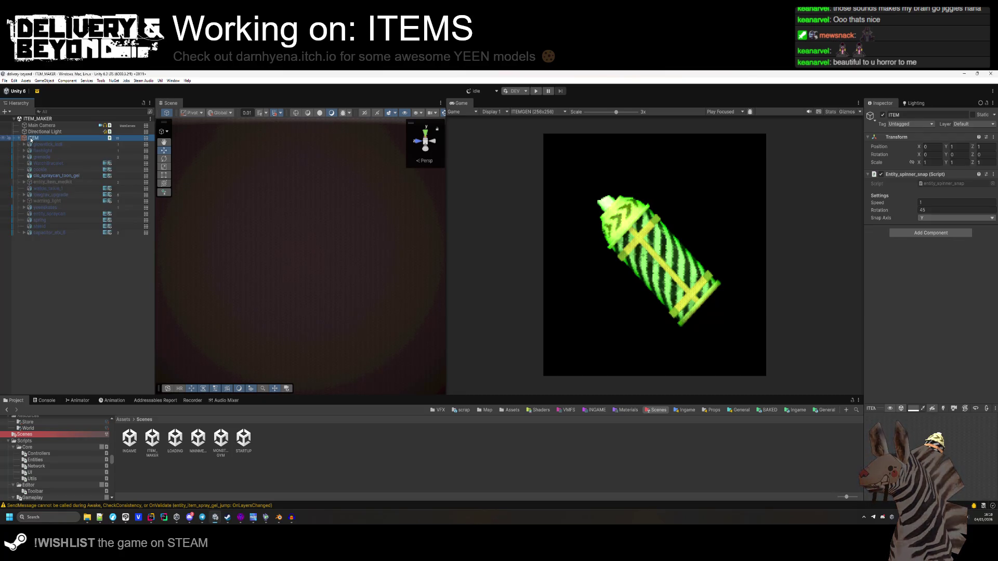
pyautogui.moveTo(57, 176); pyautogui.dragTo(52, 240)
pyautogui.moveTo(63, 179); pyautogui.dragTo(64, 182)
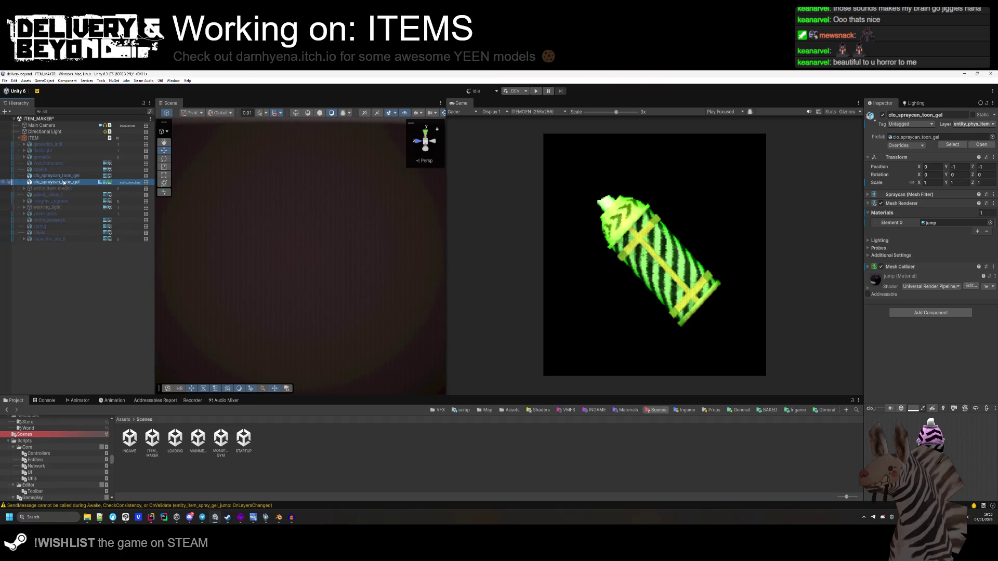
pyautogui.rightClick(898, 267)
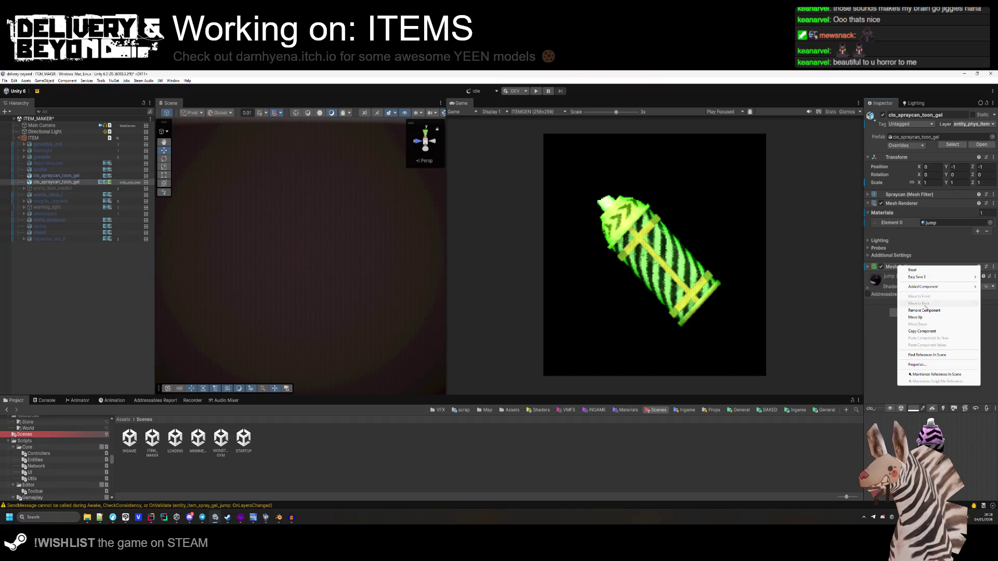
pyautogui.click(924, 310)
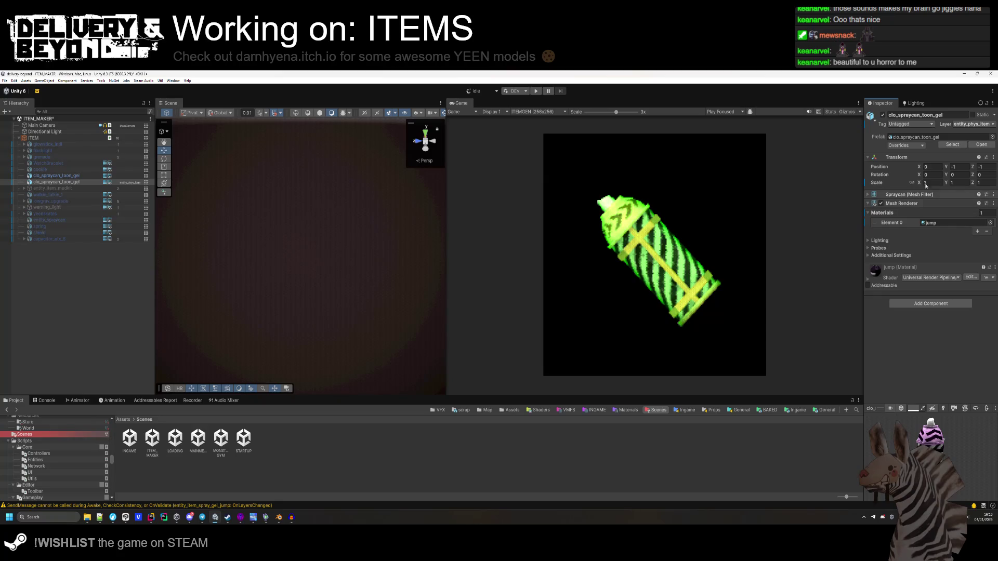
# Copy the speed can's world transform and paste it onto the jump gel can.
pyautogui.press('Up')
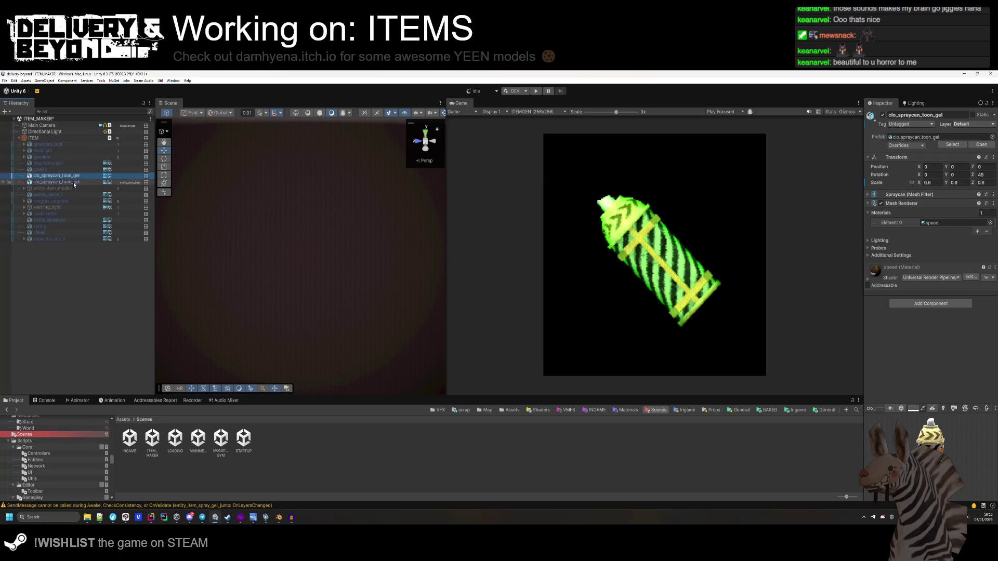
pyautogui.rightClick(894, 157)
pyautogui.moveTo(925, 247)
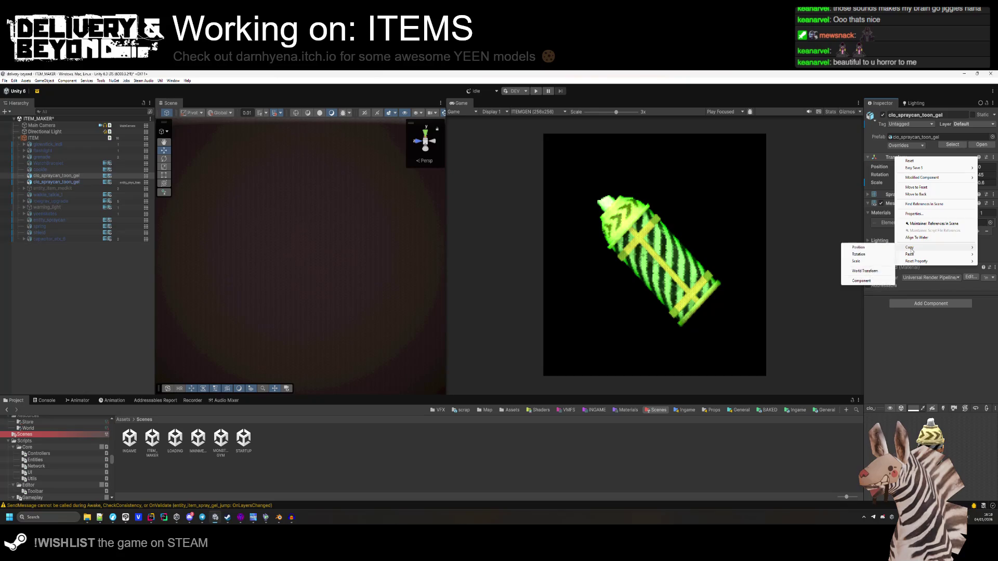
pyautogui.click(868, 270)
pyautogui.press('Down')
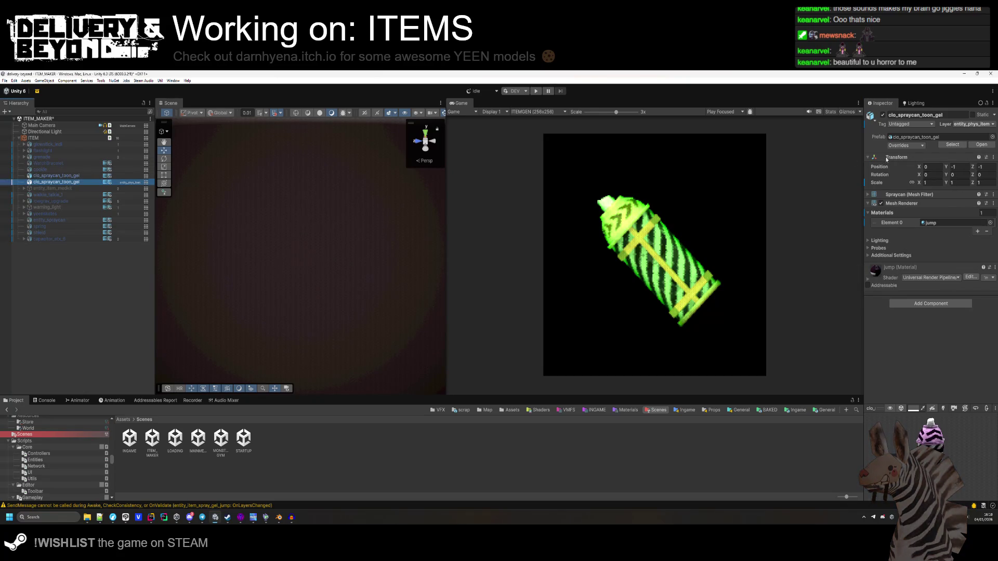
pyautogui.rightClick(887, 159)
pyautogui.moveTo(930, 260)
pyautogui.click(863, 274)
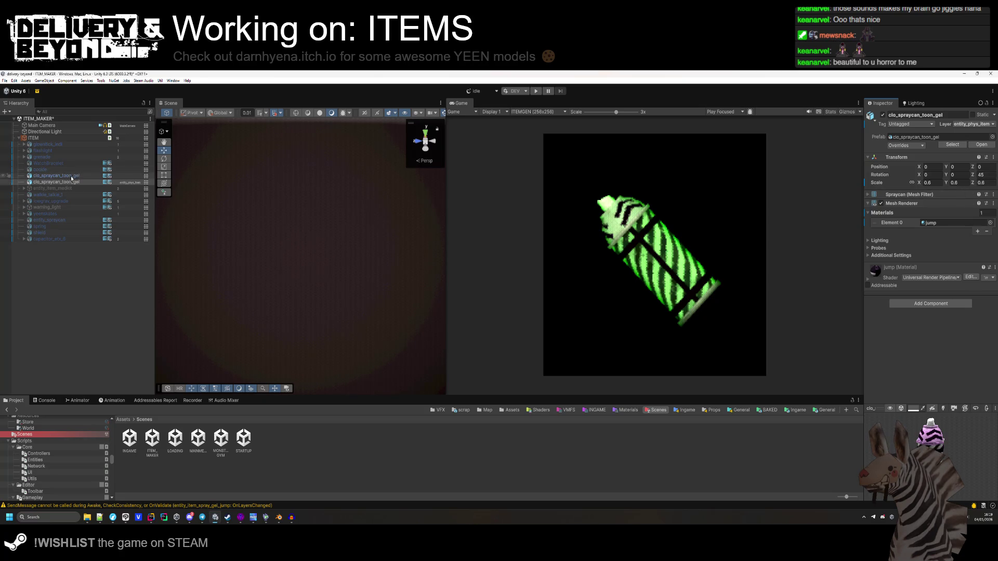
# Hide the original speed spray can and change the jump gel can's layer.
pyautogui.click(71, 177)
pyautogui.click(882, 116)
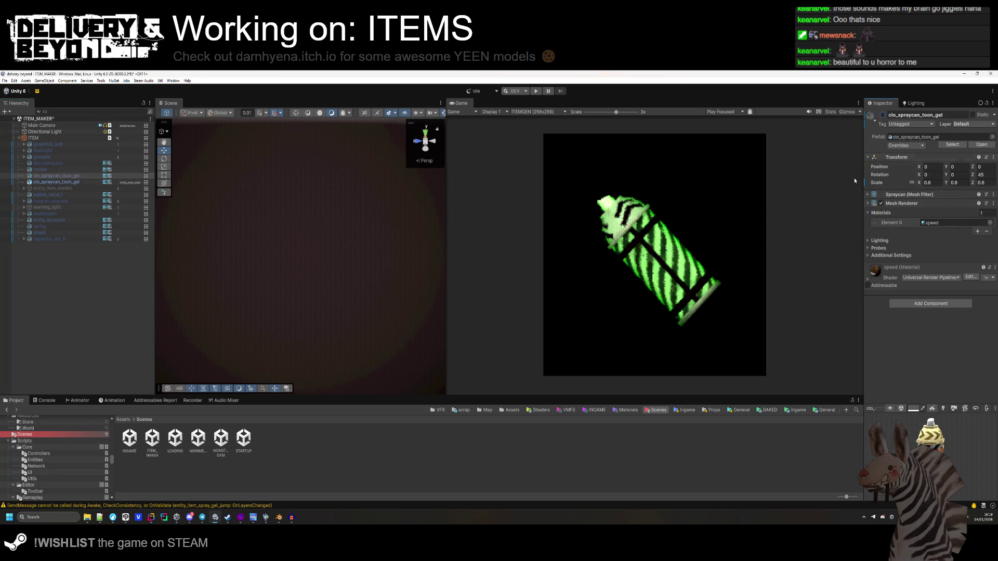
pyautogui.click(77, 181)
pyautogui.click(972, 124)
pyautogui.click(962, 131)
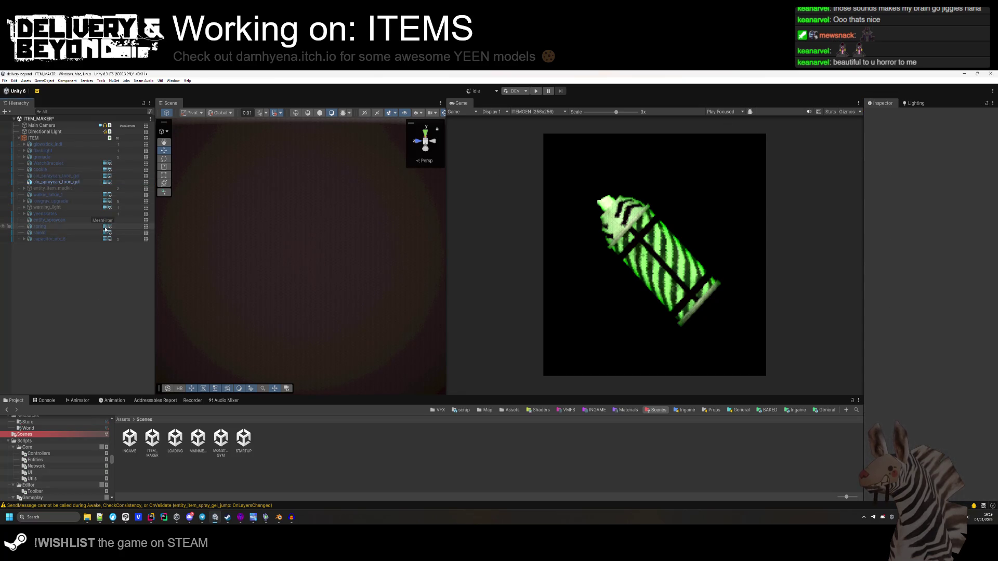
# Choose the Default play-mode scenario and record frames of the spinning spray can.
pyautogui.click(192, 400)
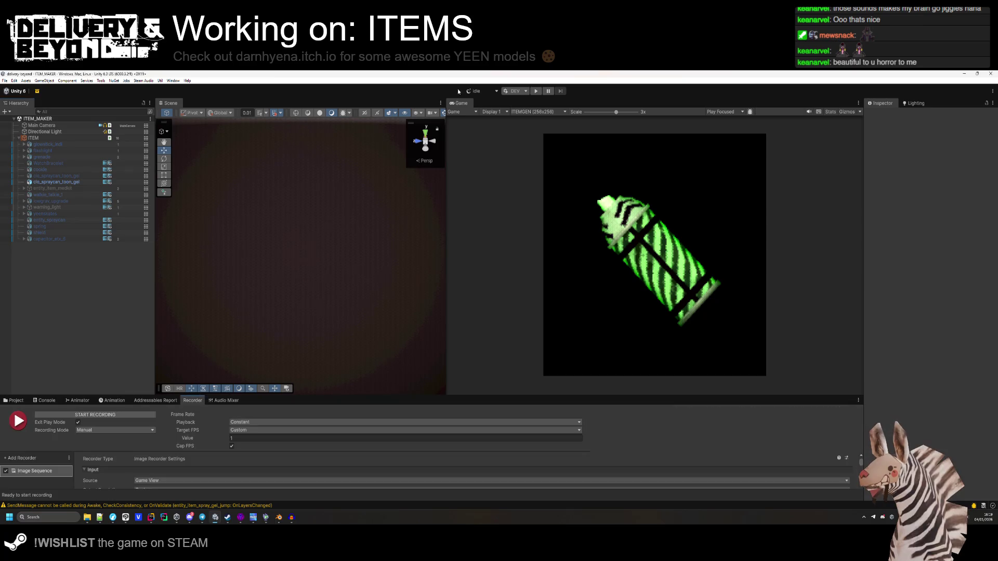
pyautogui.click(516, 91)
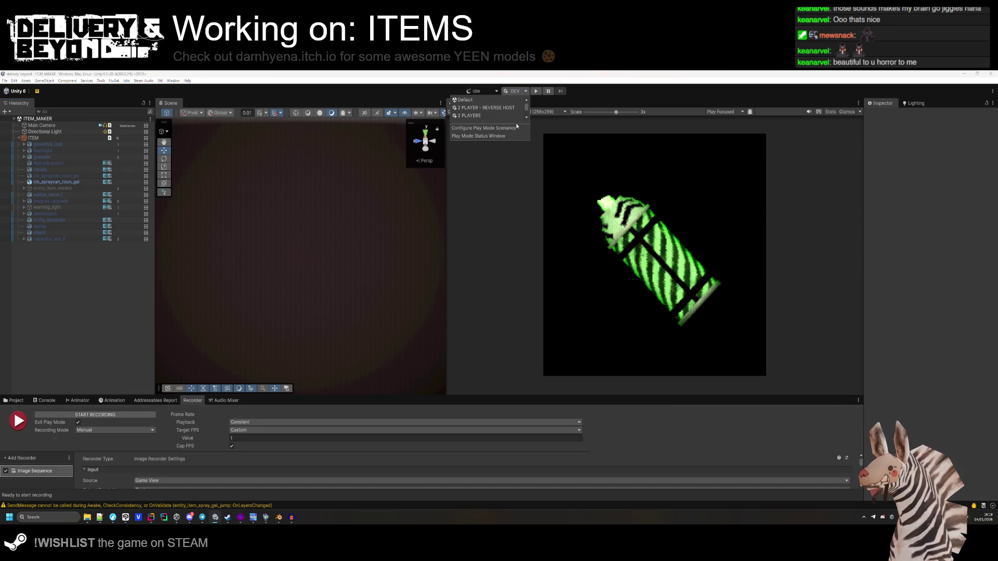
pyautogui.click(474, 100)
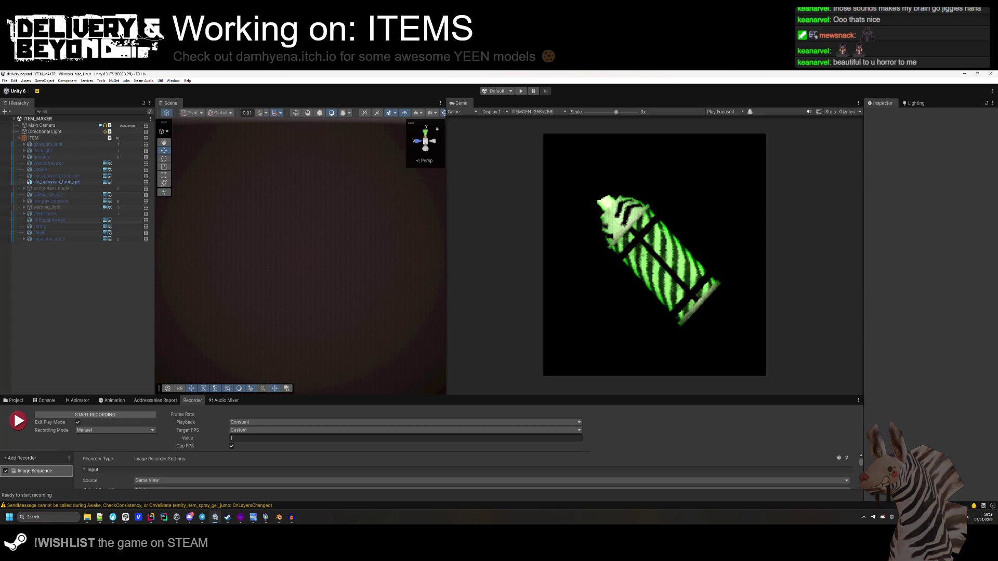
pyautogui.click(88, 416)
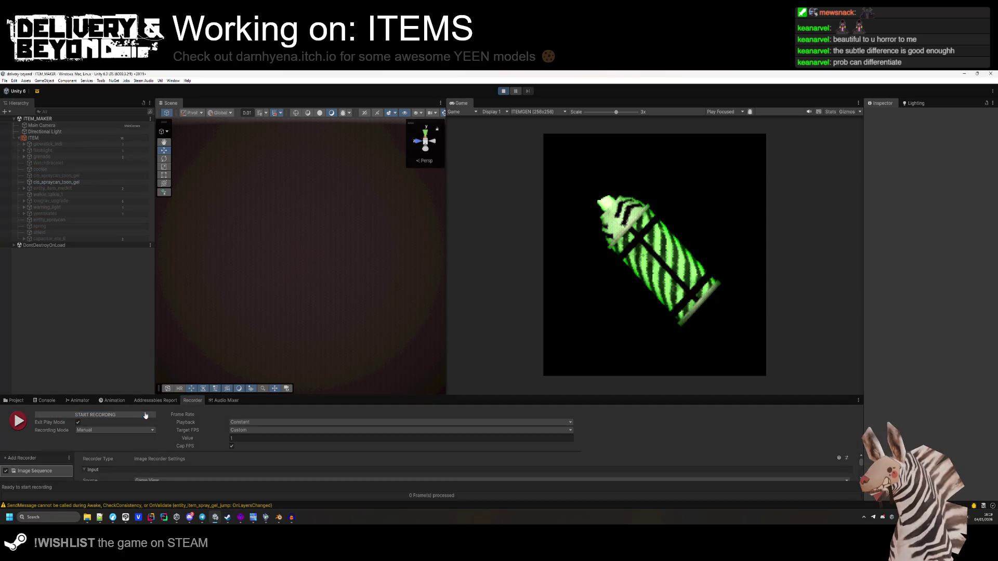
pyautogui.click(146, 415)
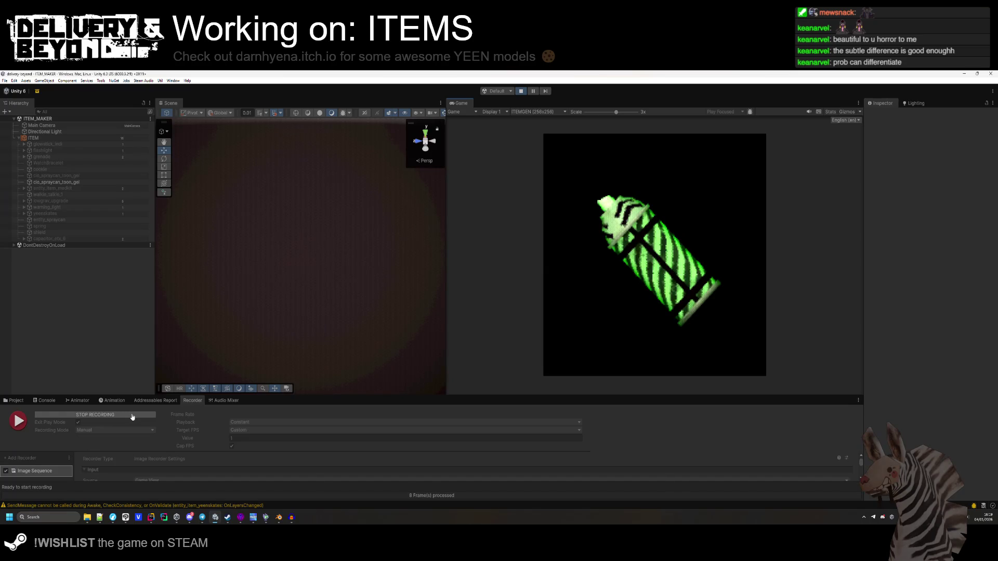
pyautogui.click(132, 416)
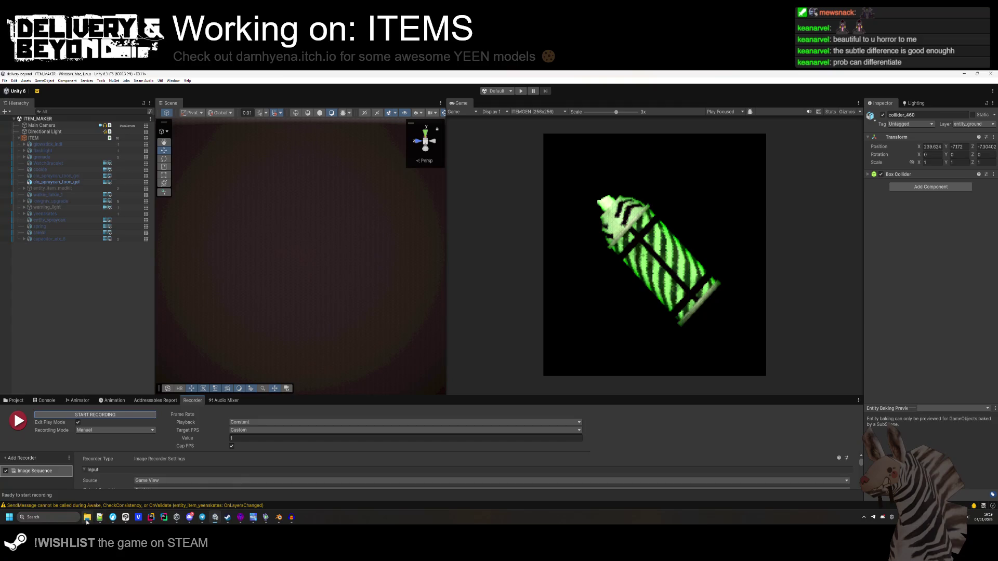
# Drop all recorded Recordings frames into the browser's sprite sheet maker page.
pyautogui.moveTo(87, 520)
pyautogui.moveTo(84, 494)
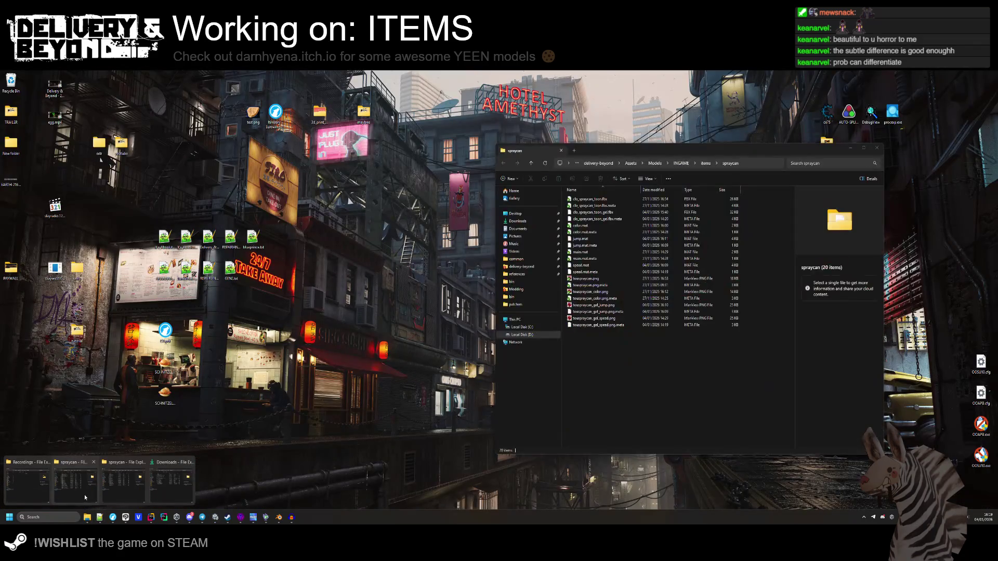
pyautogui.click(43, 494)
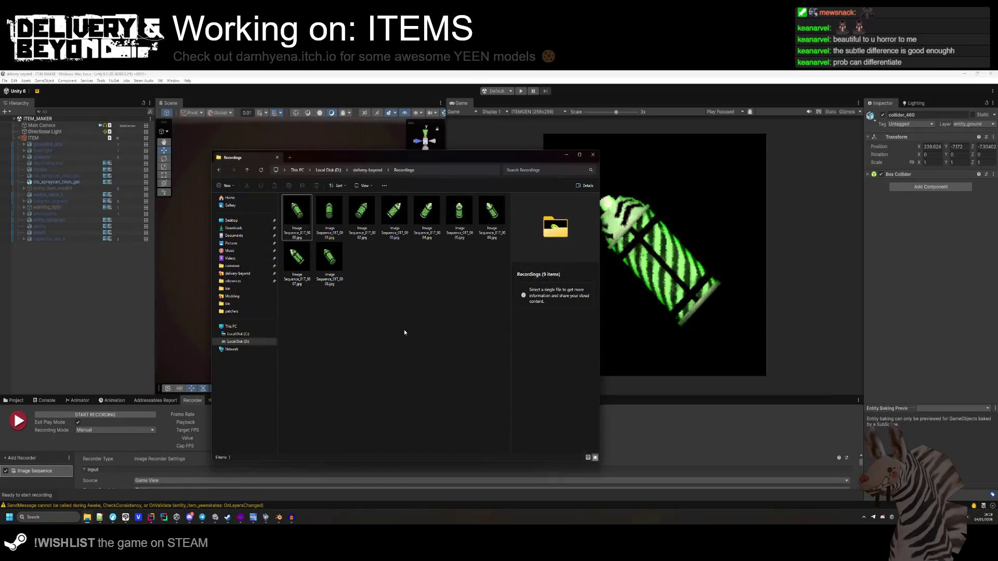
pyautogui.moveTo(119, 519)
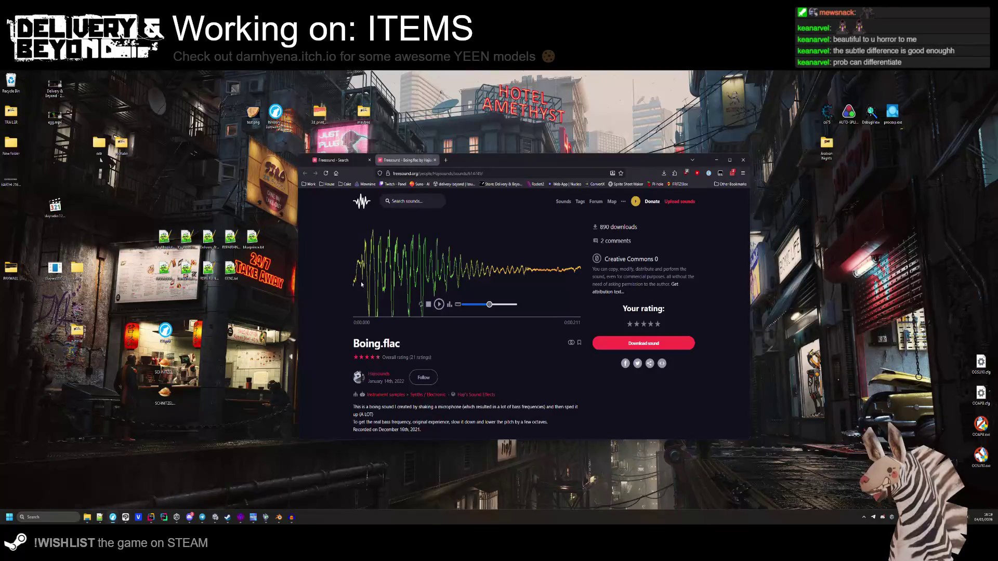
pyautogui.click(145, 488)
pyautogui.click(627, 184)
pyautogui.moveTo(550, 163); pyautogui.dragTo(784, 116)
pyautogui.click(395, 322)
pyautogui.click(297, 214)
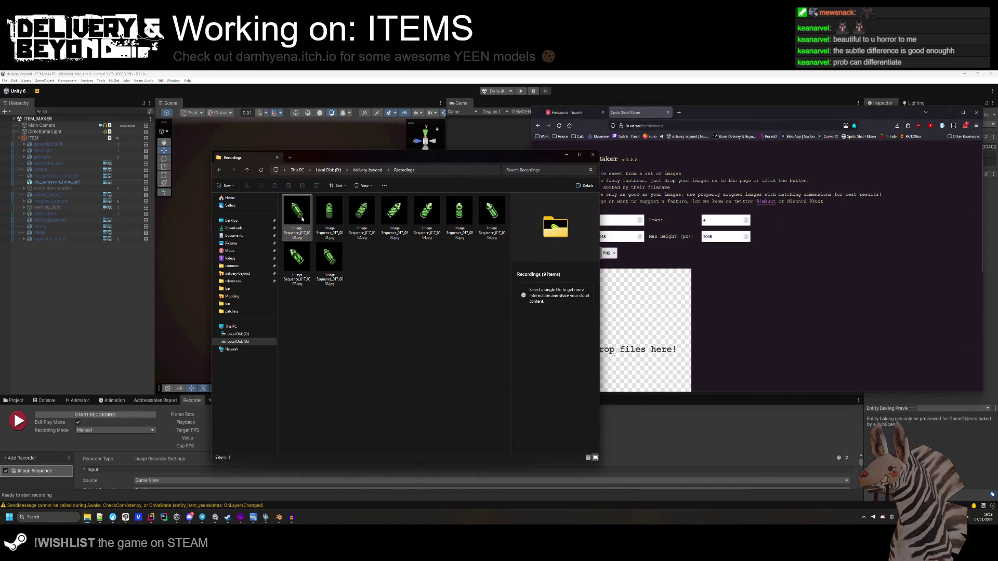
pyautogui.keyDown('shift'); pyautogui.click(333, 266); pyautogui.keyUp('shift')
pyautogui.moveTo(333, 266); pyautogui.dragTo(644, 333)
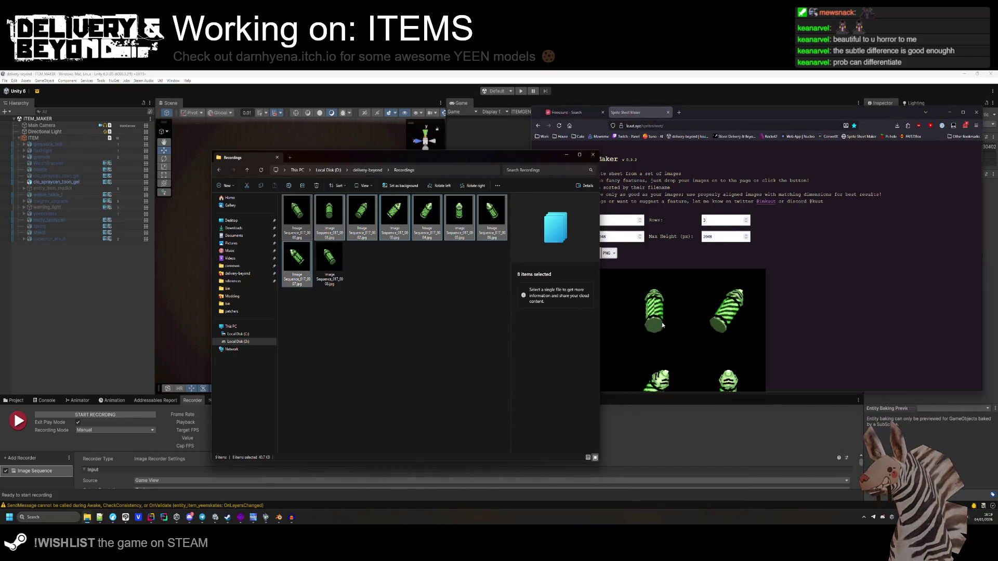
# Set the sheet's max width to 512 and save it as jump_can.png.
pyautogui.click(784, 298)
pyautogui.scroll(-3, 784, 298)
pyautogui.scroll(2, 627, 233)
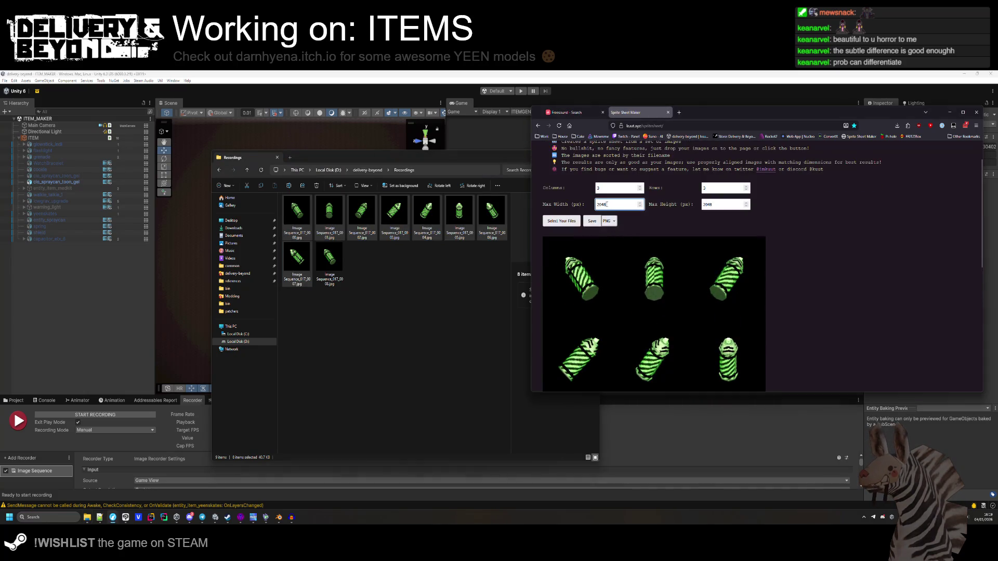
pyautogui.write('2')
pyautogui.doubleClick(707, 204)
pyautogui.click(592, 221)
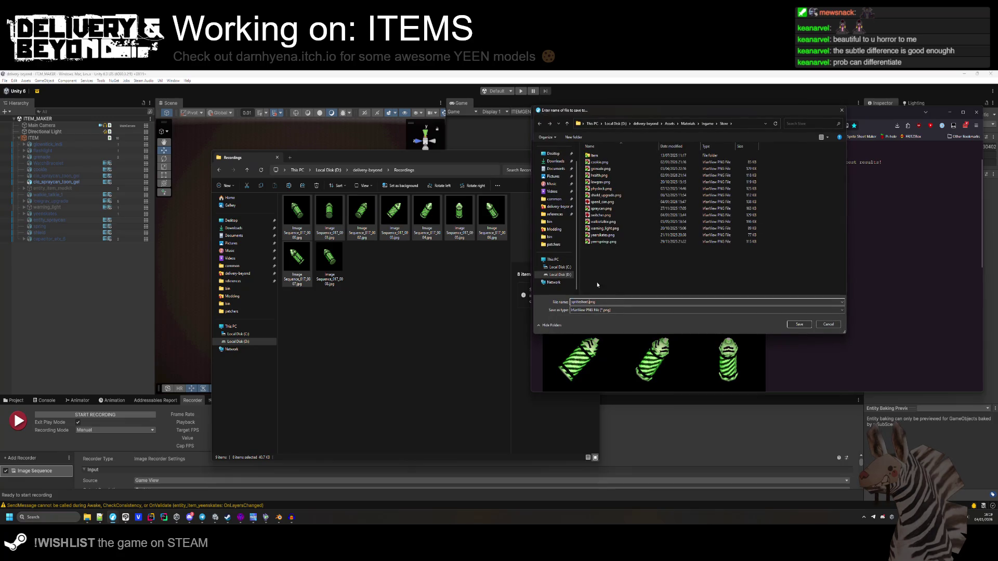
pyautogui.click(603, 202)
pyautogui.moveTo(582, 302); pyautogui.dragTo(572, 302)
pyautogui.write('jump_can')
pyautogui.press('Return')
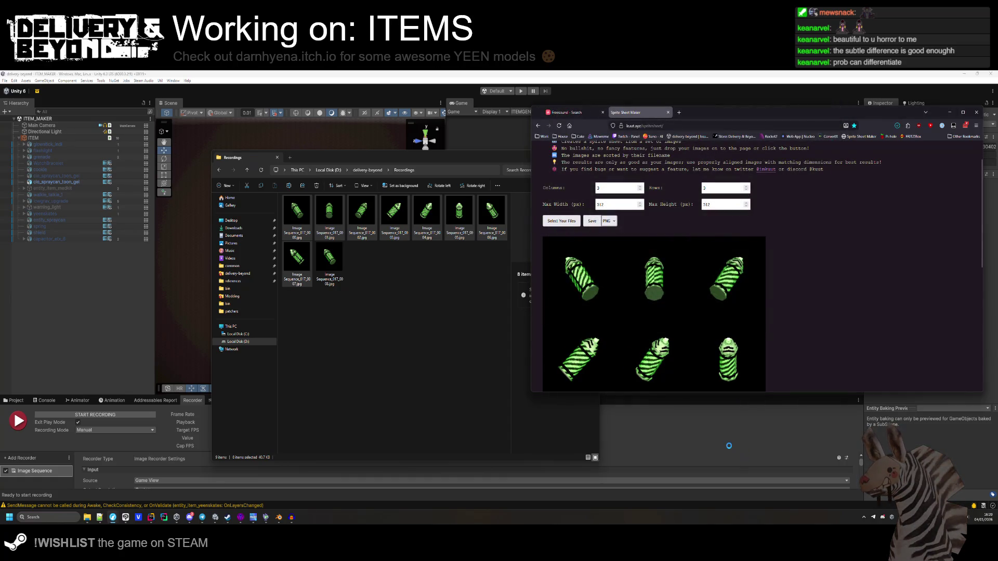
pyautogui.click(718, 451)
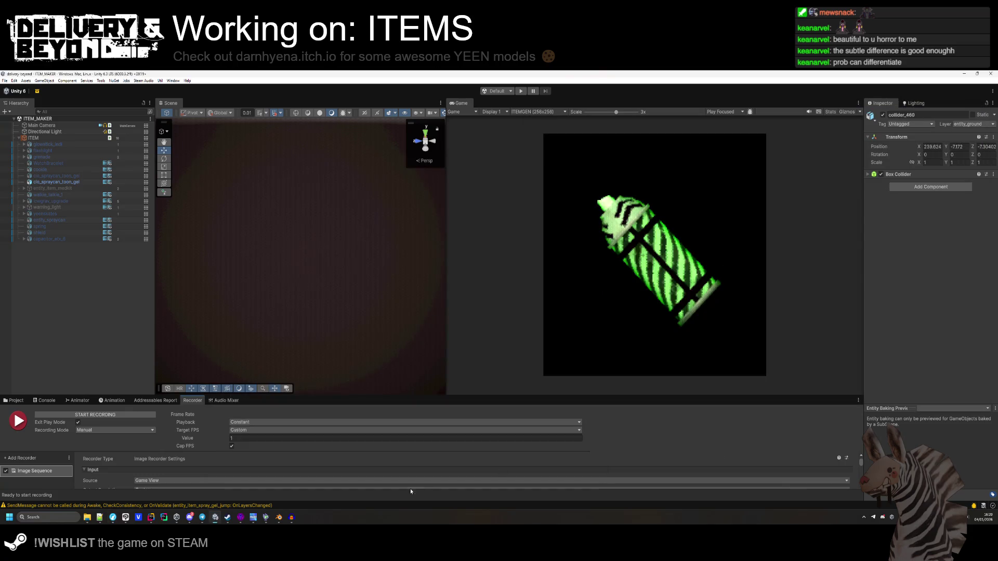
# Delete the recorded frame images and minimise the Recordings and browser windows.
pyautogui.click(15, 400)
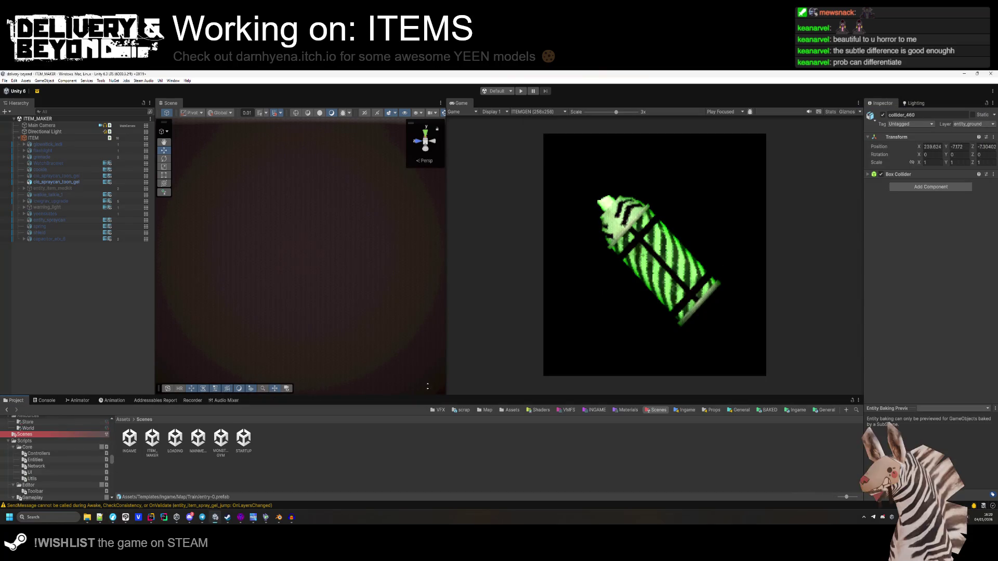
pyautogui.hotkey('alt', 'Tab')
pyautogui.hotkey('alt', 'Tab')
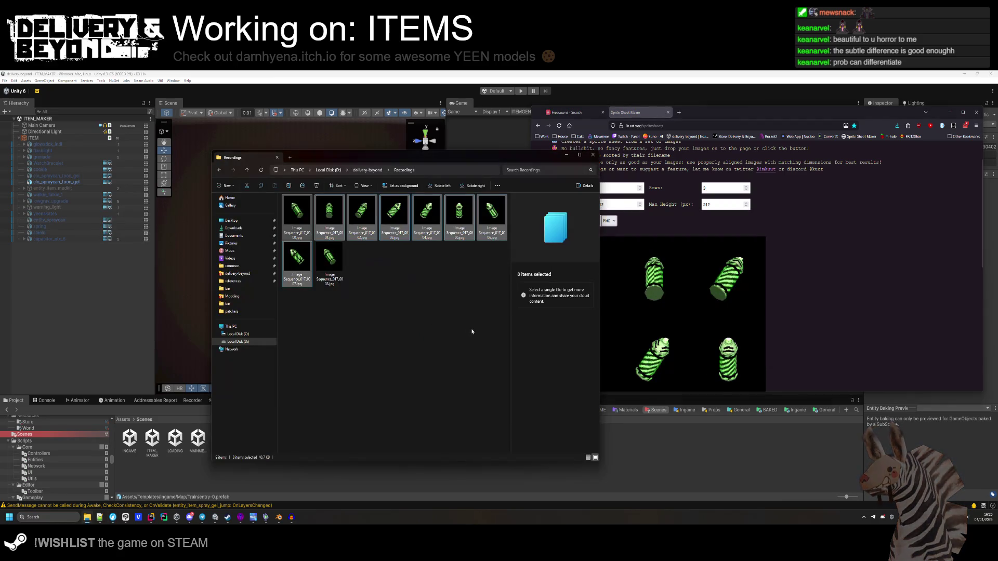
pyautogui.press('Delete')
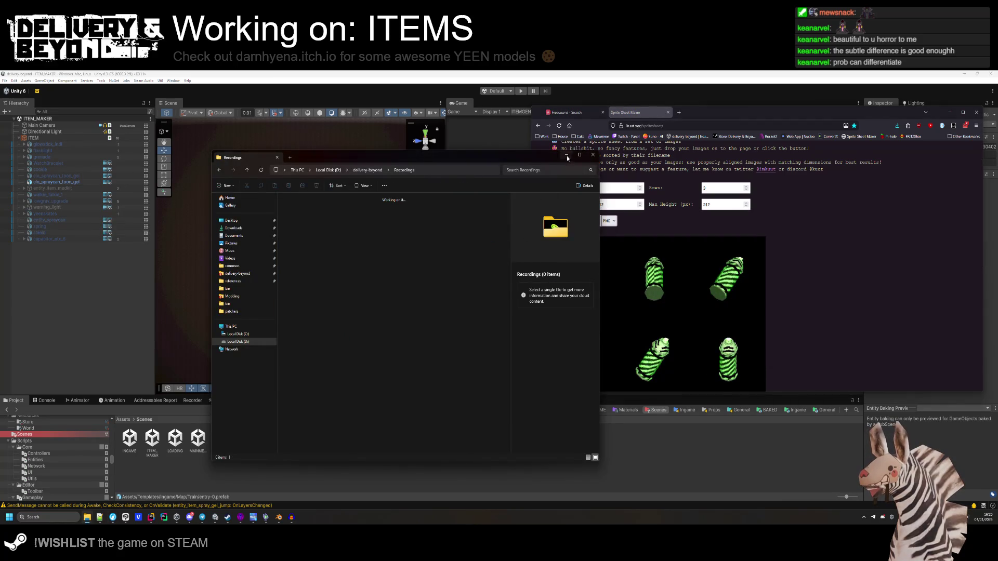
pyautogui.click(567, 155)
pyautogui.click(594, 113)
pyautogui.click(602, 112)
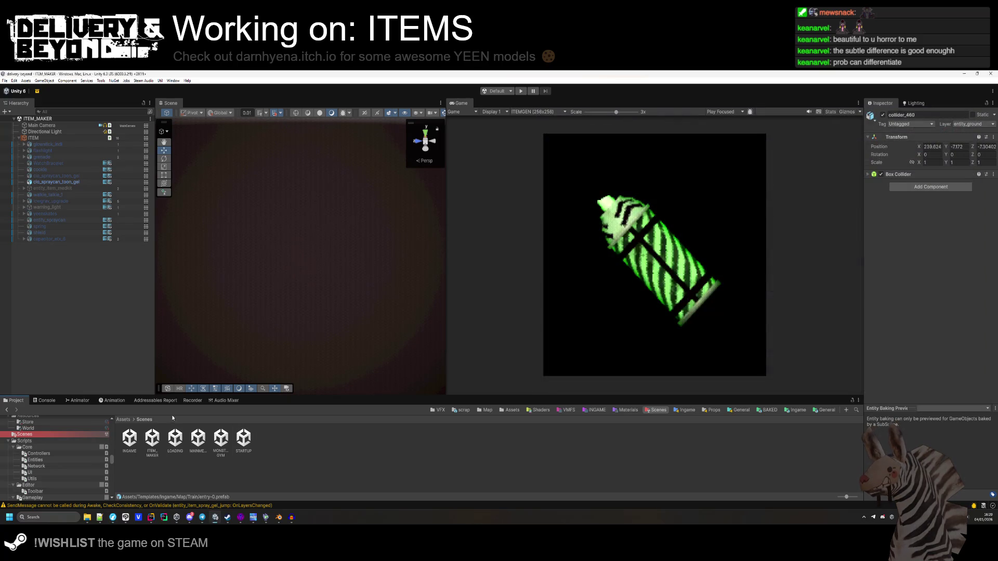
# Switch the play mode scenario and set the Game view to 16:9 Aspect.
pyautogui.click(321, 455)
pyautogui.click(501, 91)
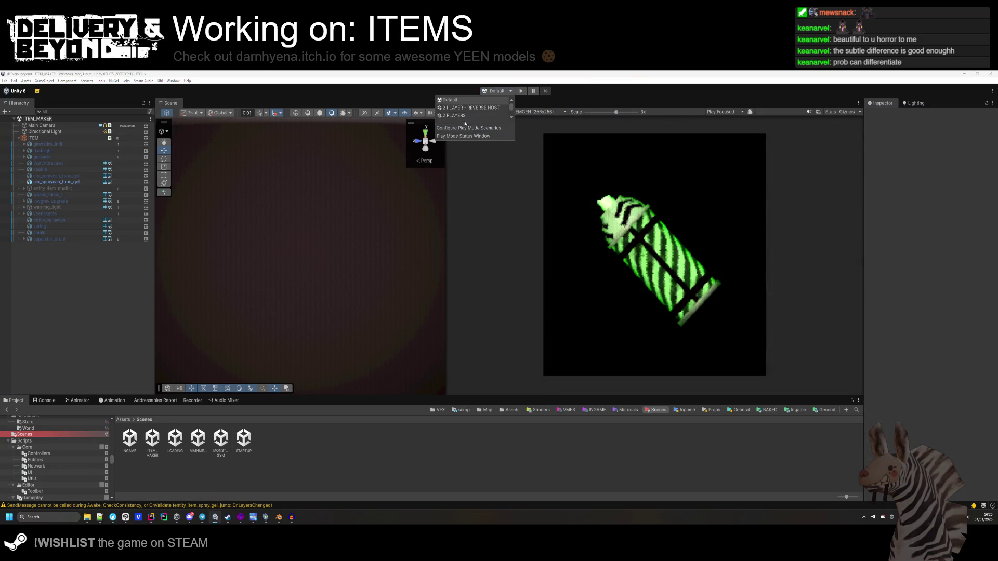
pyautogui.click(468, 117)
pyautogui.click(547, 112)
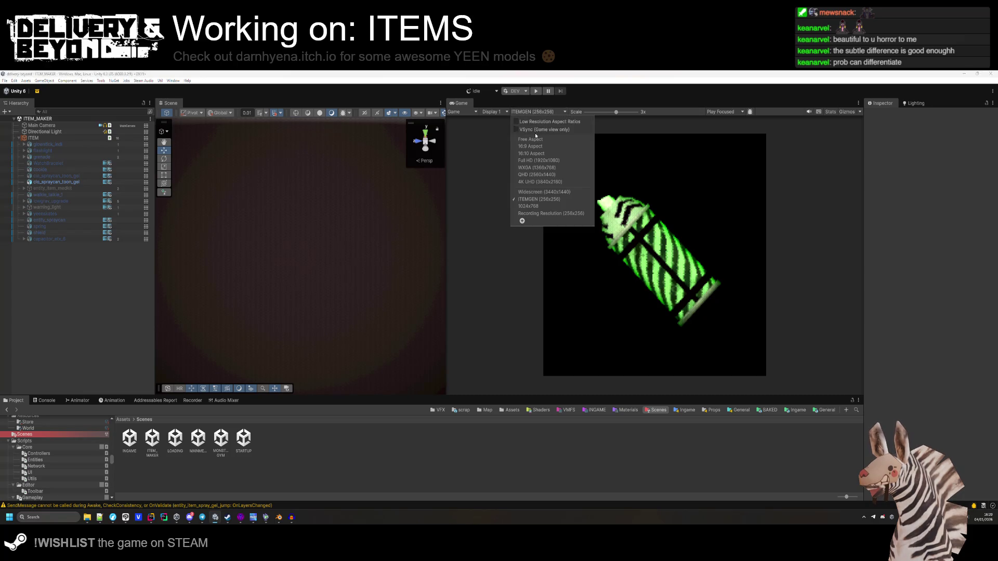
pyautogui.click(530, 146)
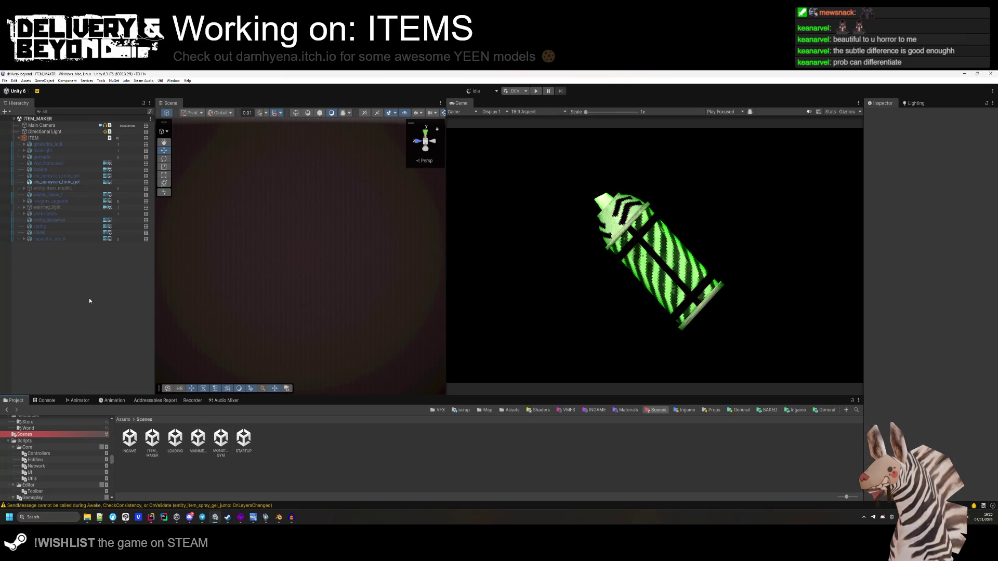
# Open the INGAME scene and duplicate the SPEED_GEL item in Resources/Store.
pyautogui.click(129, 438)
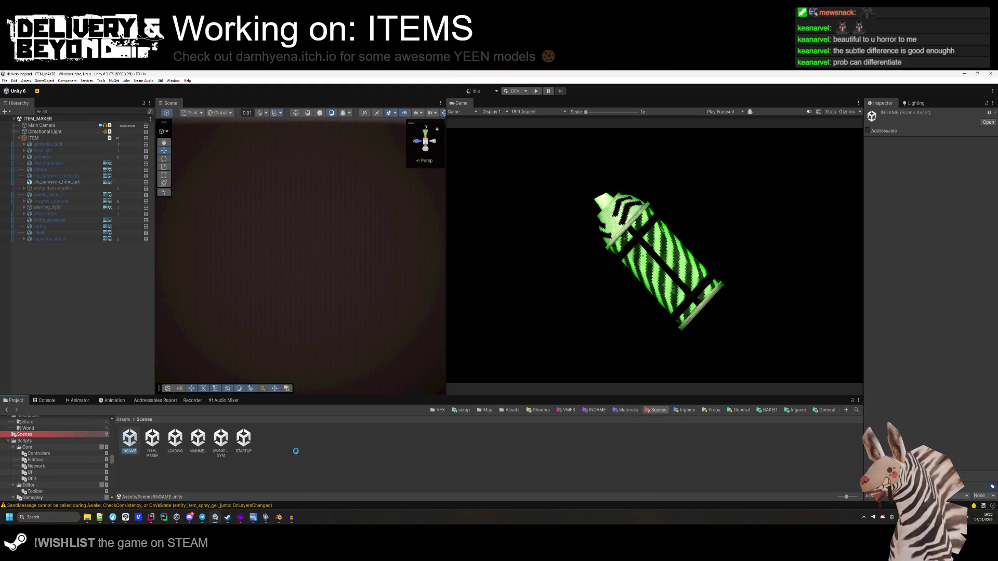
pyautogui.click(491, 411)
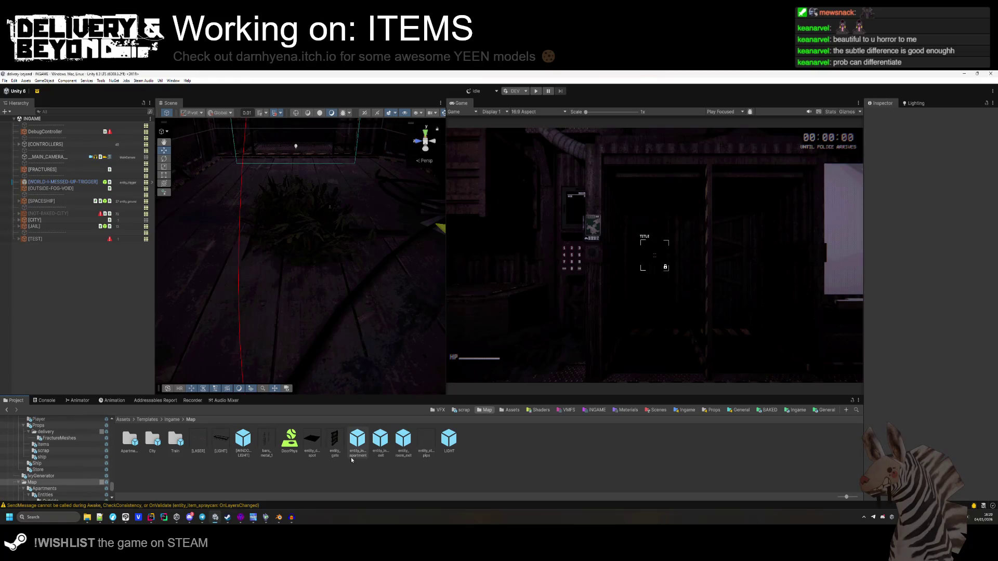
pyautogui.click(508, 412)
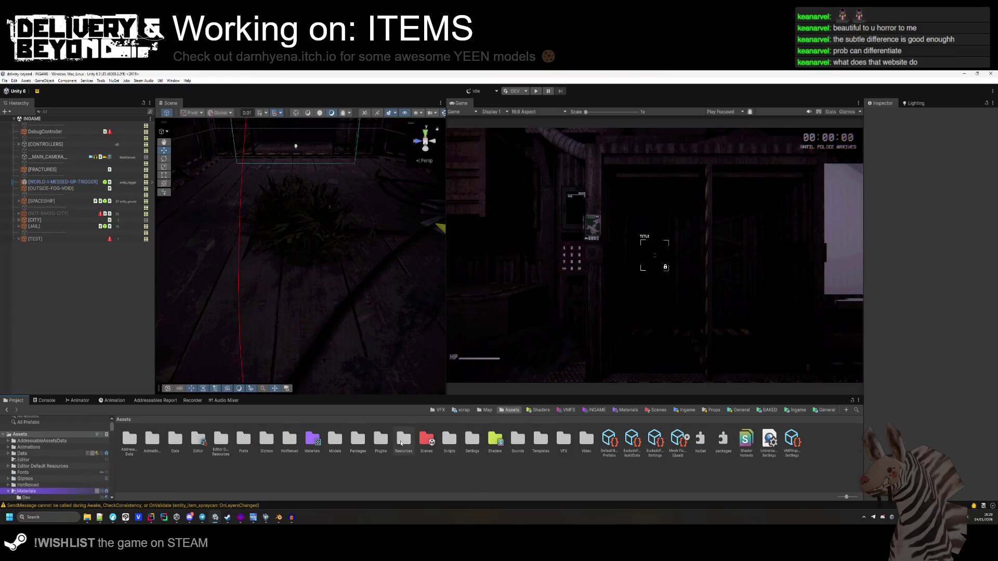
pyautogui.doubleClick(401, 442)
pyautogui.doubleClick(129, 440)
pyautogui.click(289, 441)
pyautogui.hotkey('ctrl', 'd')
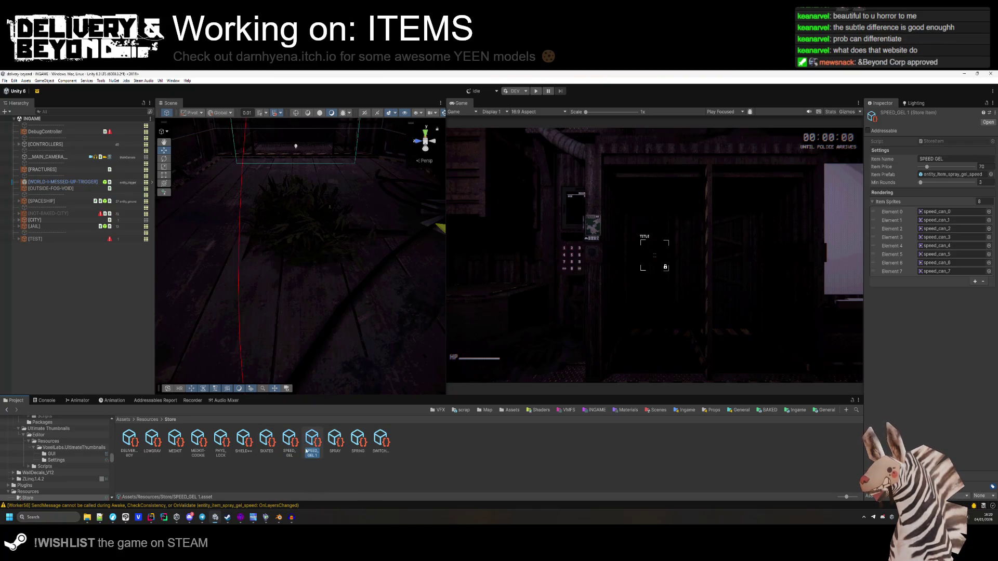
# Rename the duplicate to JUMP_GEL and set its Item Name to JUMPGEL.
pyautogui.rightClick(312, 439)
pyautogui.click(331, 241)
pyautogui.write('MP_GEL')
pyautogui.press('Return')
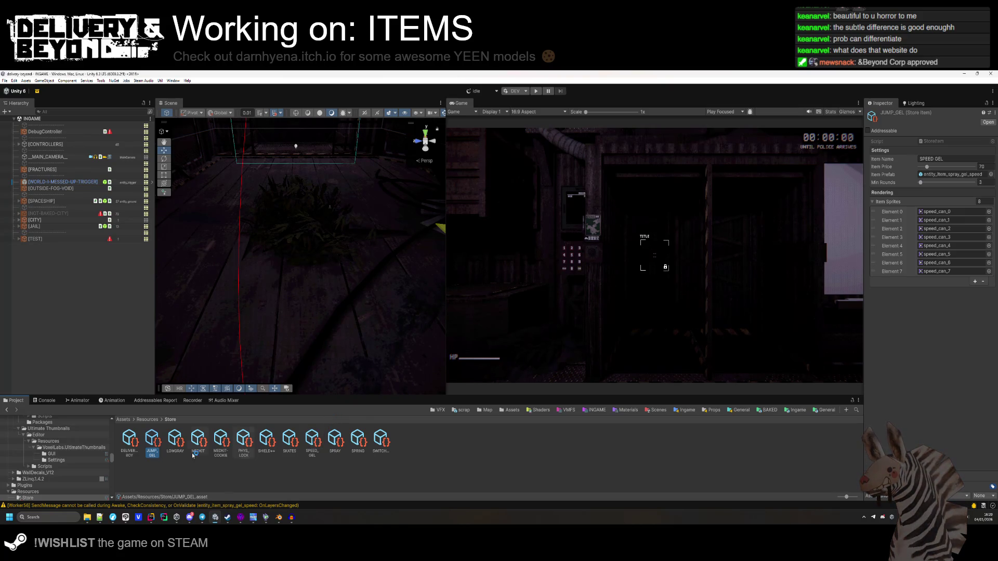
pyautogui.click(951, 158)
pyautogui.write('JU')
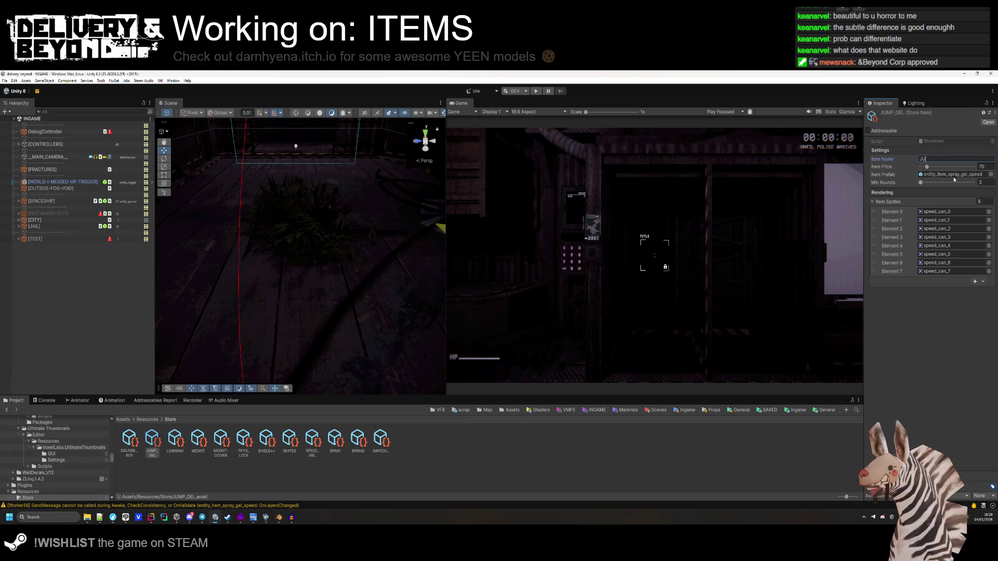
pyautogui.write('MPGEL')
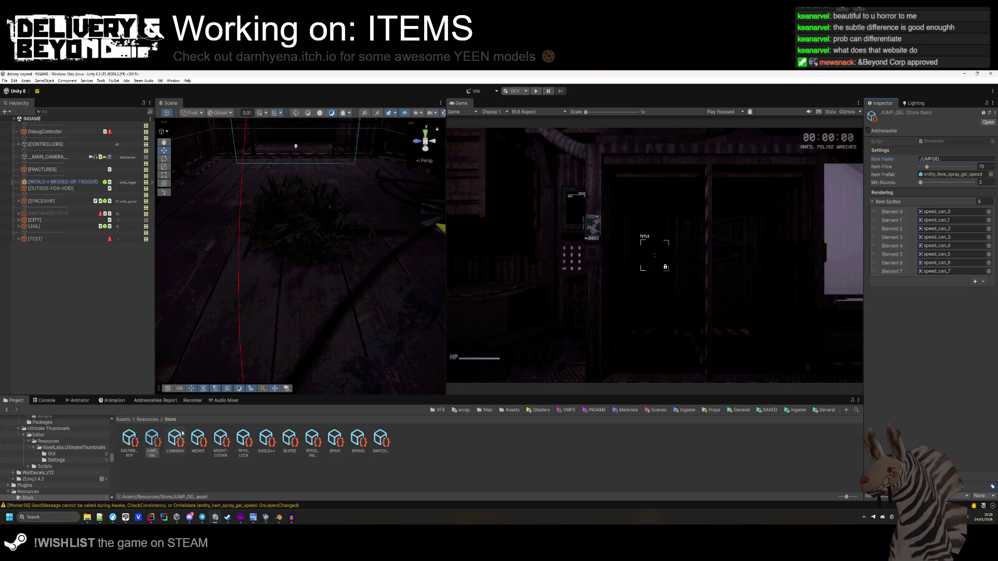
# Change SPEED_GEL's Item Name to SPEEDGEL, then locate JUMP_GEL's current prefab.
pyautogui.click(312, 441)
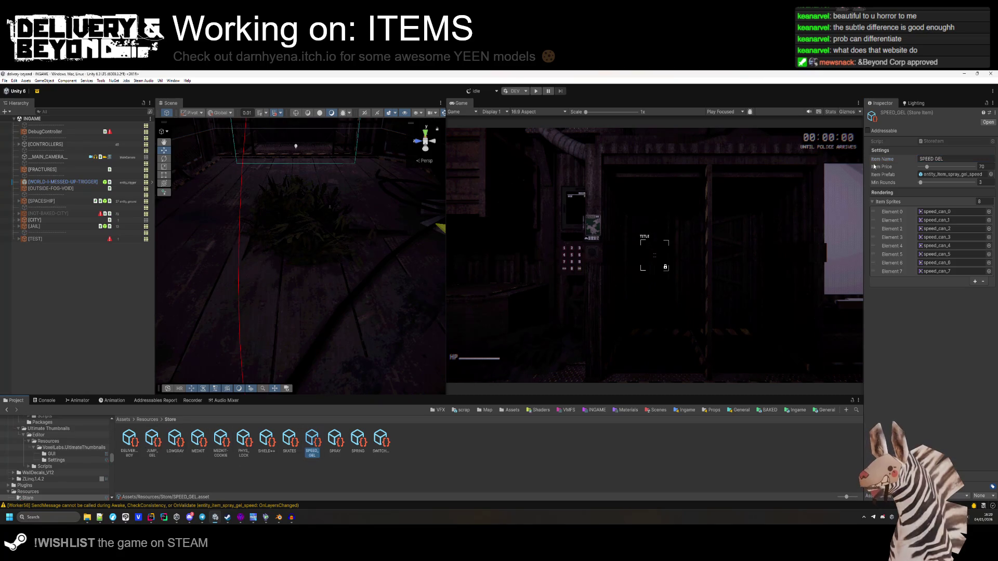
pyautogui.click(932, 159)
pyautogui.press('BackSpace')
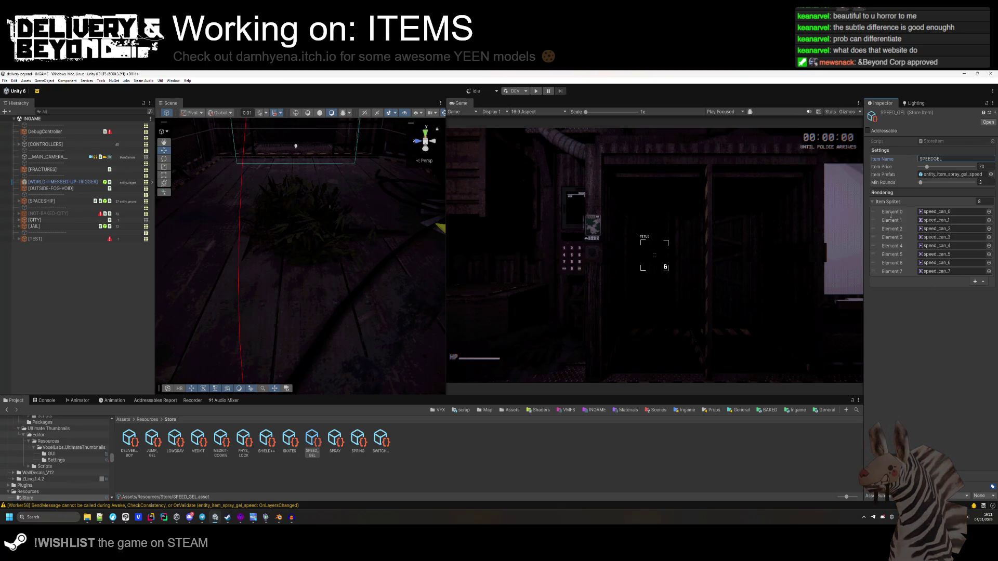
pyautogui.click(152, 440)
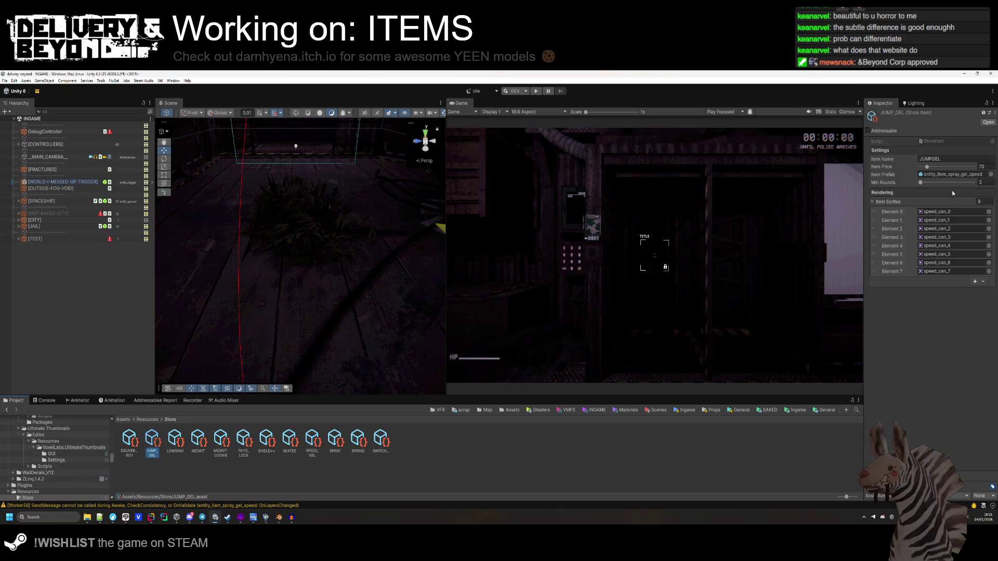
pyautogui.click(958, 175)
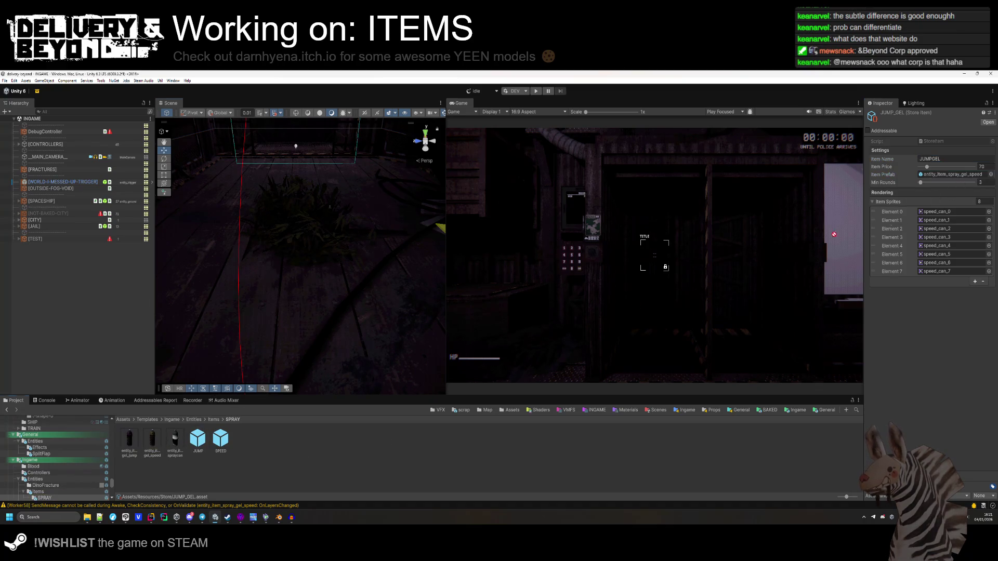
# Raise the JUMP_GEL Item Price from 70 to 80 and ping its Element 0 sprite.
pyautogui.moveTo(950, 179); pyautogui.dragTo(949, 179)
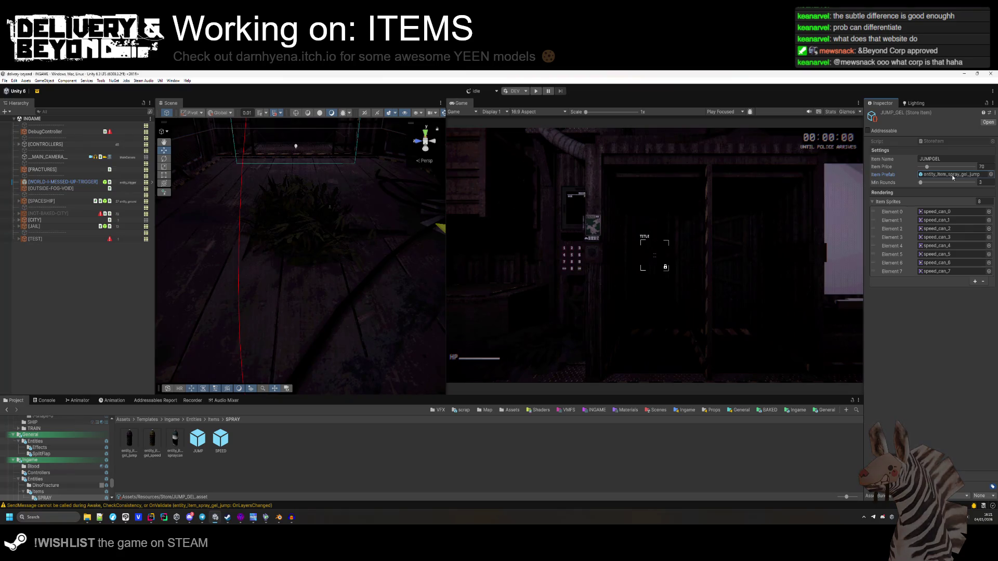
pyautogui.click(981, 166)
pyautogui.write('10')
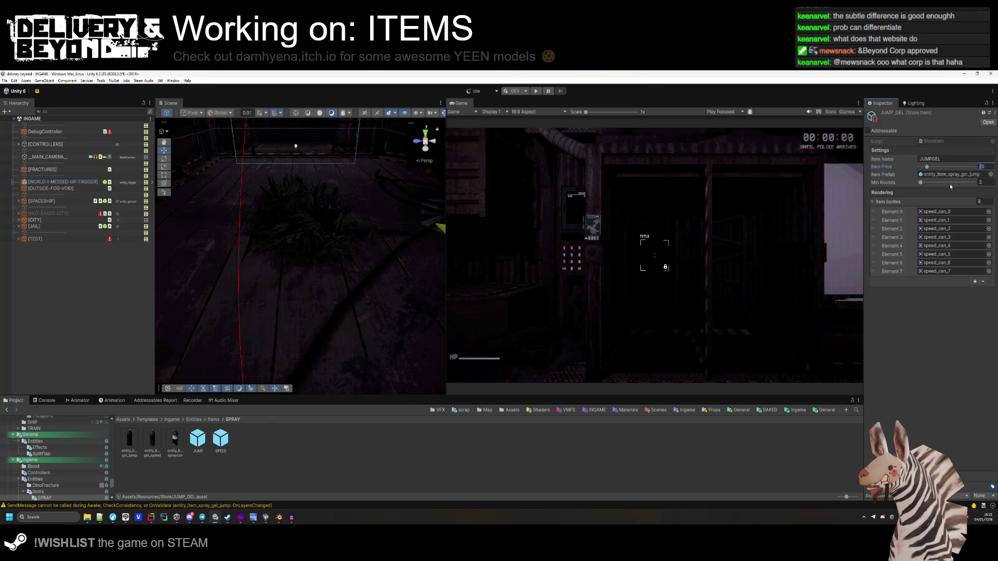
pyautogui.write('8')
pyautogui.press('Return')
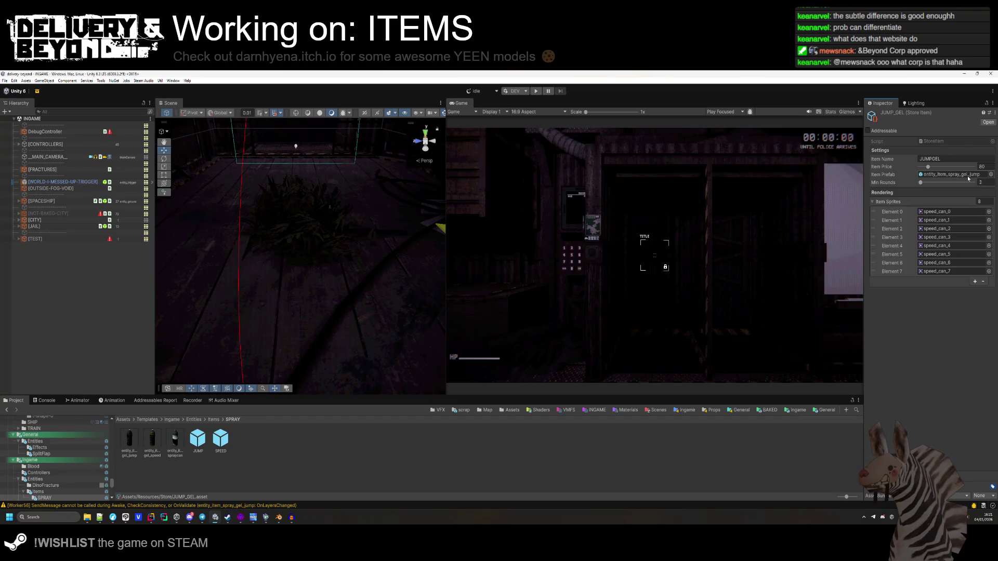
pyautogui.click(965, 212)
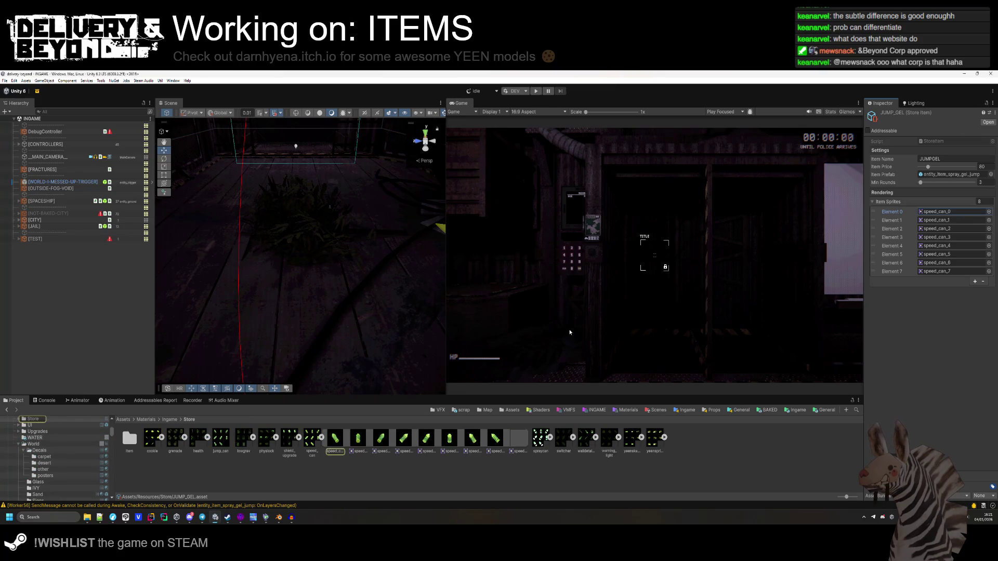
# Give the jump_can texture a 512 max size, crunch compression and Point filtering.
pyautogui.click(321, 437)
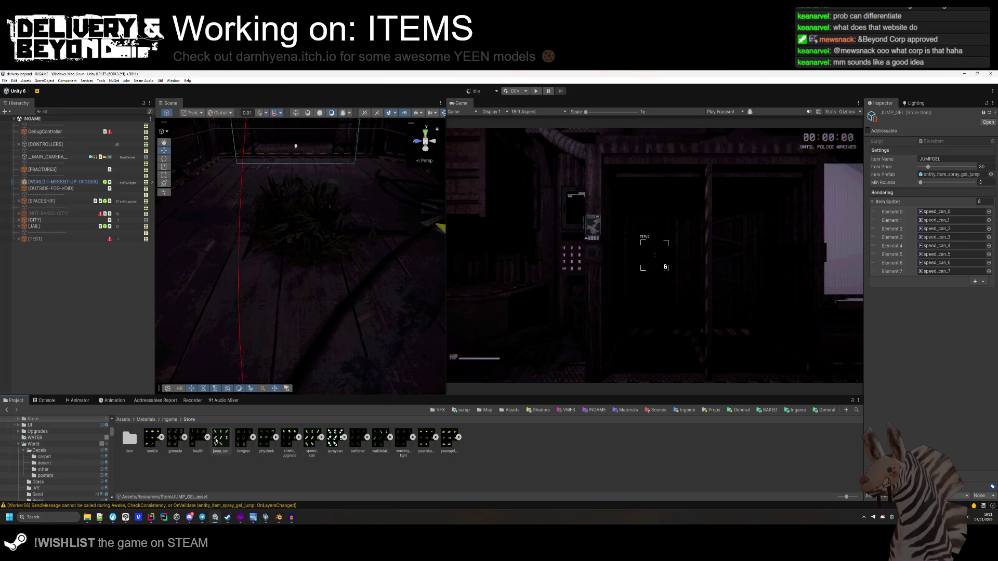
pyautogui.click(221, 438)
pyautogui.click(934, 240)
pyautogui.click(933, 275)
pyautogui.click(921, 272)
pyautogui.click(933, 207)
pyautogui.click(933, 215)
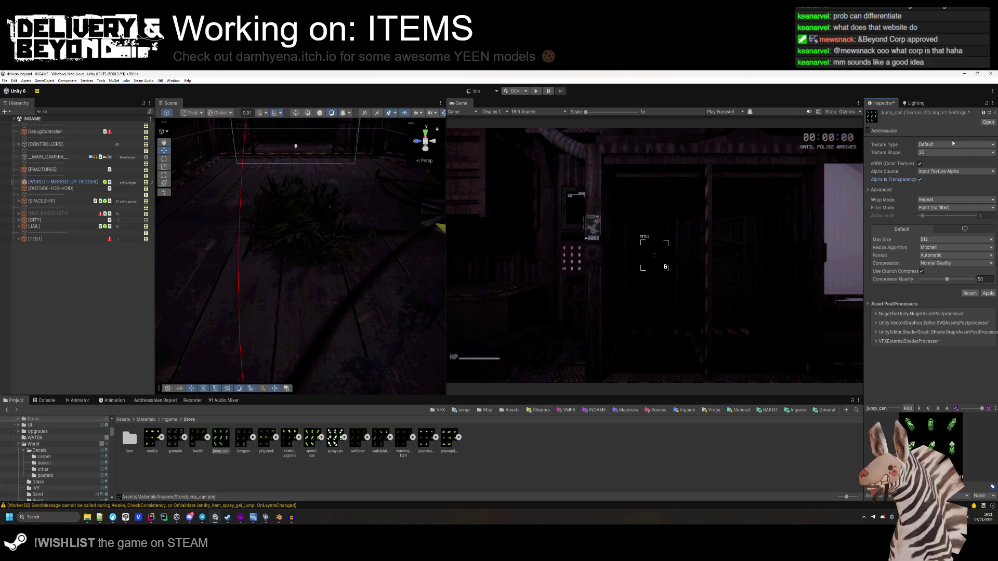
# Make jump_can a Sprite texture with a Full Rect mesh and apply the settings.
pyautogui.click(932, 146)
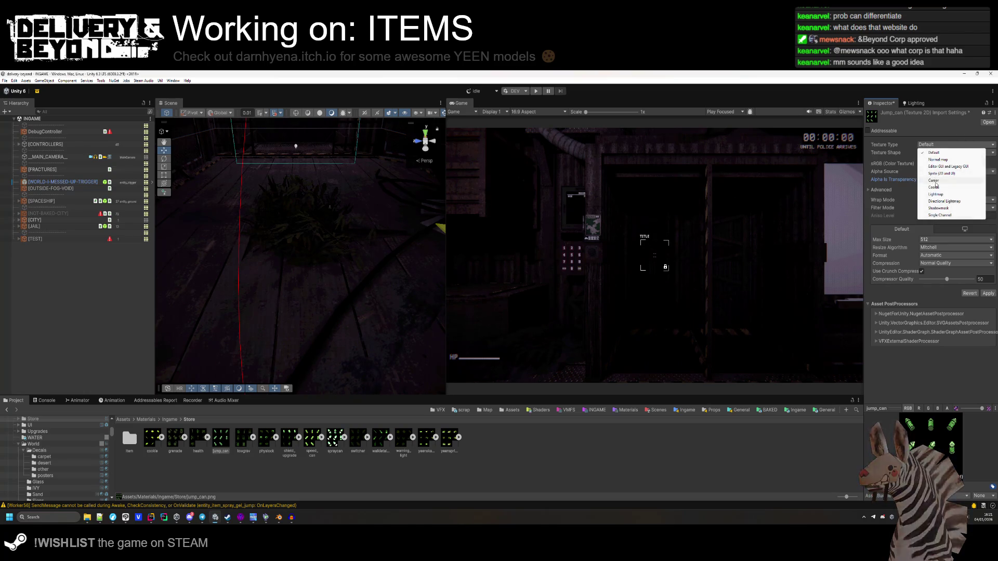
pyautogui.click(943, 170)
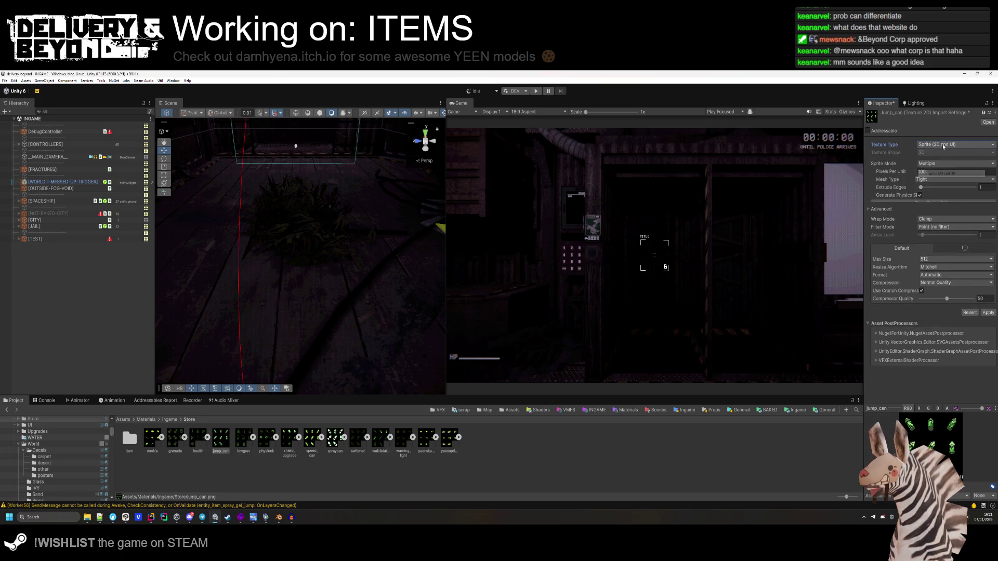
pyautogui.click(935, 163)
pyautogui.click(932, 172)
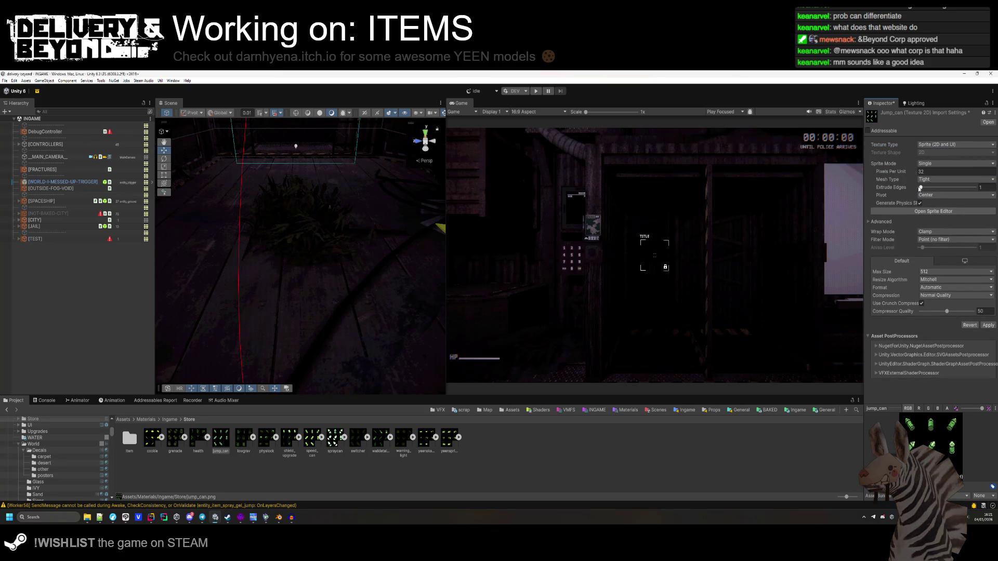
pyautogui.click(927, 179)
pyautogui.click(924, 188)
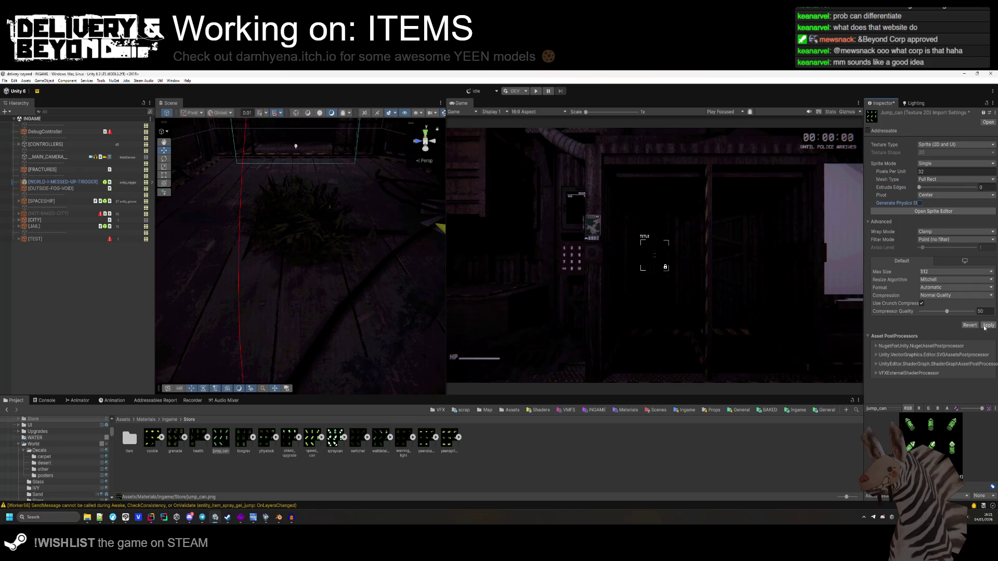
pyautogui.click(924, 211)
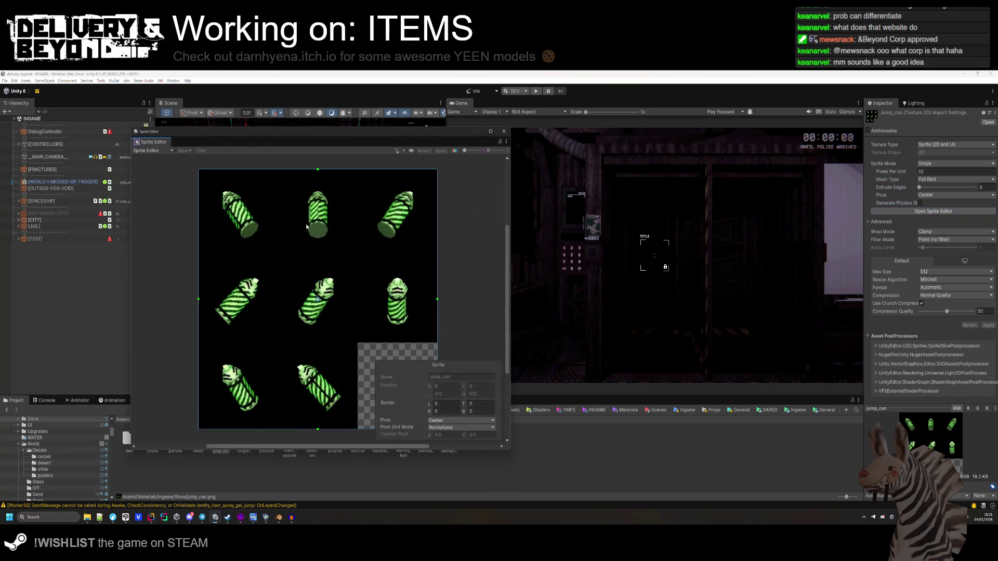
pyautogui.click(228, 167)
pyautogui.click(618, 148)
# Switch jump_can to Multiple sprite mode and slice it into a 3×3 grid by cell count.
pyautogui.click(935, 178)
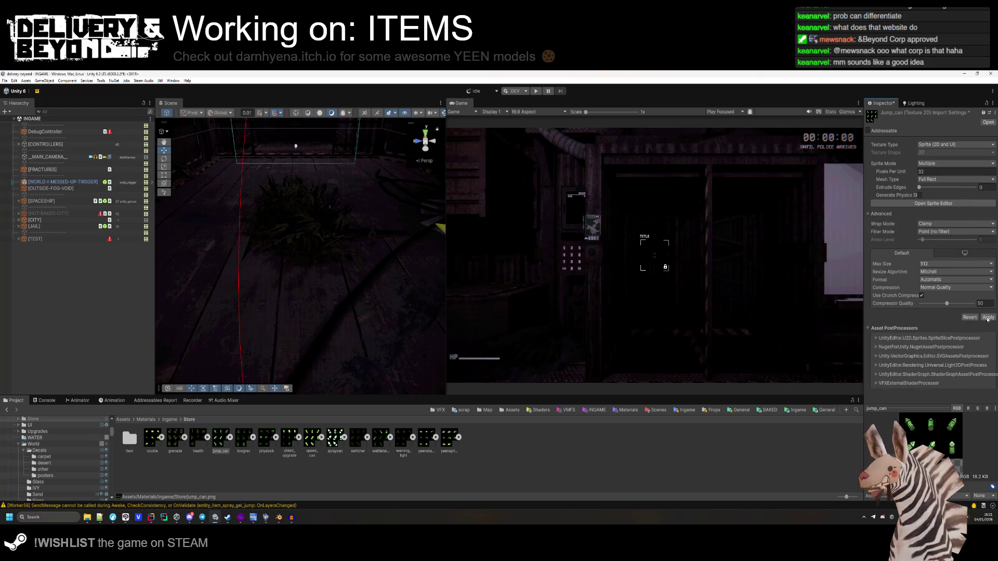
pyautogui.click(924, 203)
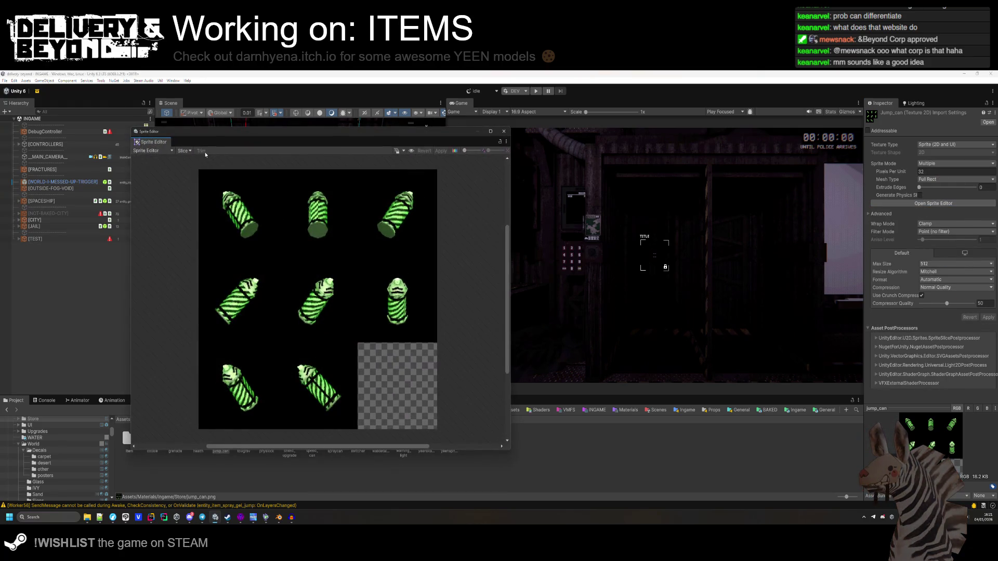
pyautogui.click(184, 150)
pyautogui.click(246, 169)
pyautogui.click(237, 187)
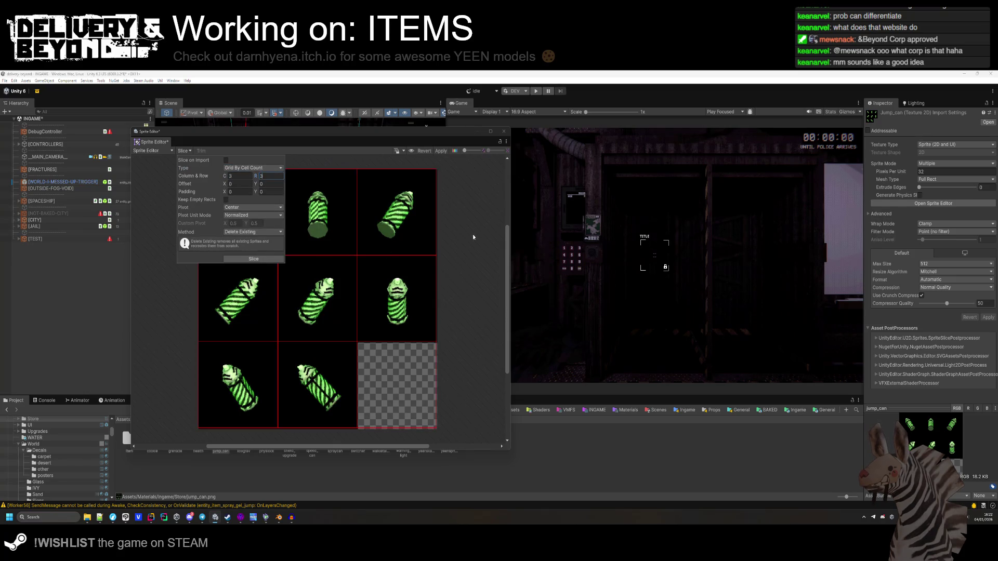
pyautogui.click(267, 259)
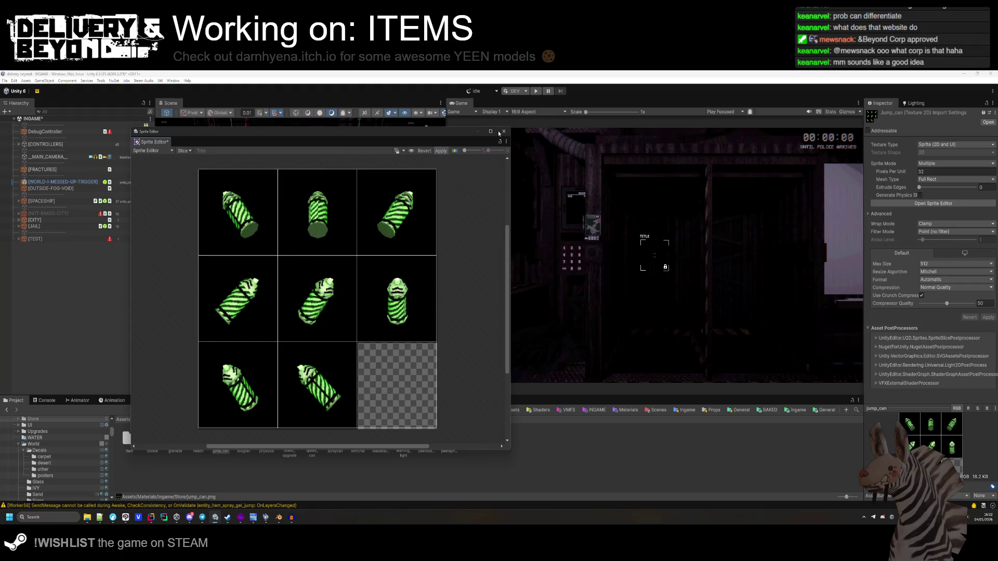
pyautogui.click(503, 132)
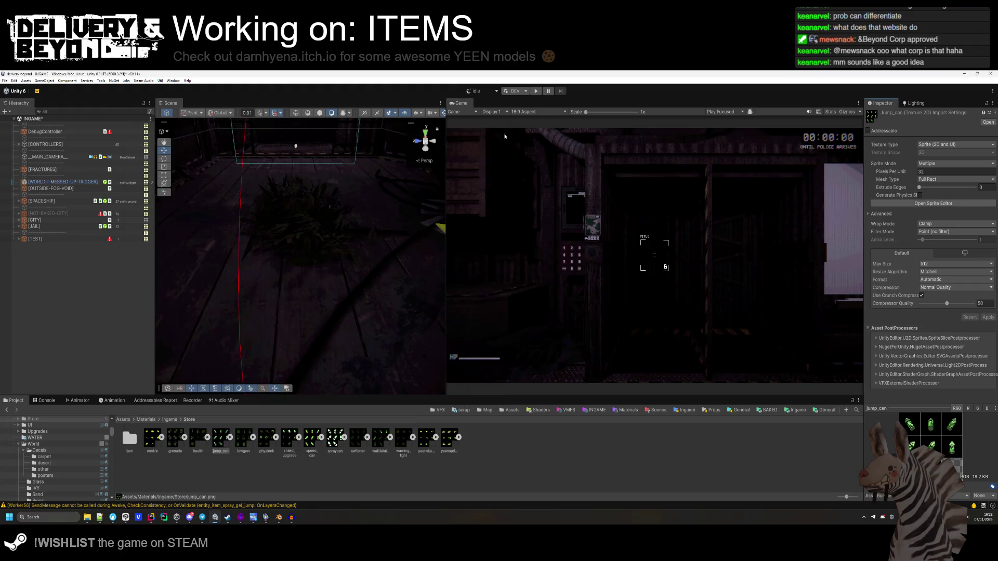
# Compare the sliced jump_can sprites with the speed_can sprites.
pyautogui.click(229, 439)
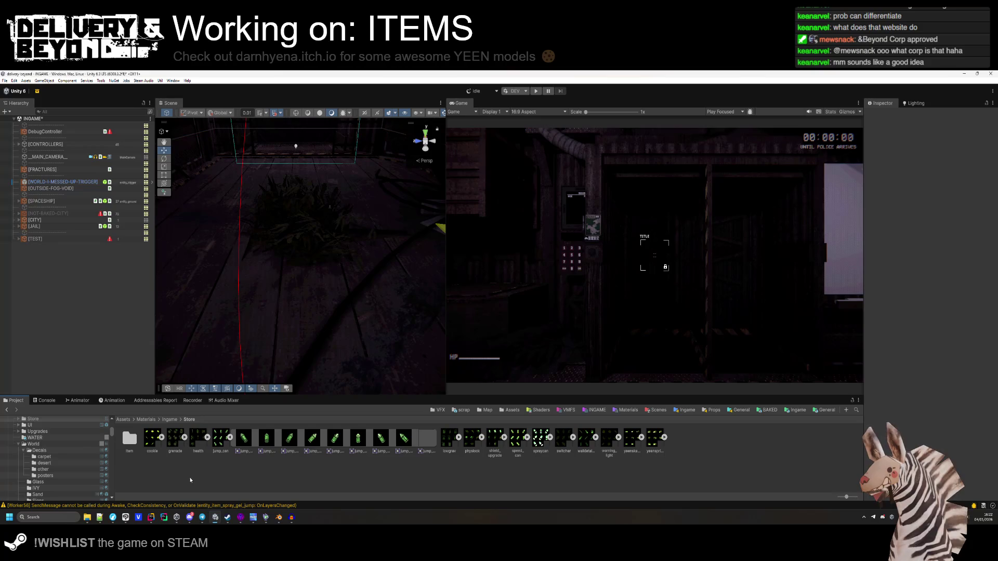
pyautogui.click(528, 438)
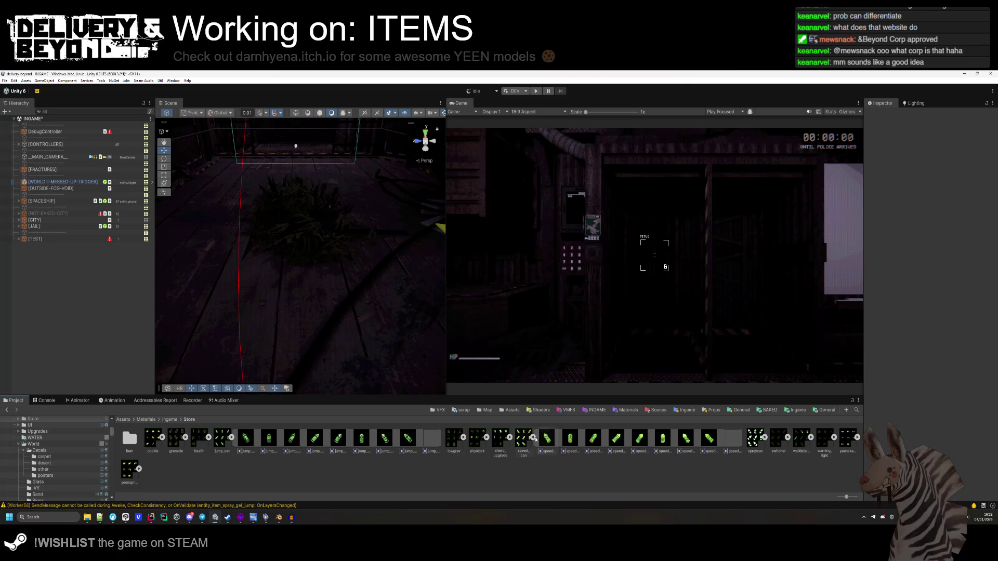
pyautogui.click(534, 438)
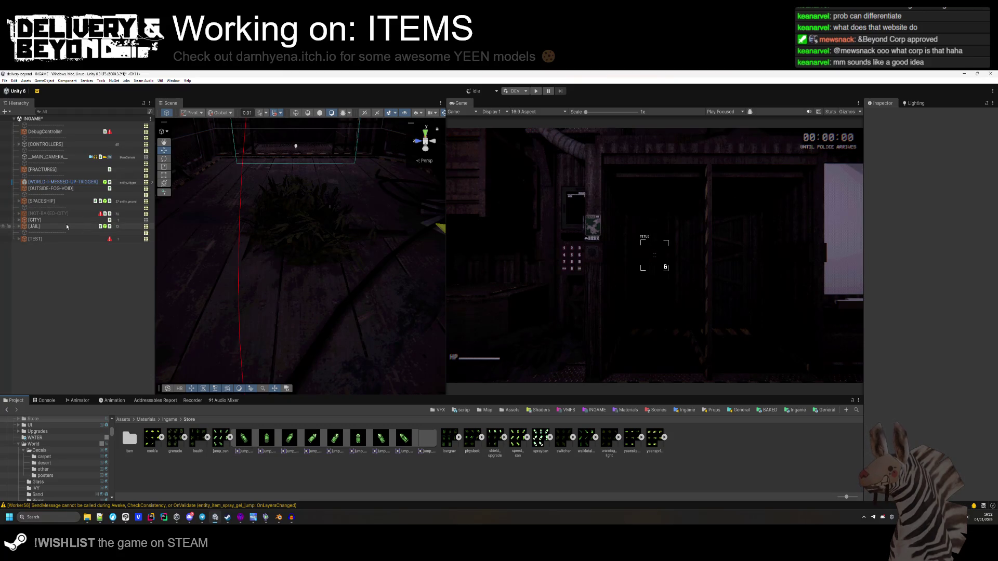
pyautogui.scroll(-5, 52, 458)
# Select the JUMP_GEL store item in Resources/Store and set its Item Sprites size to 0.
pyautogui.click(27, 435)
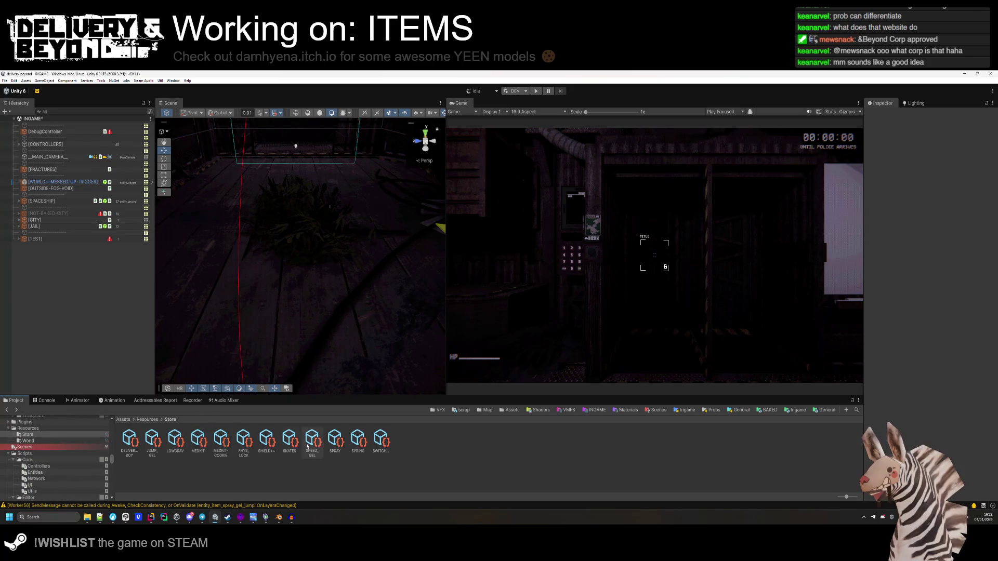
pyautogui.click(152, 441)
pyautogui.click(951, 174)
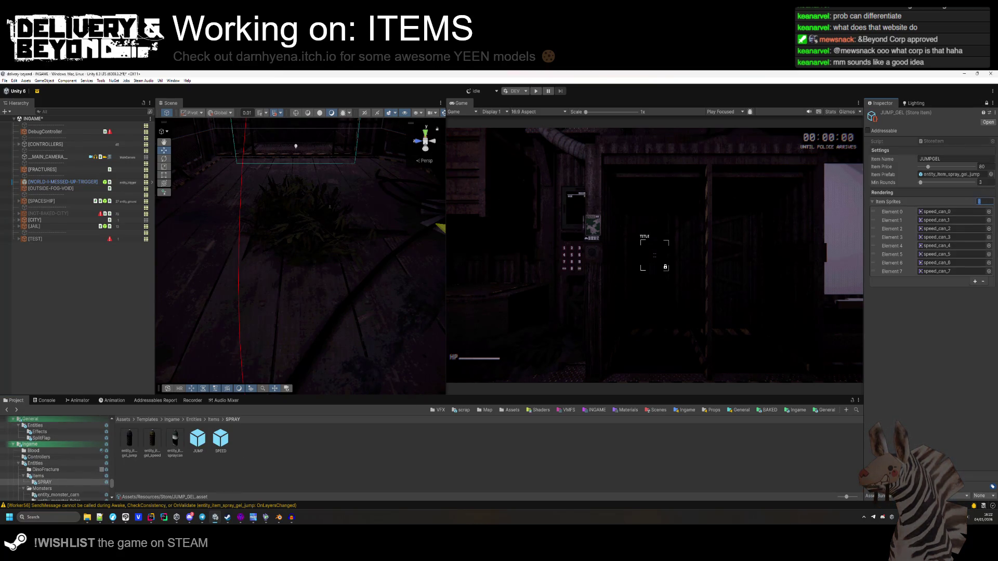
pyautogui.click(970, 212)
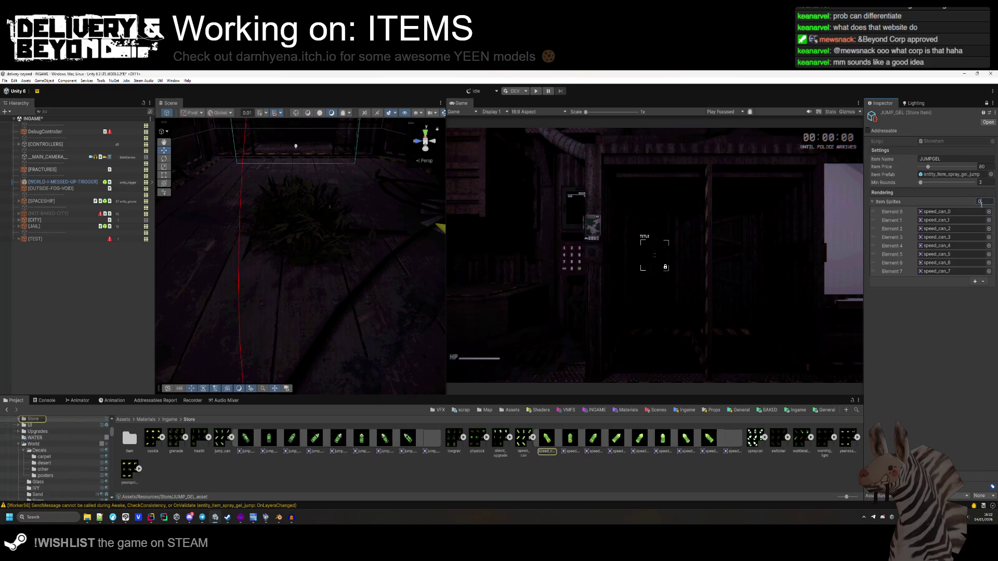
pyautogui.press('Return')
# Fill JUMP_GEL's Item Sprites list with the eight jump_can sprites.
pyautogui.click(245, 438)
pyautogui.keyDown('shift'); pyautogui.click(408, 438); pyautogui.keyUp('shift')
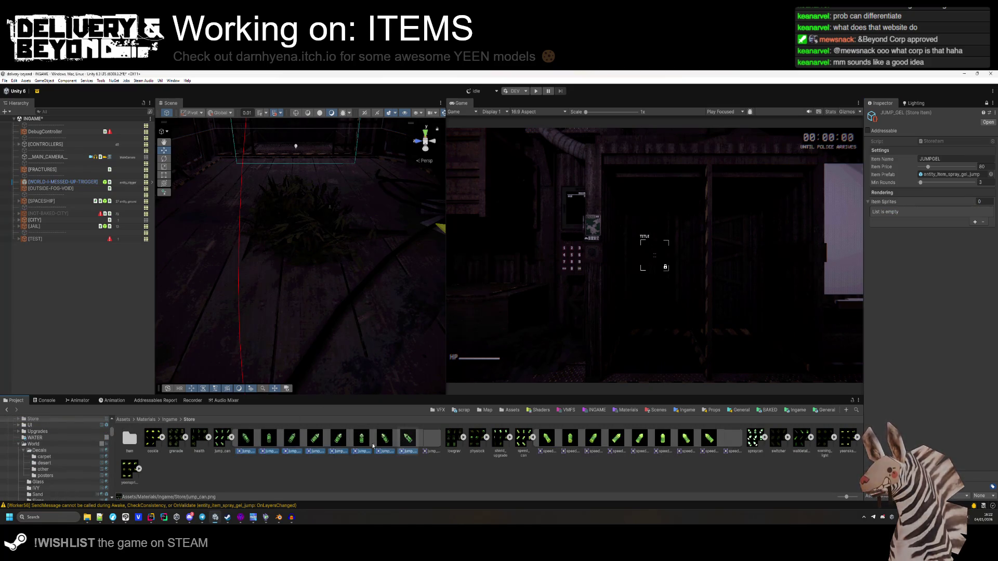
pyautogui.moveTo(373, 446); pyautogui.dragTo(897, 201)
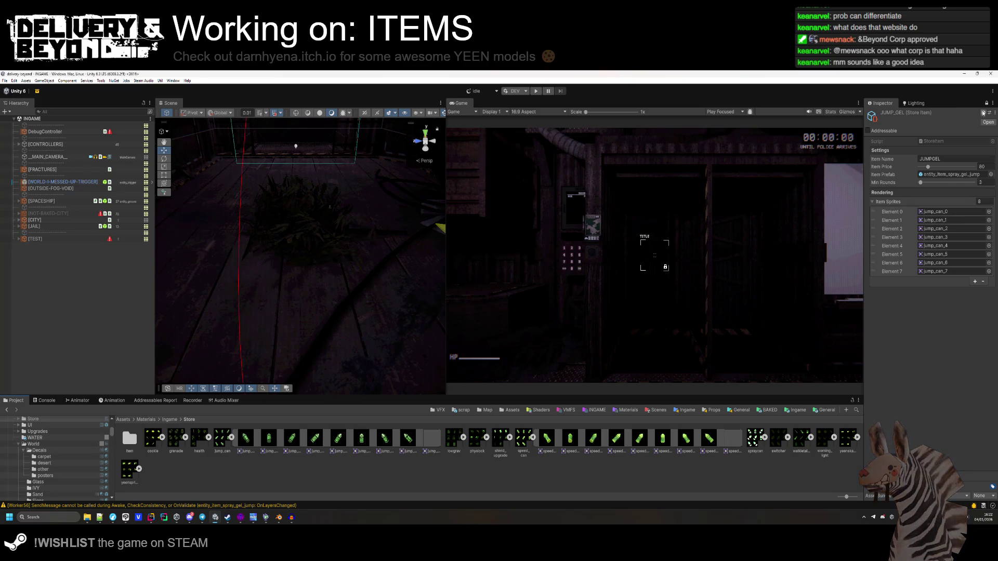
pyautogui.moveTo(322, 250); pyautogui.dragTo(481, 244)
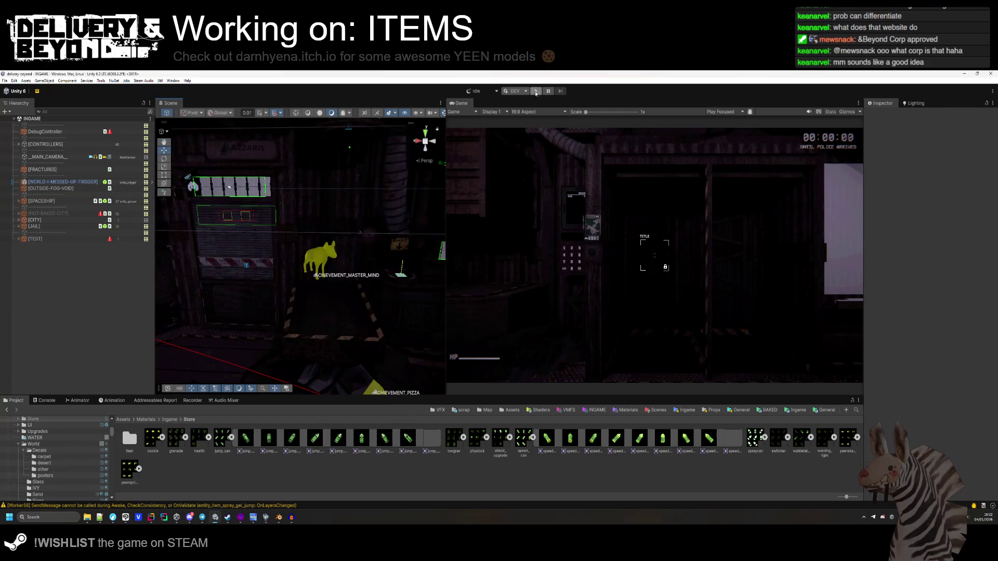
# Run the game and reroll the store with SET STORE until JUMPGEL appears at 80.
pyautogui.click(535, 91)
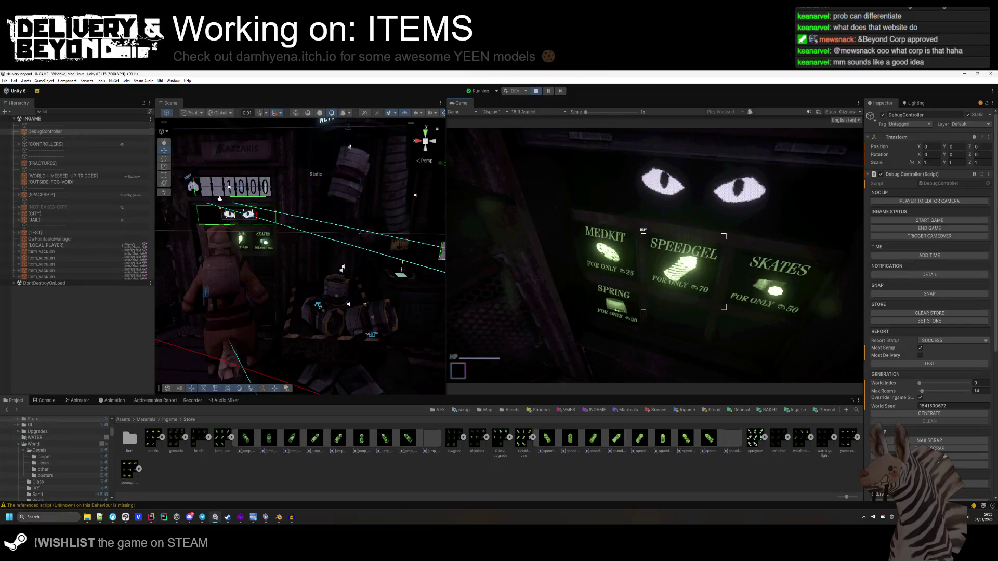
pyautogui.press('super')
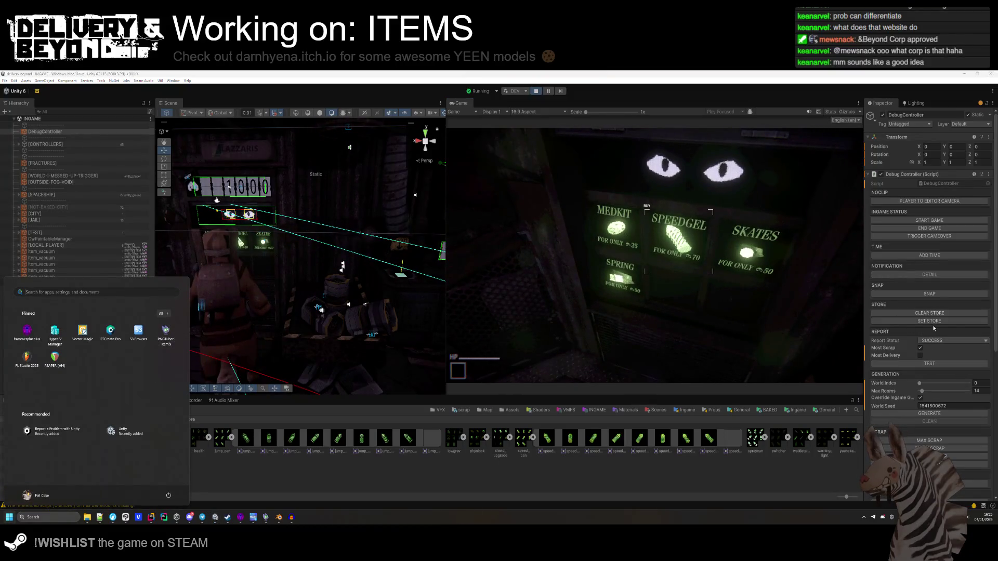
pyautogui.click(931, 321)
pyautogui.click(931, 320)
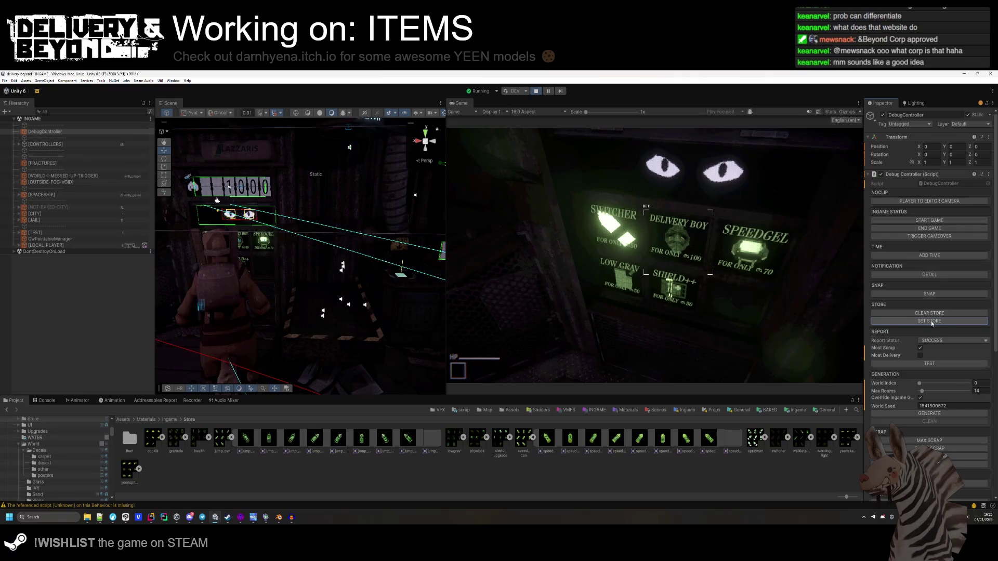
pyautogui.click(931, 320)
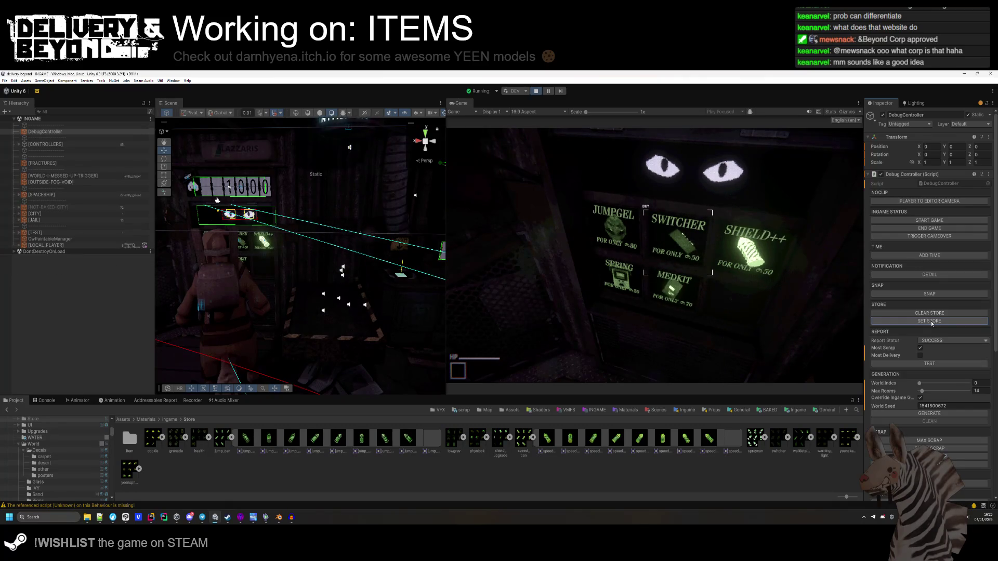
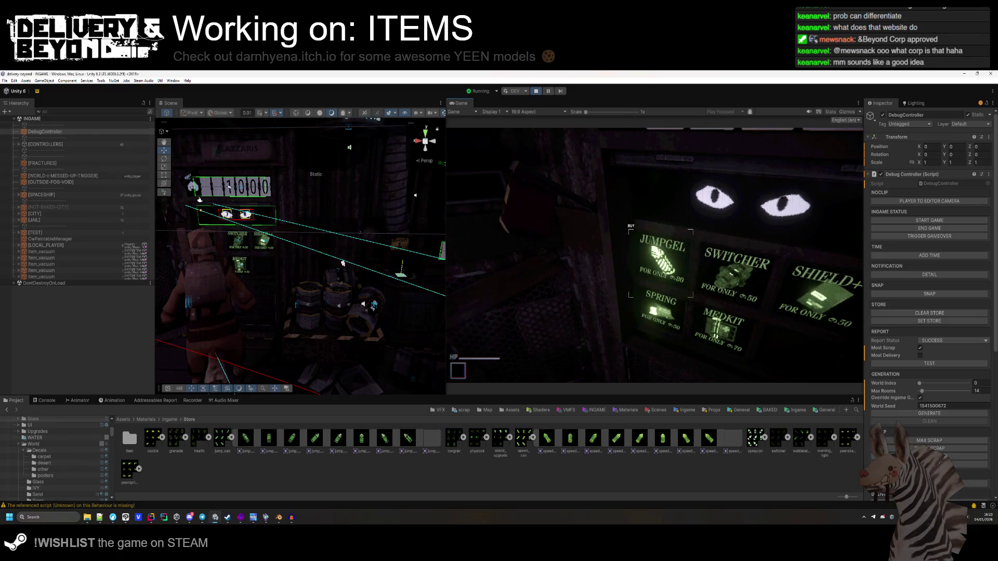
# Stop the running game in Unity and bring up the striped can texture in Clip Studio Paint.
pyautogui.hotkey('alt', 'Tab')
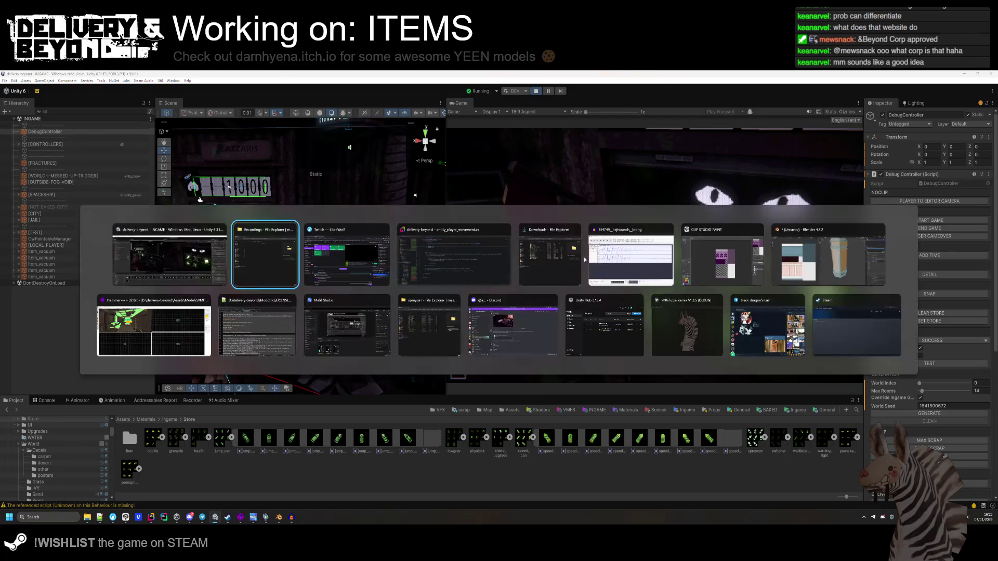
pyautogui.click(536, 90)
pyautogui.hotkey('alt', 'Tab')
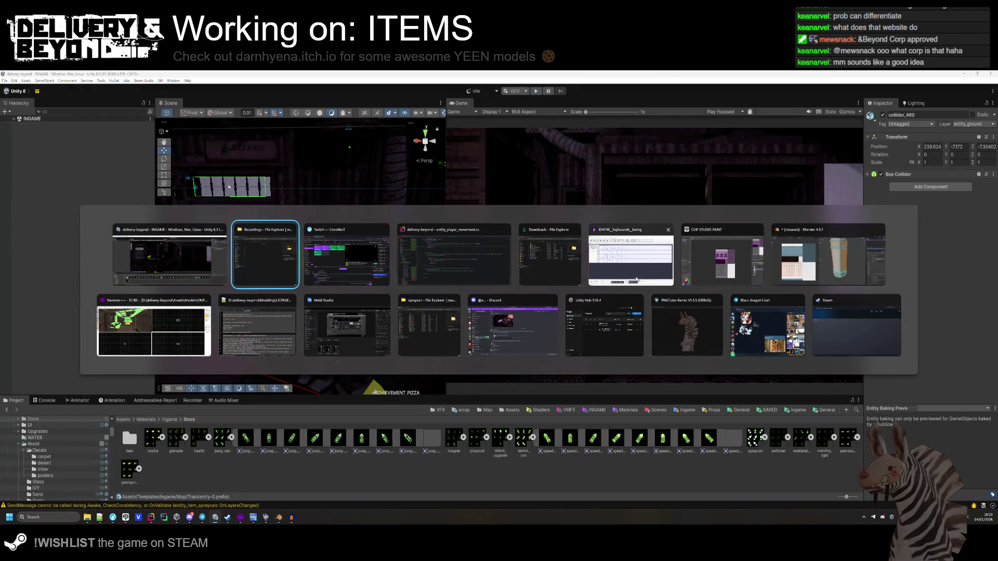
pyautogui.click(722, 258)
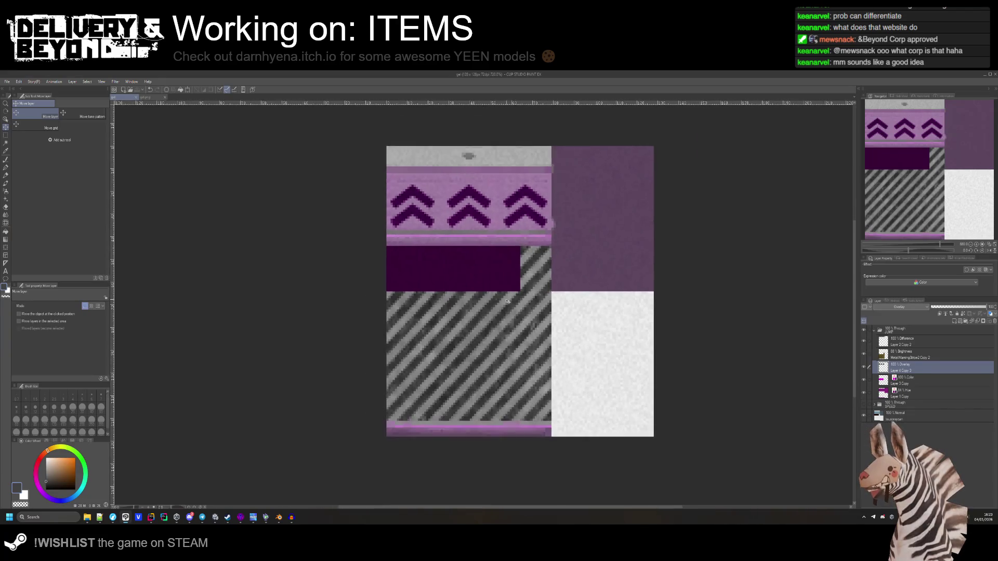
# Hide the diagonal-stripe layer and select the MetalWarningStripe2 Copy 2 layer.
pyautogui.scroll(1, 612, 493)
pyautogui.click(864, 357)
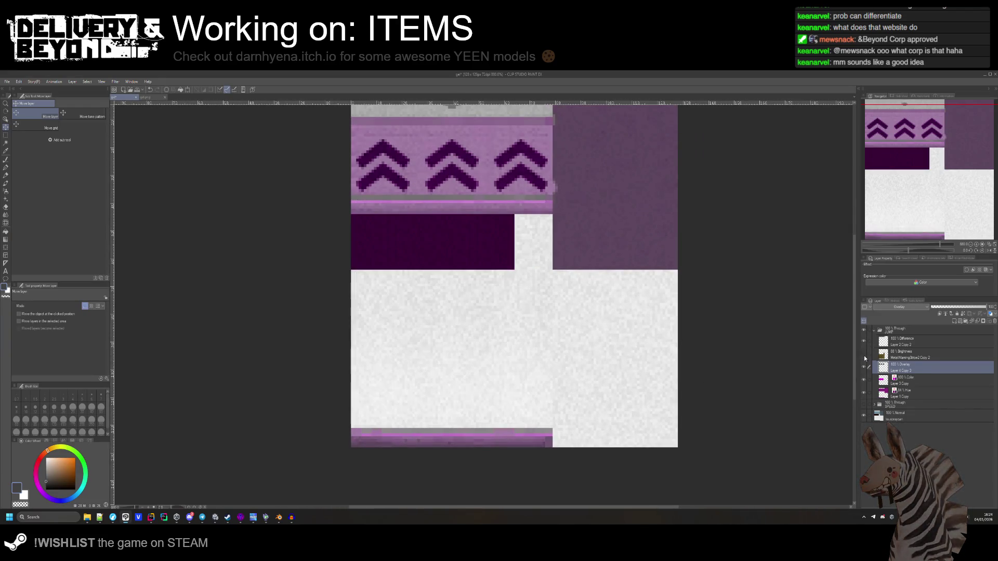
pyautogui.click(957, 354)
# Open the delivery-beyond project folder in File Explorer, then return to Unity.
pyautogui.moveTo(87, 517)
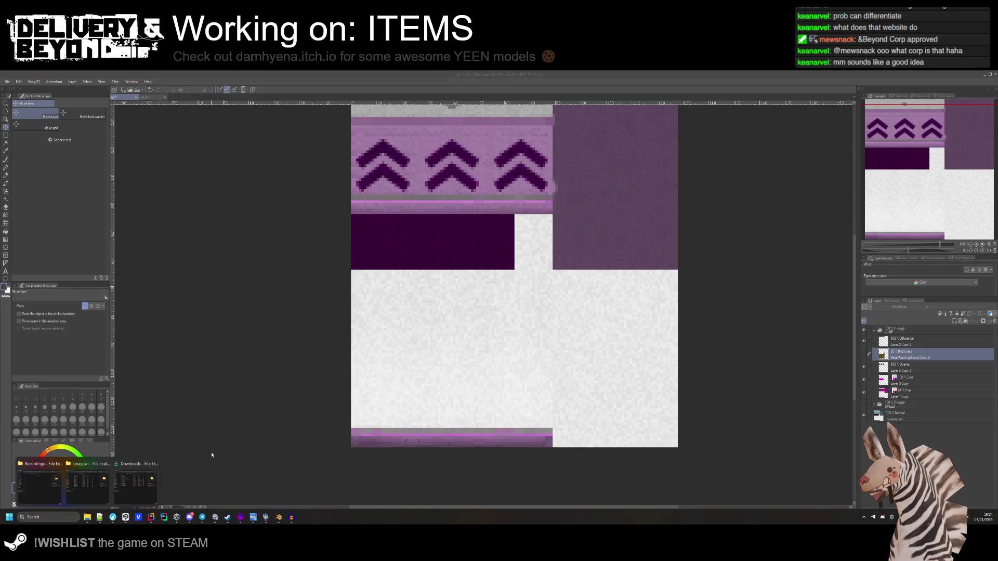
pyautogui.click(139, 492)
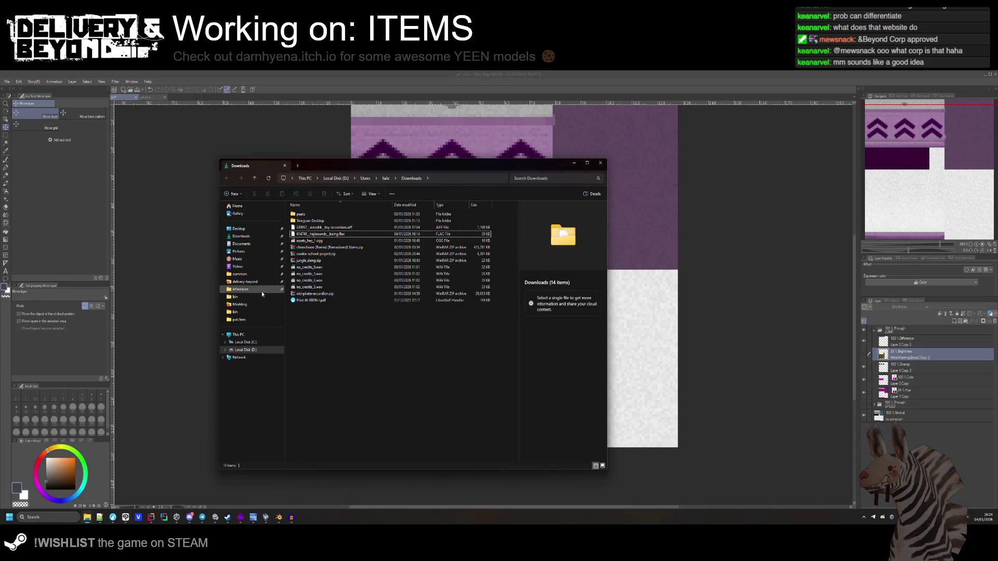
pyautogui.click(244, 281)
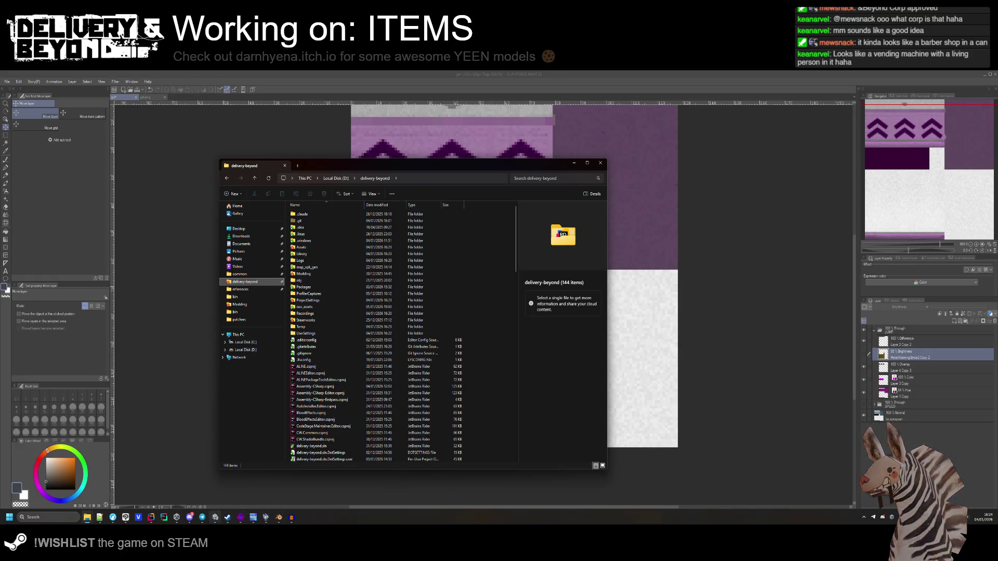
pyautogui.click(219, 523)
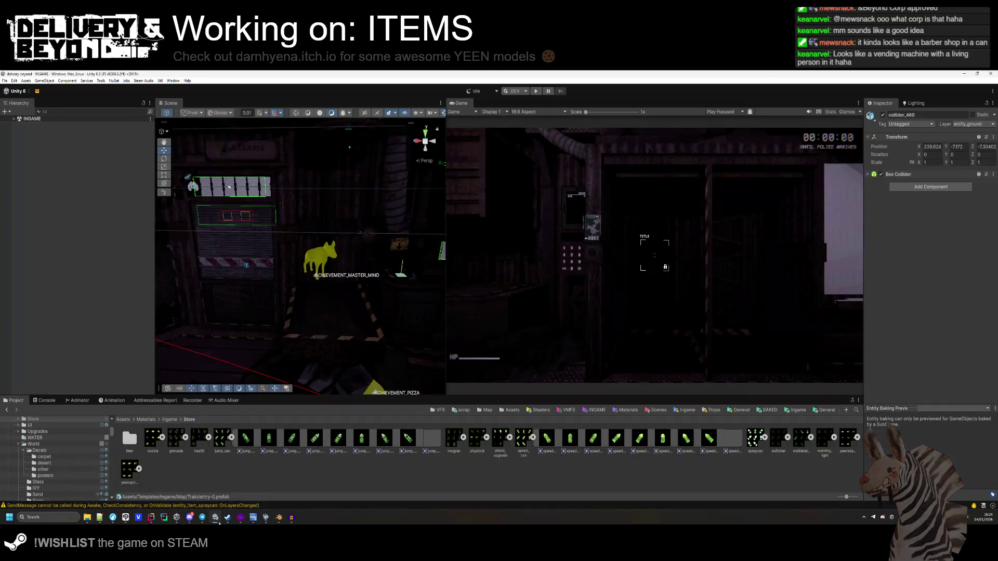
# Collapse jump_can's sub-assets in the Store materials, leaving speed_can expanded, then bring up File Explorer.
pyautogui.click(316, 477)
pyautogui.moveTo(323, 305)
pyautogui.mouseDown()
pyautogui.moveTo(290, 289)
pyautogui.moveTo(339, 289)
pyautogui.moveTo(298, 316)
pyautogui.moveTo(200, 282)
pyautogui.moveTo(281, 260)
pyautogui.moveTo(327, 336)
pyautogui.moveTo(323, 347)
pyautogui.moveTo(371, 343)
pyautogui.mouseUp()
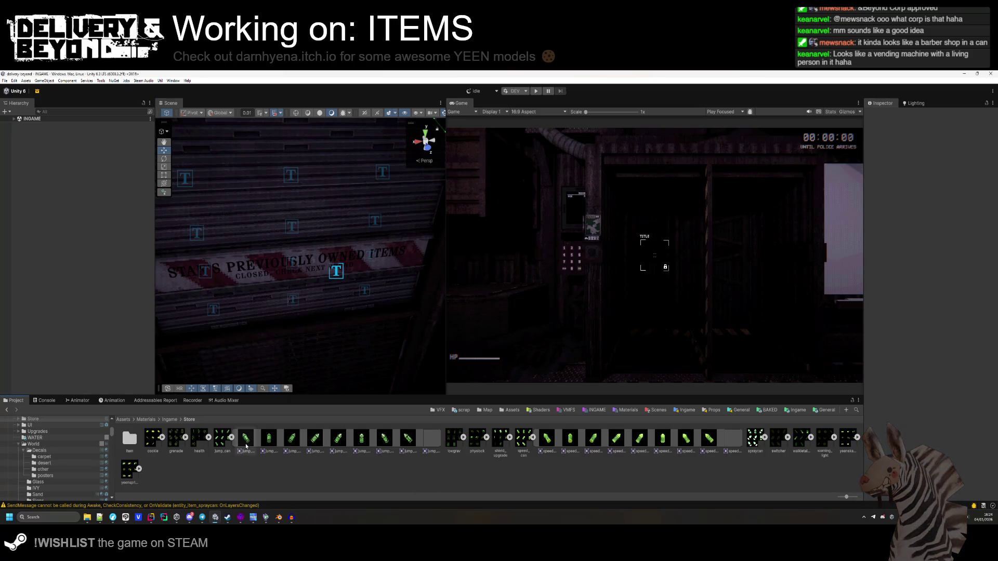
pyautogui.click(231, 437)
pyautogui.click(321, 438)
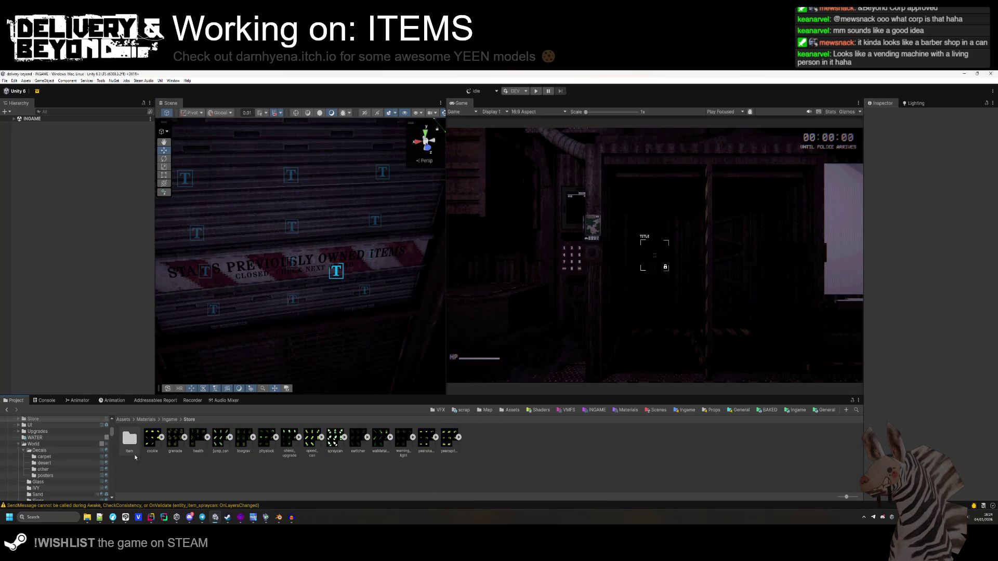
pyautogui.click(321, 438)
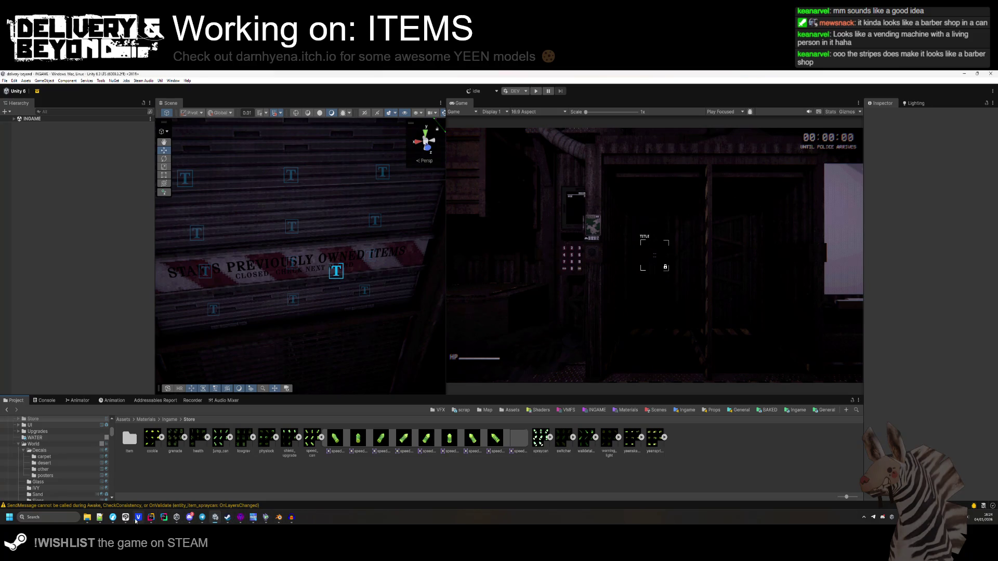
pyautogui.click(113, 517)
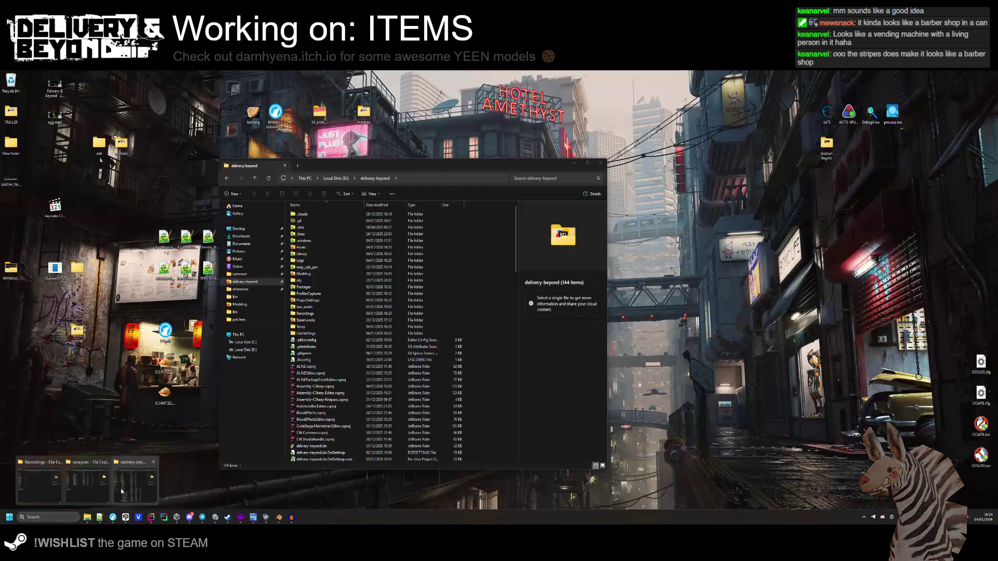
# Find MetalRoofTiles1a.png in map_vpk_gen › raw and drag it into Clip Studio Paint.
pyautogui.click(121, 491)
pyautogui.doubleClick(306, 267)
pyautogui.doubleClick(302, 213)
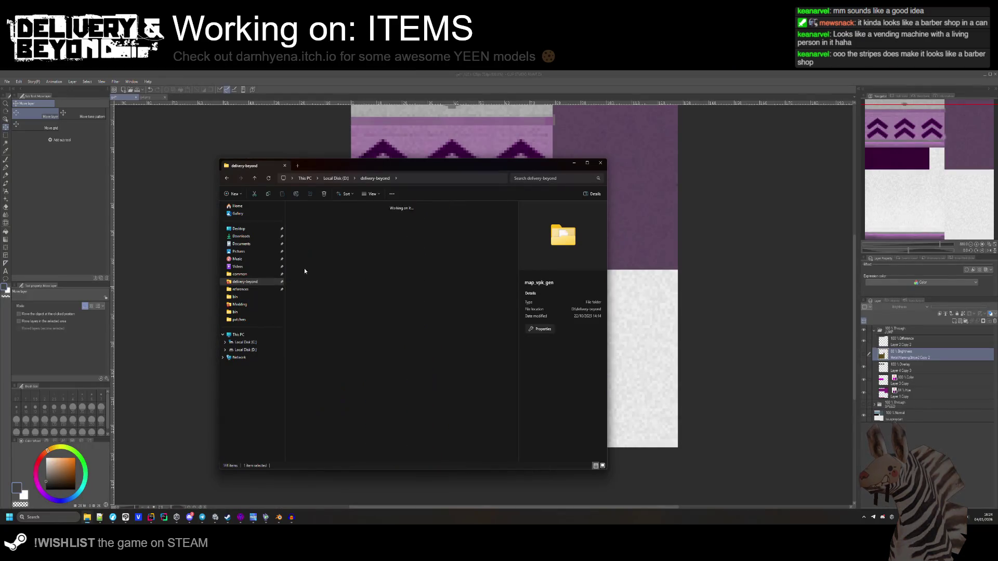
pyautogui.scroll(-10, 367, 302)
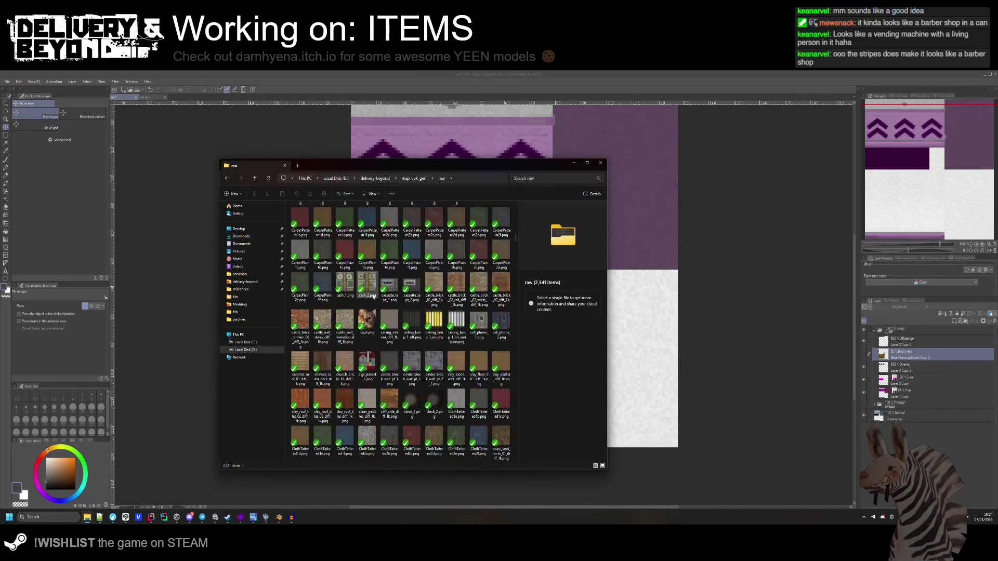
pyautogui.scroll(-15, 379, 295)
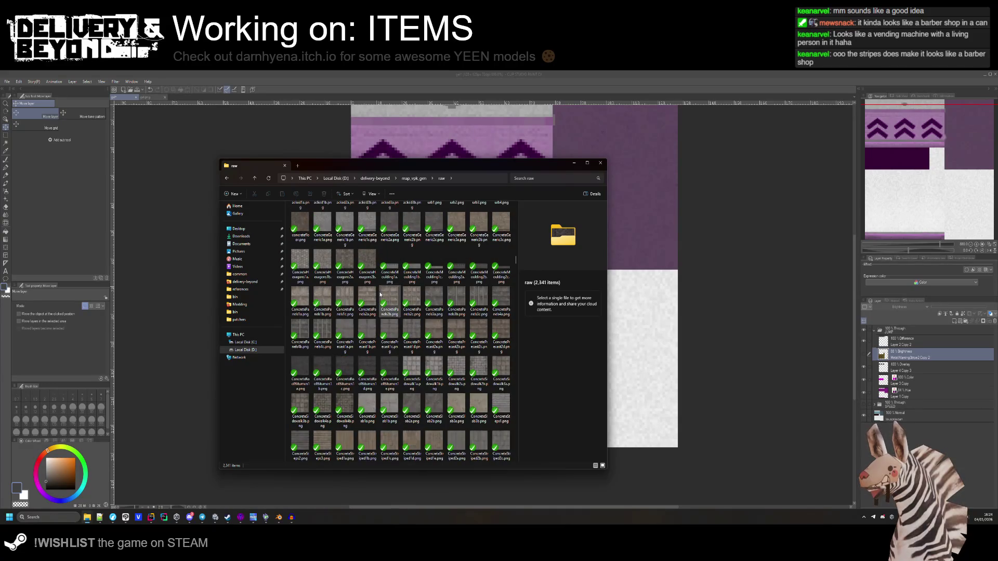
pyautogui.scroll(-10, 381, 293)
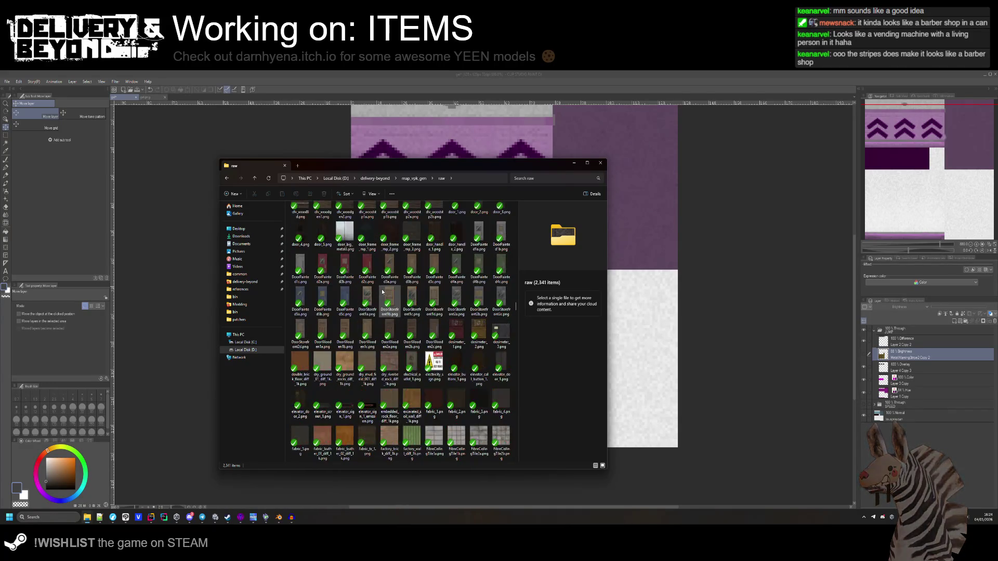
pyautogui.scroll(-5, 383, 292)
pyautogui.scroll(-15, 382, 293)
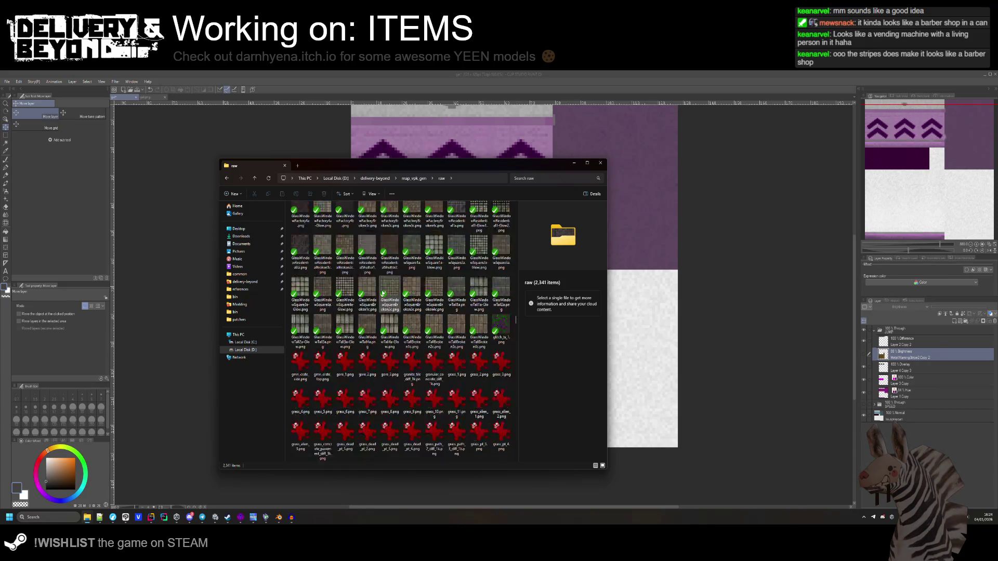
pyautogui.scroll(-15, 385, 294)
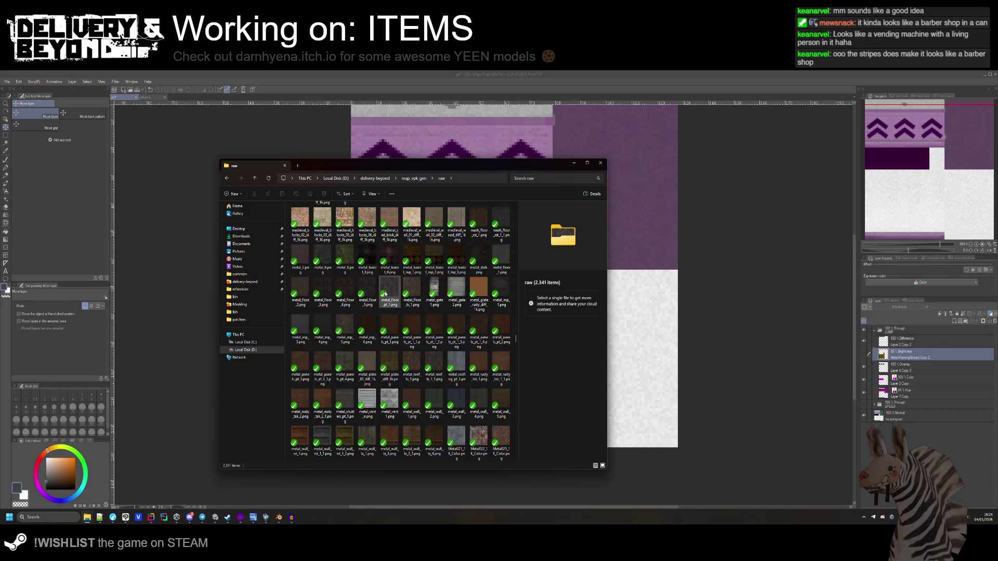
pyautogui.scroll(-5, 385, 293)
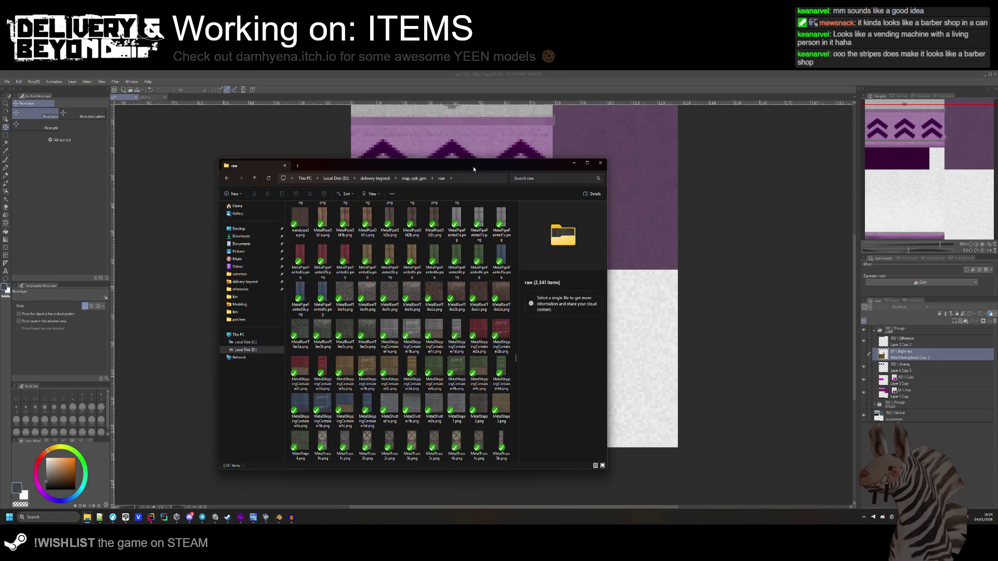
pyautogui.moveTo(433, 172); pyautogui.dragTo(657, 163)
pyautogui.moveTo(571, 285); pyautogui.dragTo(334, 325)
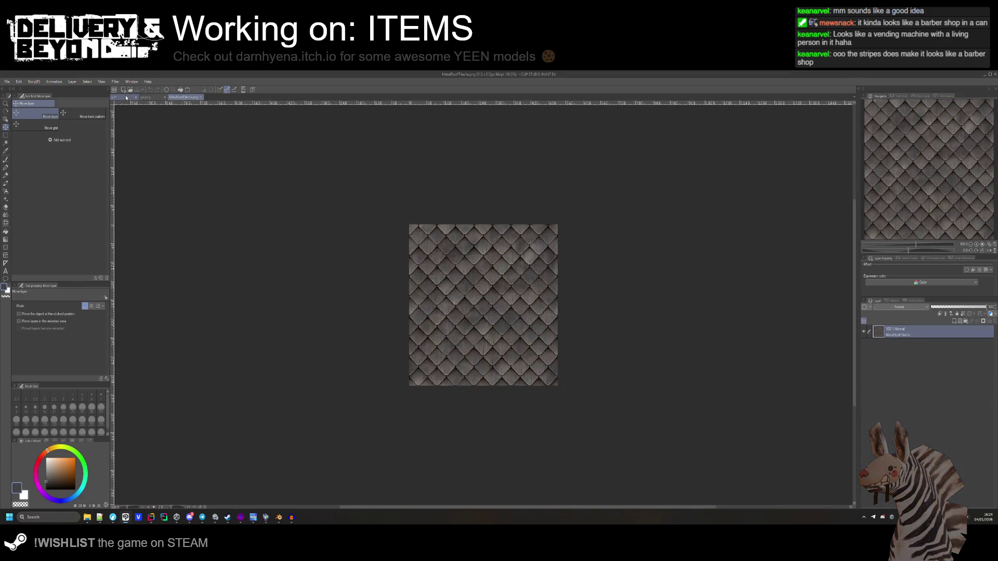
# Paste the roof tiles into the striped can texture, rotated 180° and scaled to 27%.
pyautogui.click(126, 97)
pyautogui.hotkey('ctrl', 'v')
pyautogui.hotkey('ctrl', 't')
pyautogui.moveTo(581, 160)
pyautogui.mouseDown()
pyautogui.moveTo(349, 383)
pyautogui.moveTo(490, 452)
pyautogui.moveTo(541, 452)
pyautogui.mouseUp()
pyautogui.scroll(-3, 667, 294)
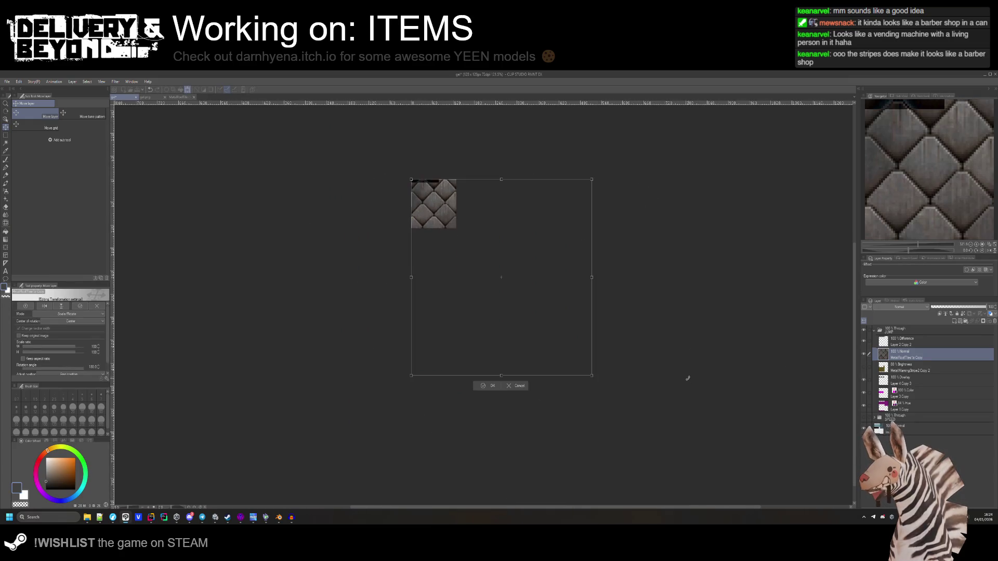
pyautogui.moveTo(593, 373); pyautogui.dragTo(460, 232)
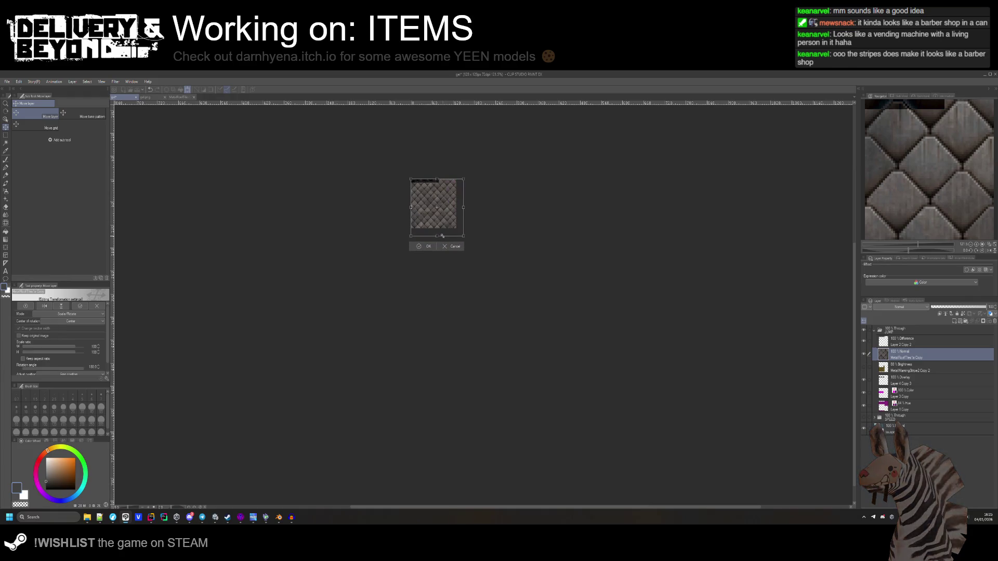
pyautogui.scroll(5, 459, 225)
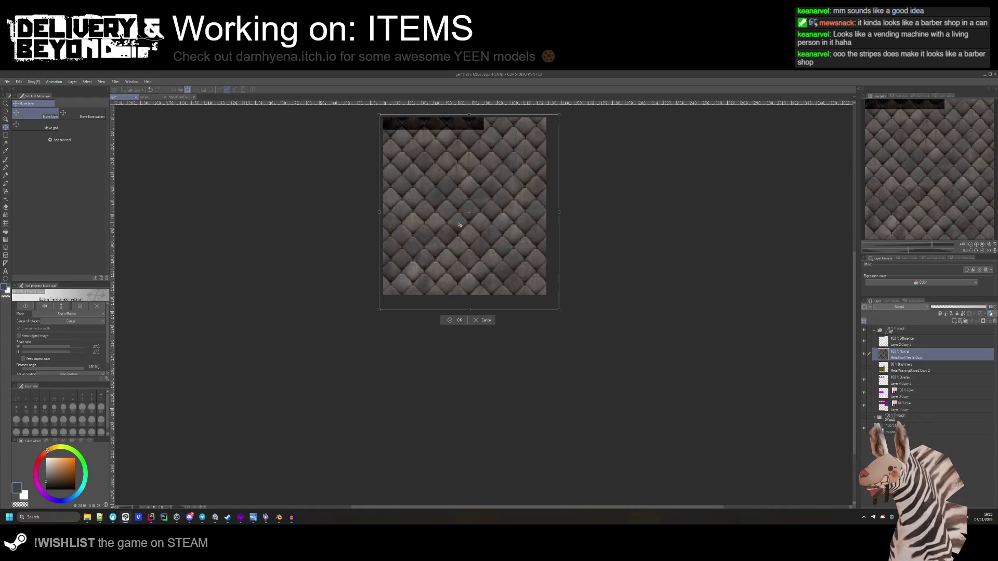
pyautogui.press('Return')
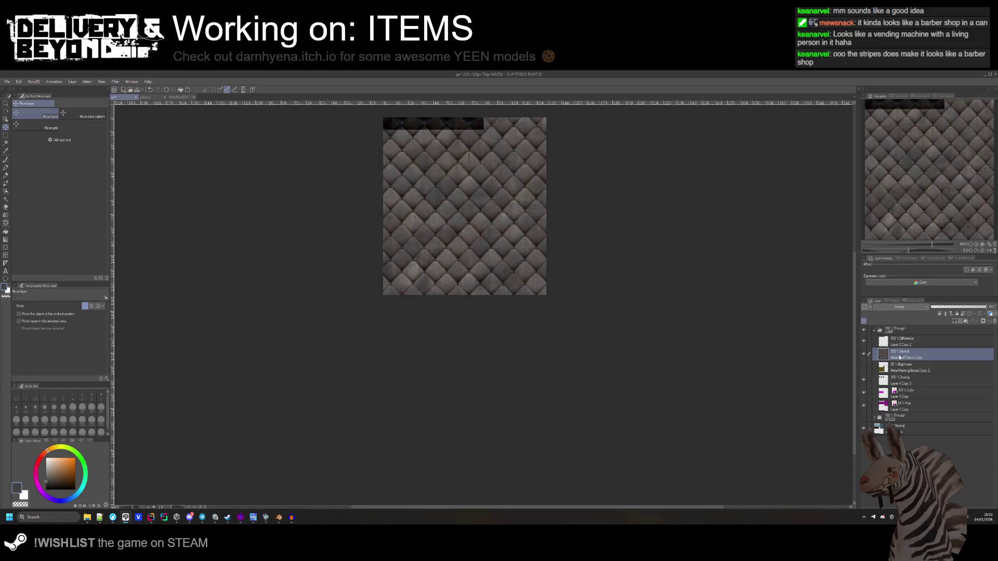
# Change the roof-tile layer's blending so the tiles mix with the diagonal stripes.
pyautogui.click(940, 314)
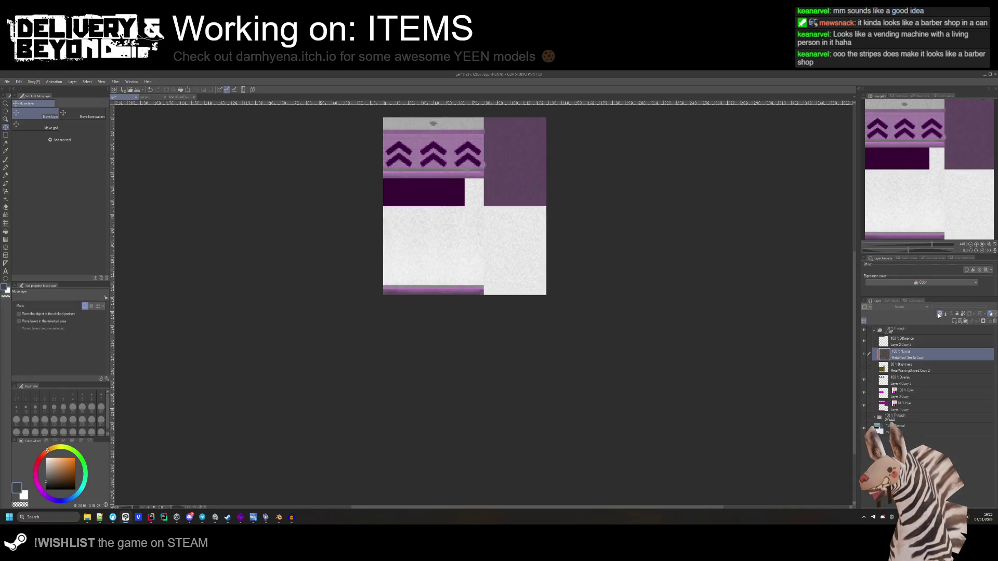
pyautogui.click(919, 370)
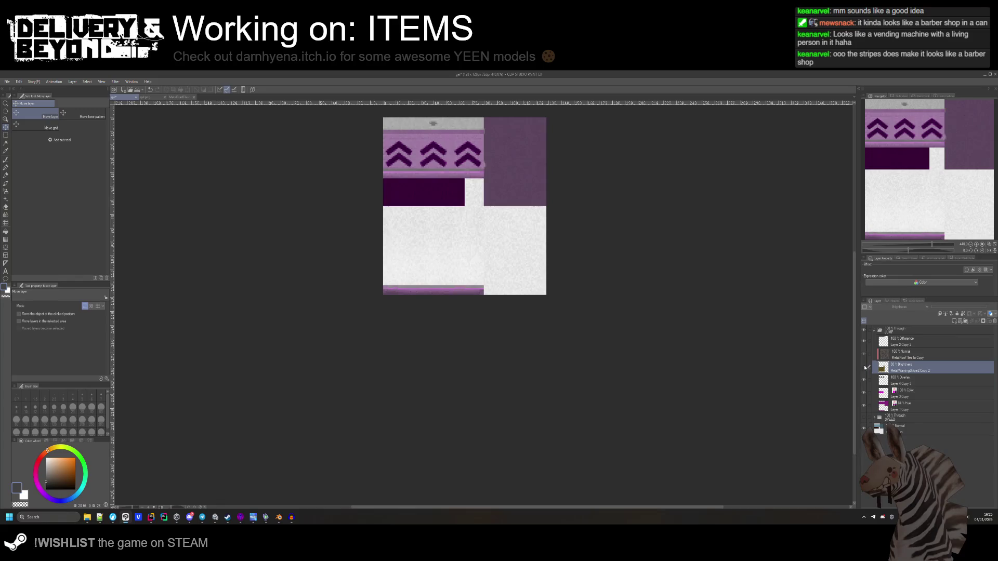
pyautogui.click(864, 354)
pyautogui.scroll(2, 438, 177)
pyautogui.click(925, 350)
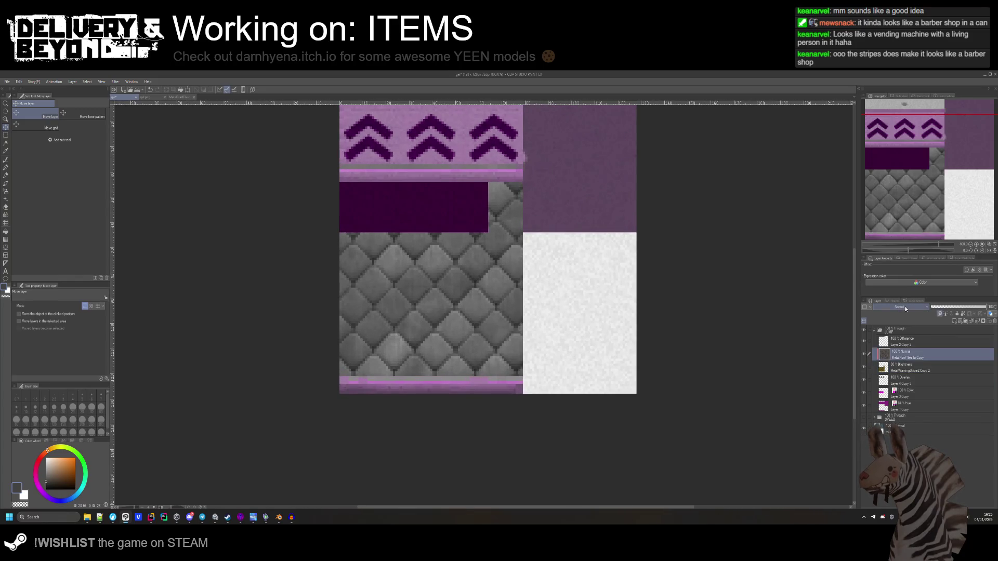
pyautogui.scroll(-1, 905, 307)
pyautogui.scroll(-1, 905, 308)
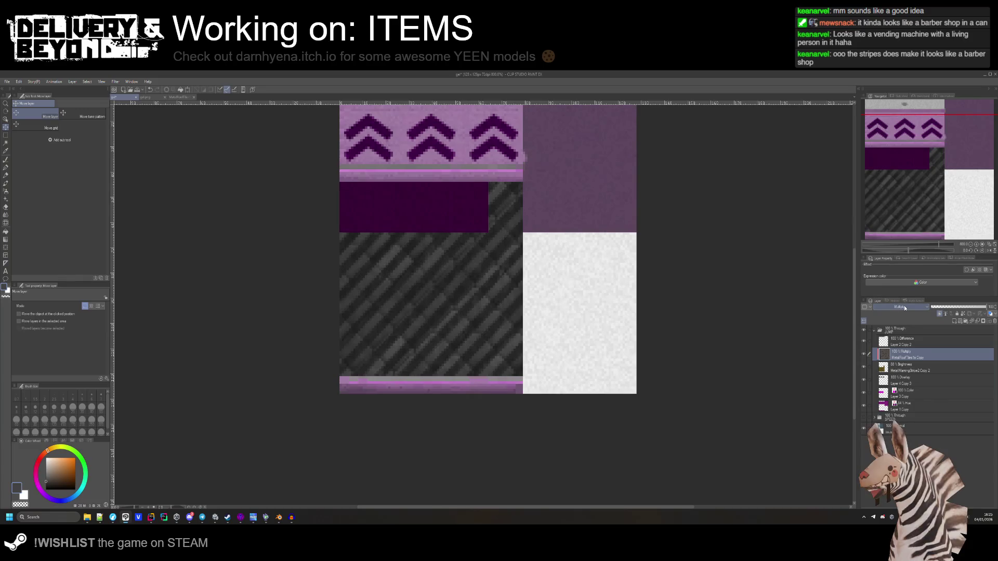
pyautogui.scroll(-3, 530, 341)
pyautogui.scroll(1, 485, 332)
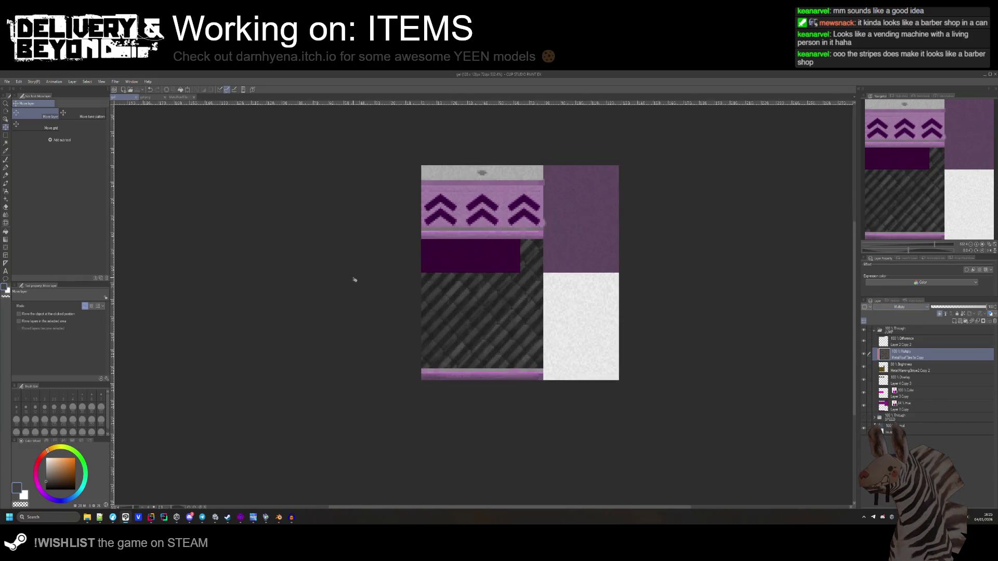
# Start a single-layer PNG export of the can texture.
pyautogui.click(7, 81)
pyautogui.moveTo(49, 164)
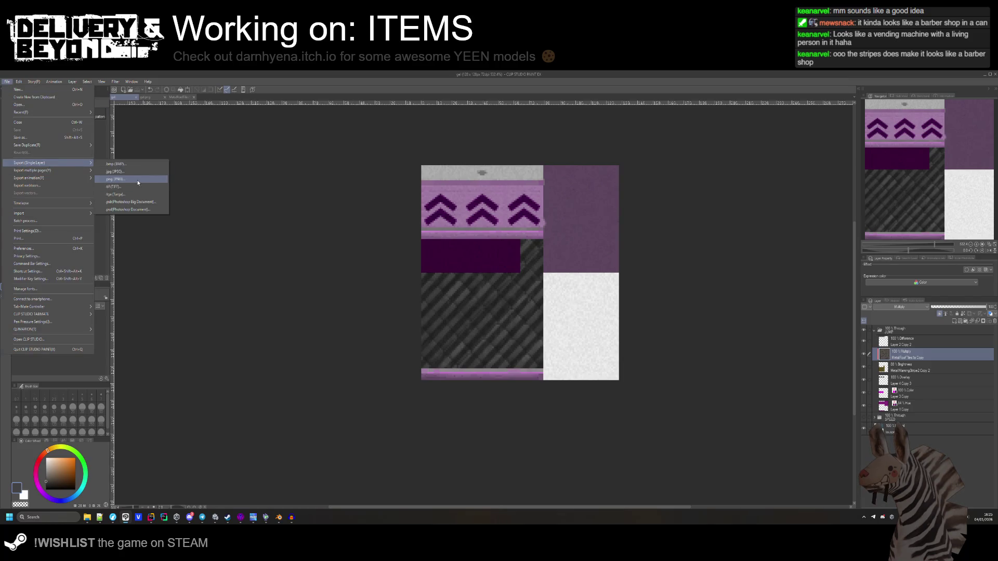
pyautogui.click(138, 182)
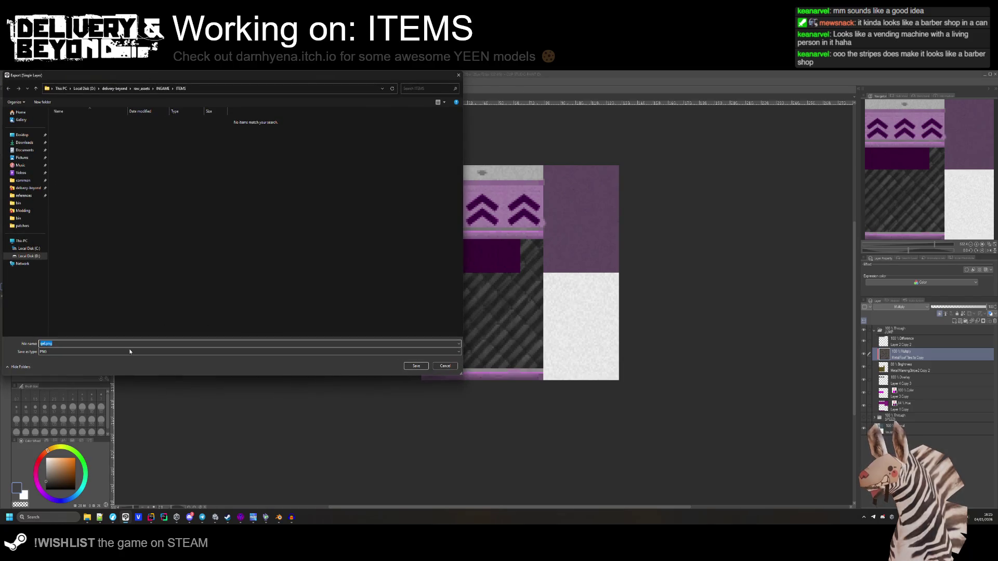
pyautogui.moveTo(87, 517)
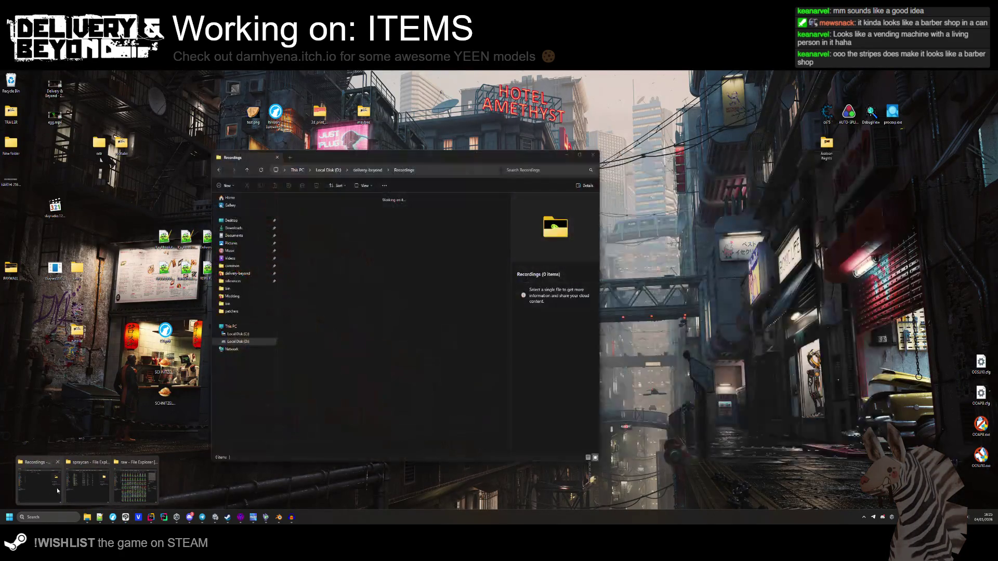
# Browse from delivery-beyond through Assets › Models › INGAME › items to the spraycan folder.
pyautogui.click(123, 484)
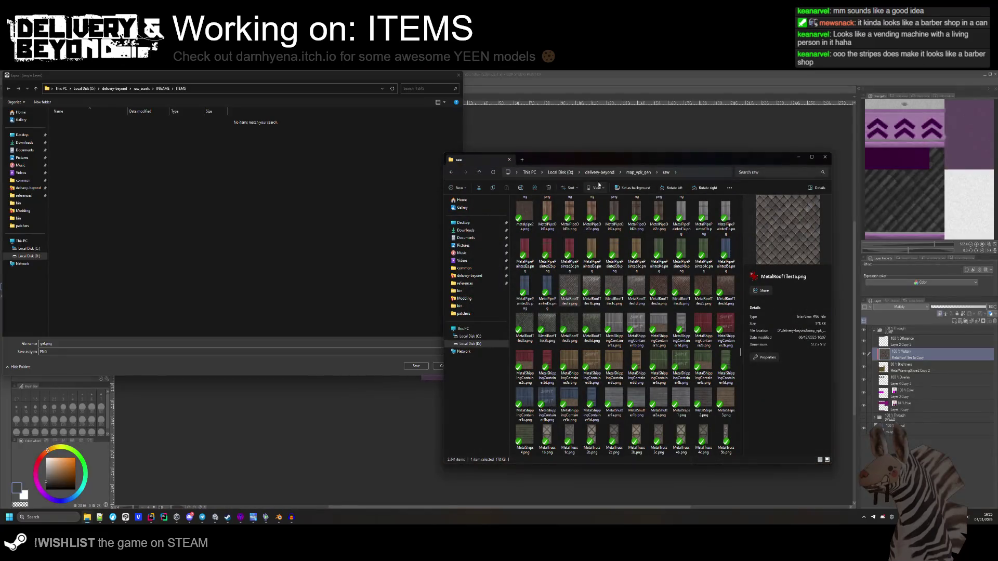
pyautogui.click(599, 172)
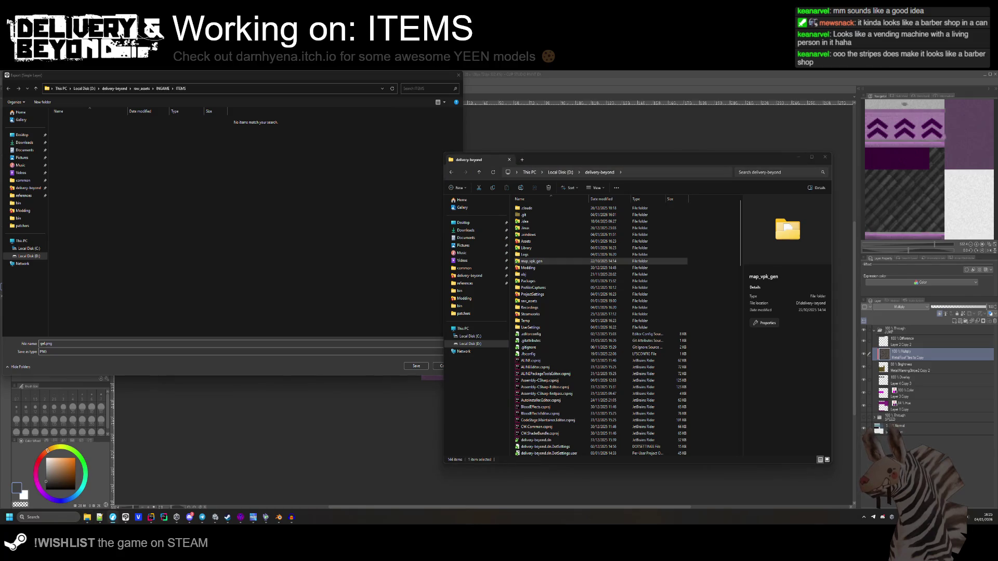
pyautogui.doubleClick(529, 301)
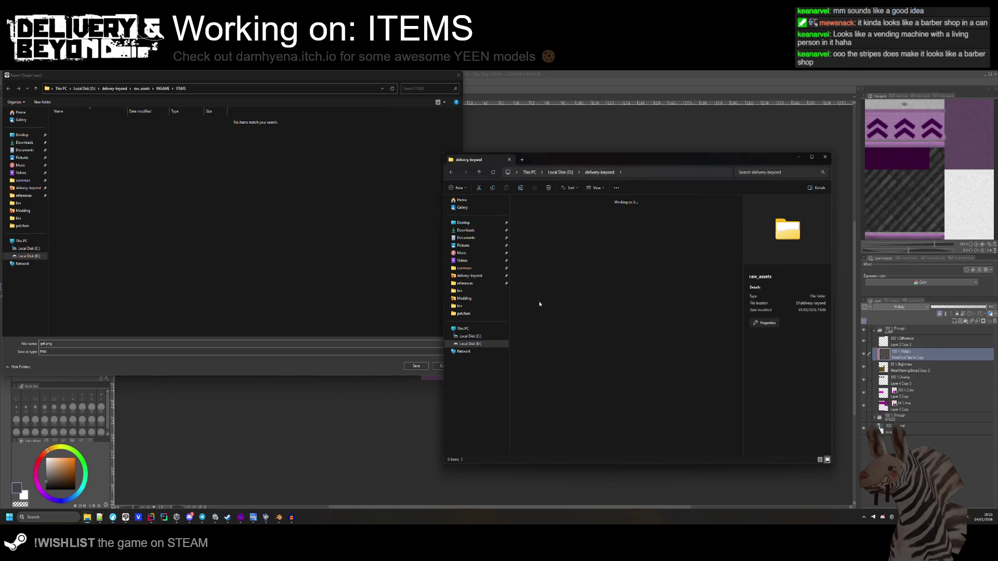
pyautogui.hotkey('alt', 'Left')
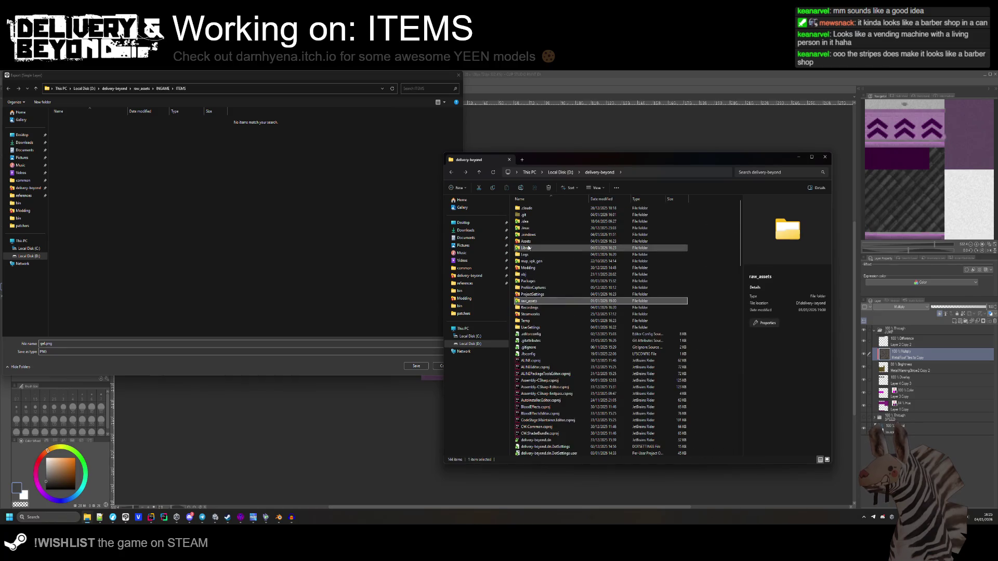
pyautogui.doubleClick(530, 248)
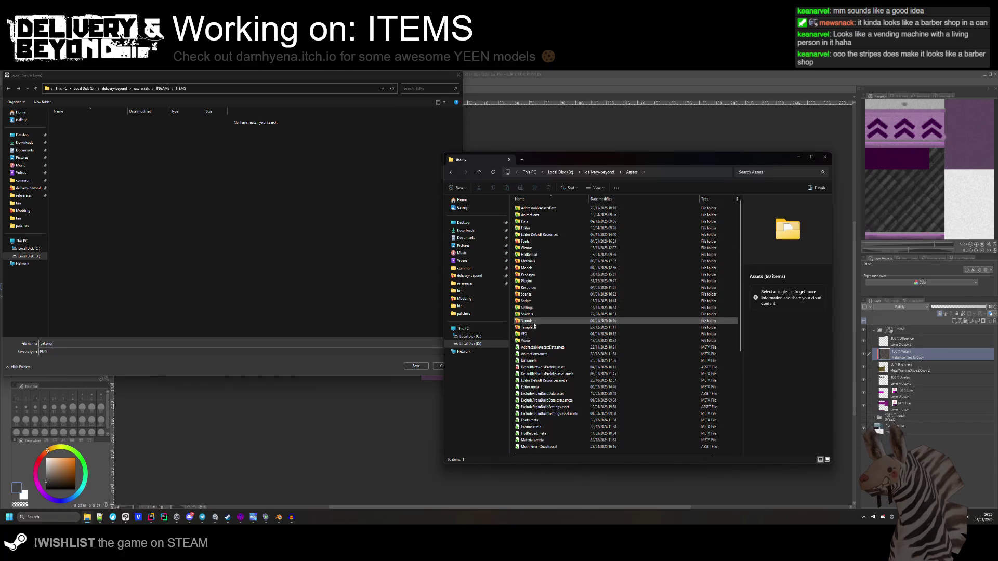
pyautogui.doubleClick(534, 269)
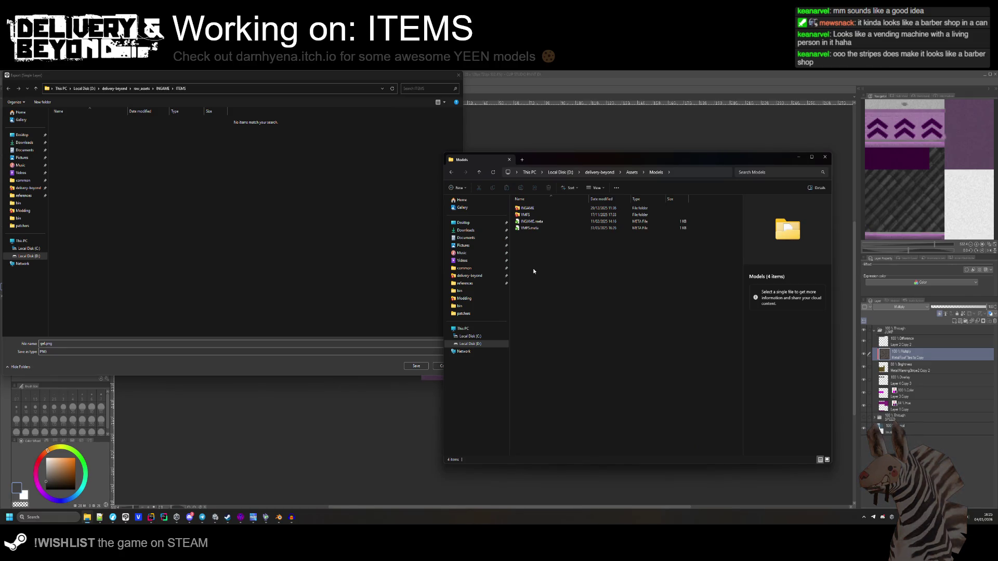
pyautogui.doubleClick(532, 216)
pyautogui.hotkey('alt', 'Left')
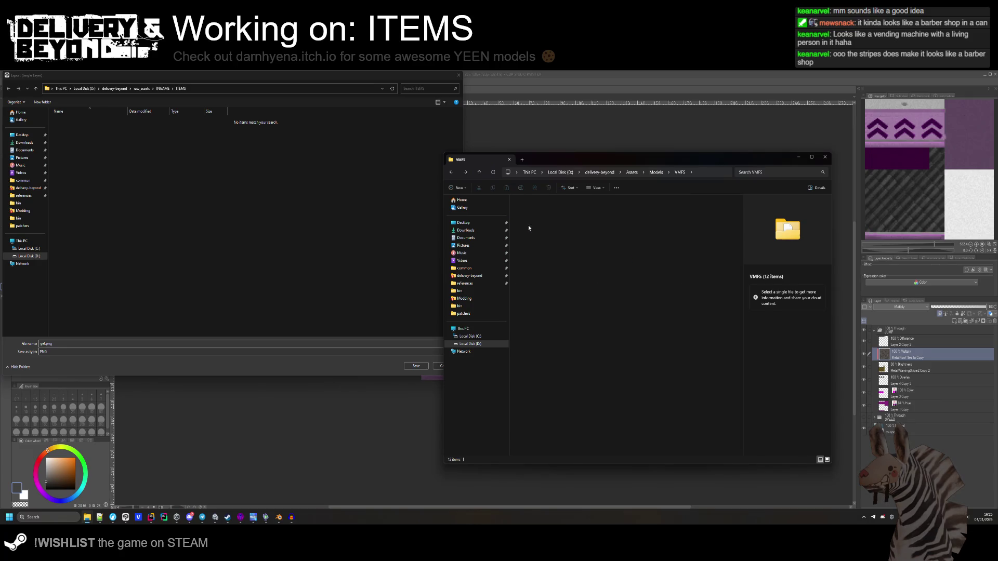
pyautogui.doubleClick(528, 208)
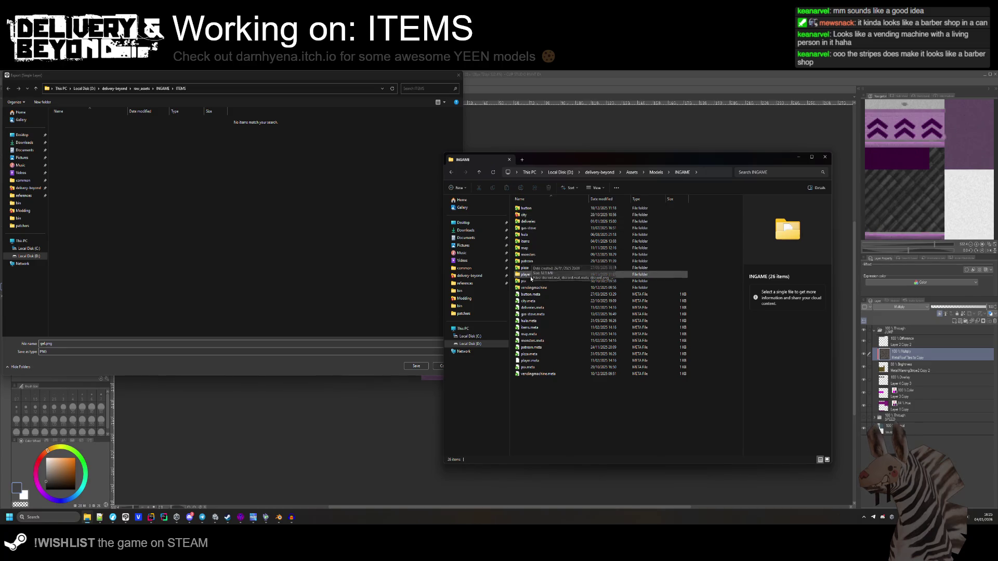
pyautogui.doubleClick(540, 241)
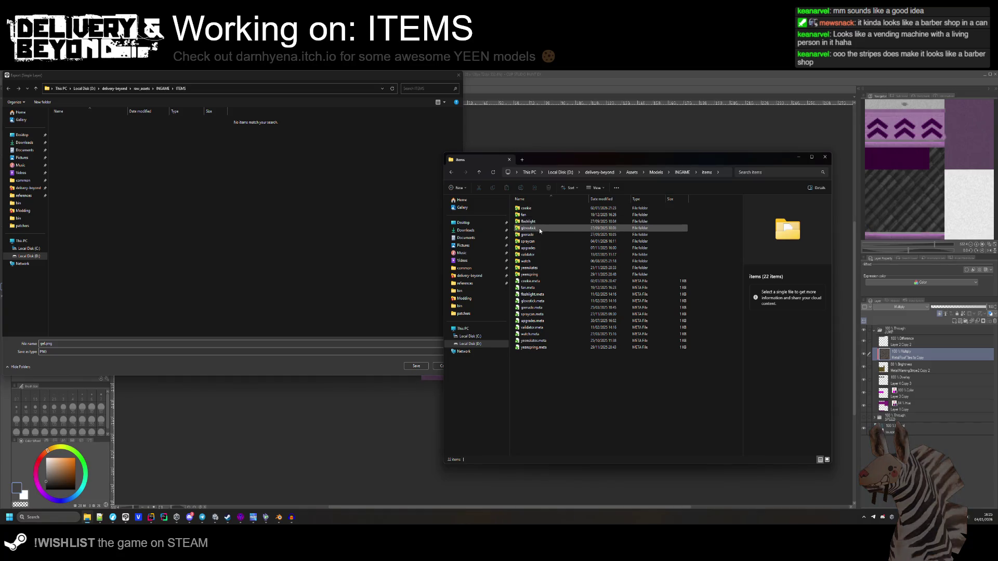
pyautogui.doubleClick(528, 241)
# Copy the spraycan folder path into the export dialog's file name to jump there.
pyautogui.click(676, 172)
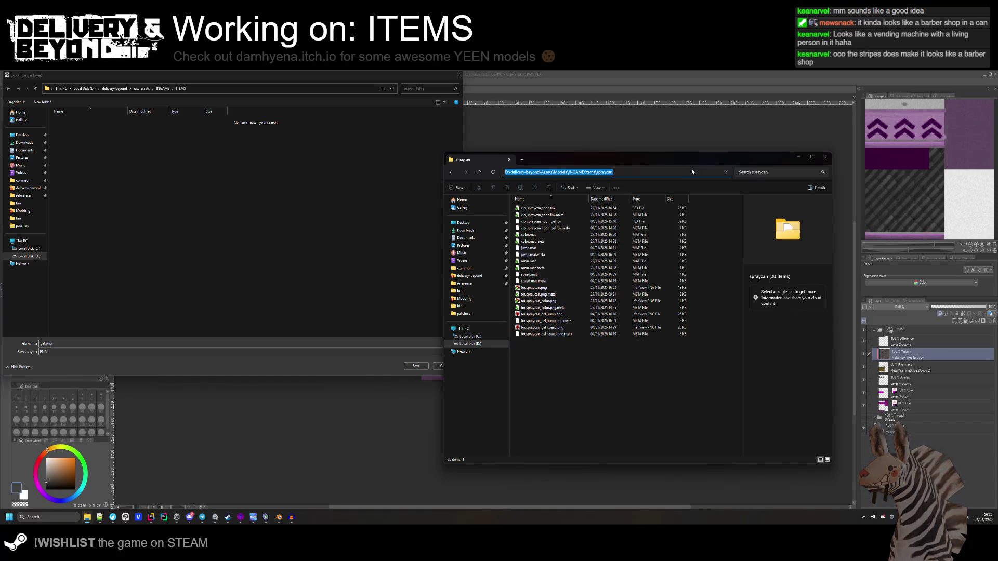
pyautogui.hotkey('ctrl', 'c')
pyautogui.click(241, 343)
pyautogui.hotkey('ctrl', 'a')
pyautogui.hotkey('ctrl', 'v')
pyautogui.press('Return')
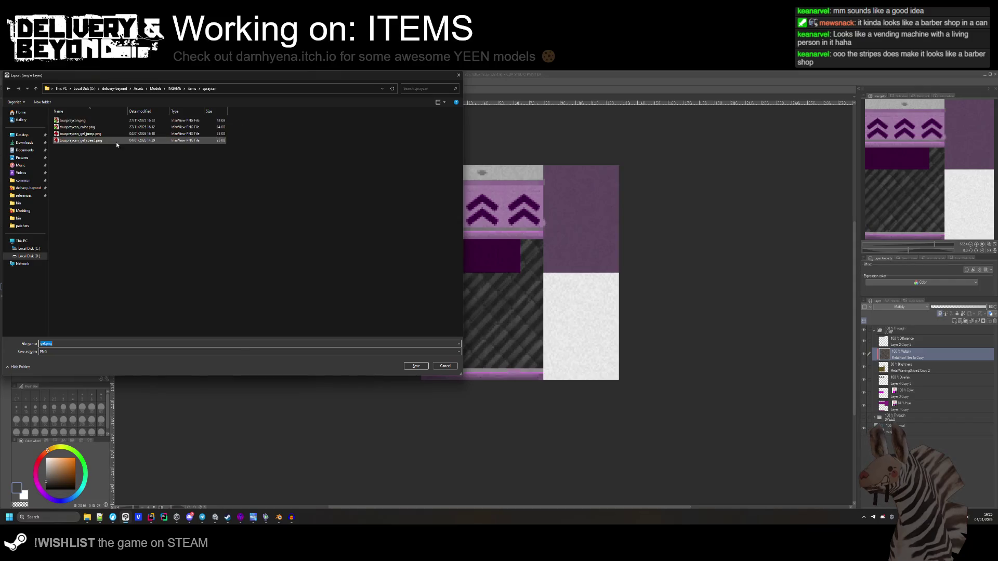
# Export the texture over touspraycan_gel_jump.png, replacing the old file, then return to Unity.
pyautogui.click(80, 134)
pyautogui.click(416, 366)
pyautogui.click(512, 292)
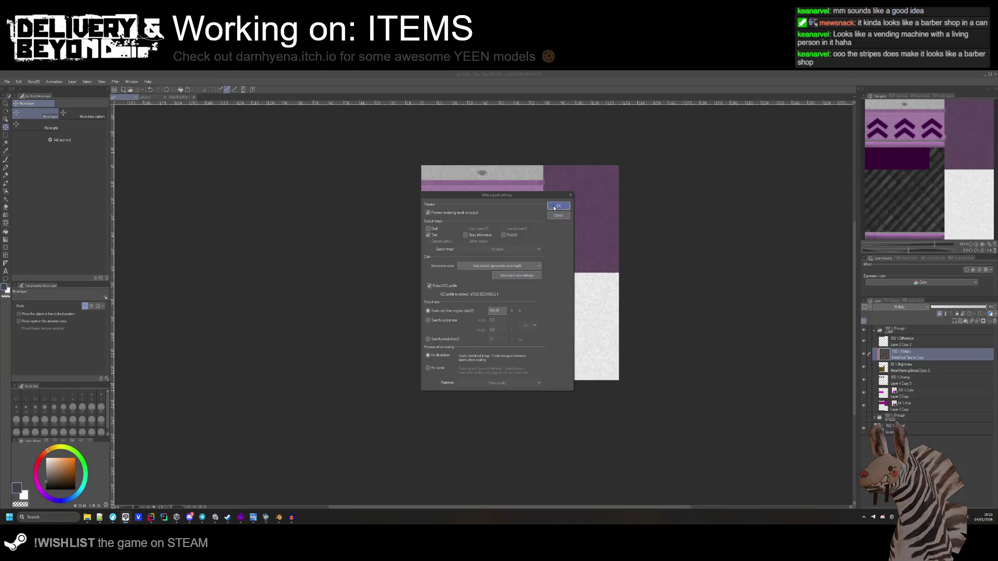
pyautogui.click(557, 207)
pyautogui.click(508, 235)
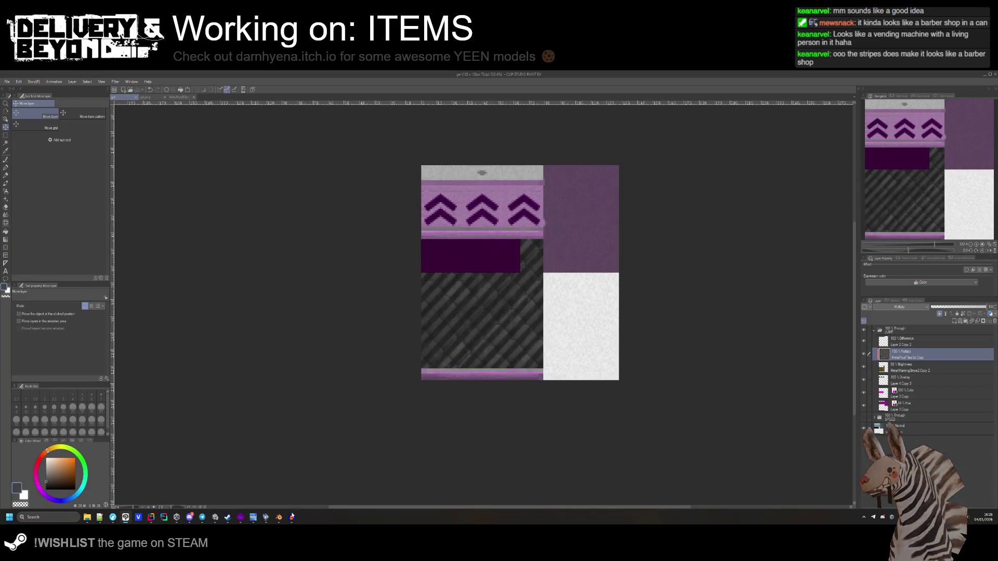
pyautogui.click(216, 517)
pyautogui.moveTo(342, 268); pyautogui.dragTo(266, 467)
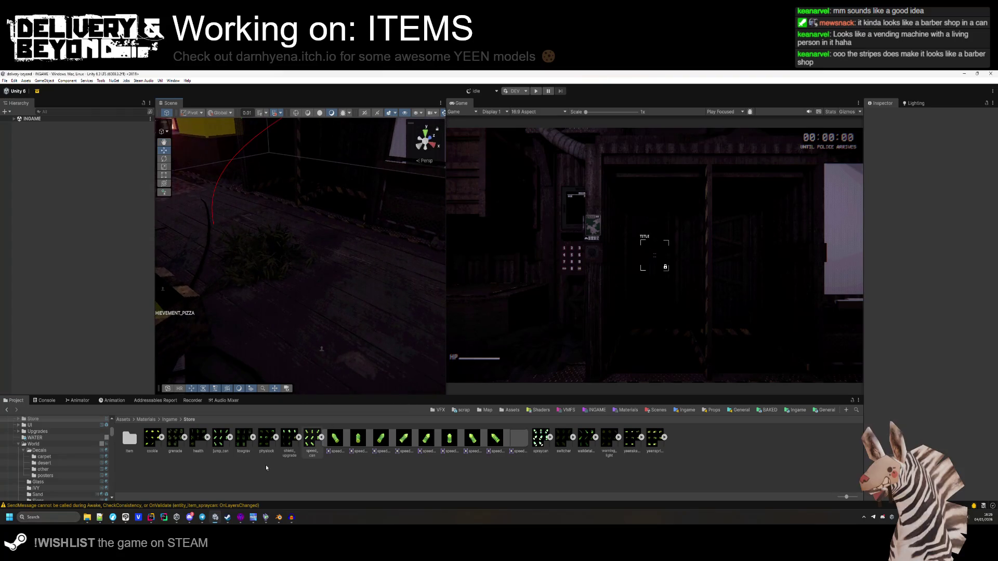
# Place the gel-jump spray item from the SPRAY templates into the scene and refresh assets.
pyautogui.hotkey('alt', 'Left')
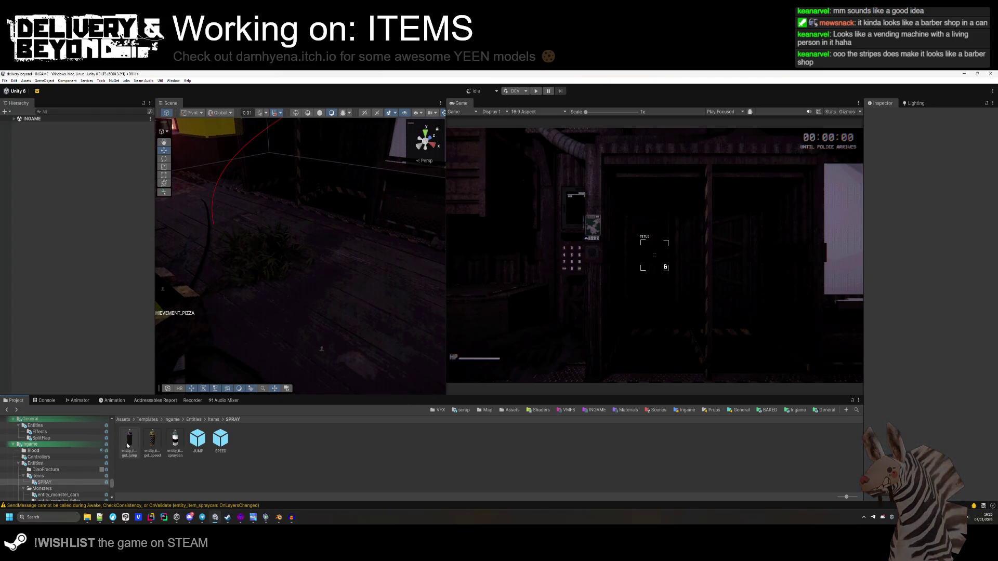
pyautogui.moveTo(323, 287)
pyautogui.mouseDown()
pyautogui.moveTo(333, 170)
pyautogui.moveTo(335, 246)
pyautogui.moveTo(278, 274)
pyautogui.mouseUp()
pyautogui.rightClick(310, 473)
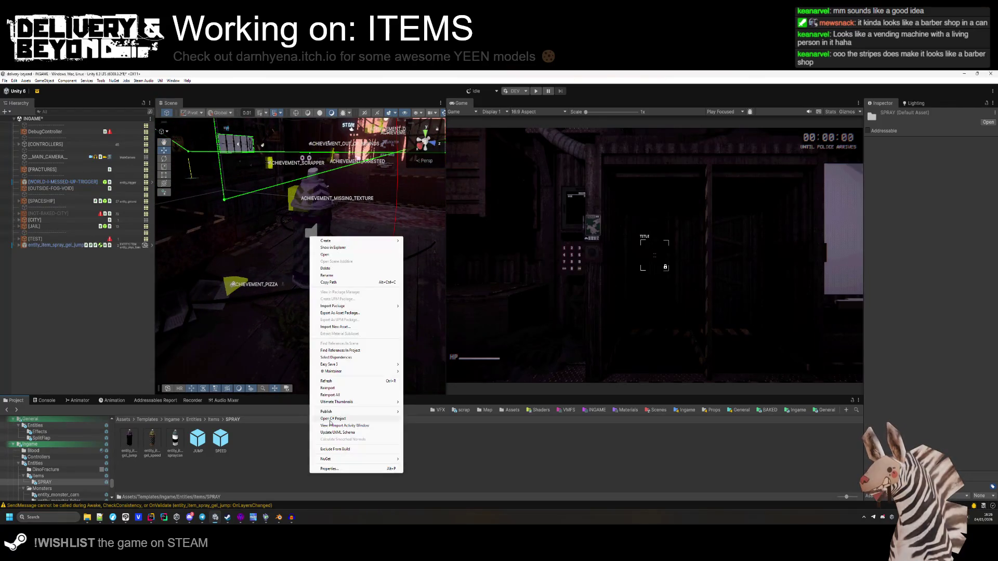
pyautogui.click(341, 382)
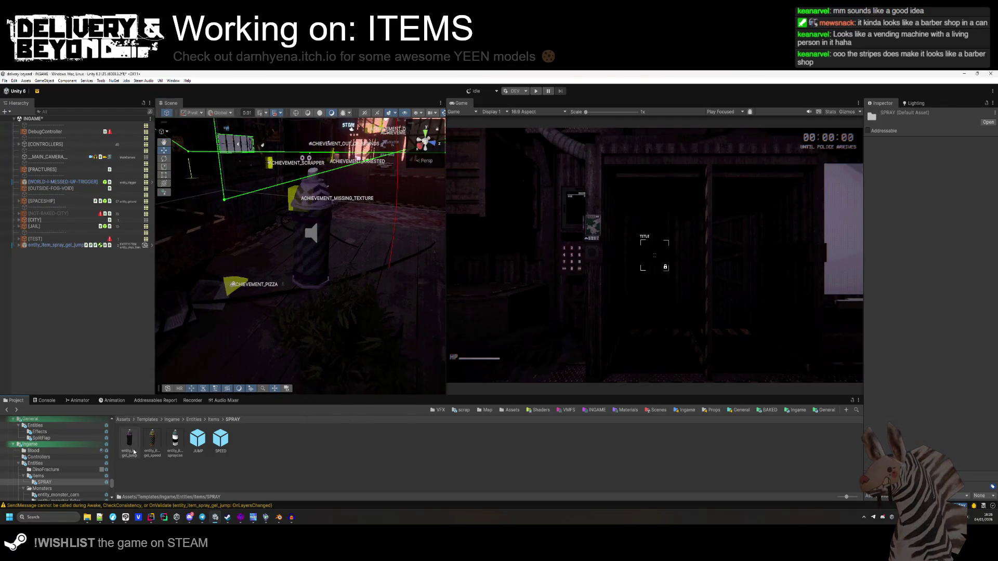
# Inspect the gel-jump item and locate its clo_spraycan_toon_gel mesh's jump material.
pyautogui.click(134, 452)
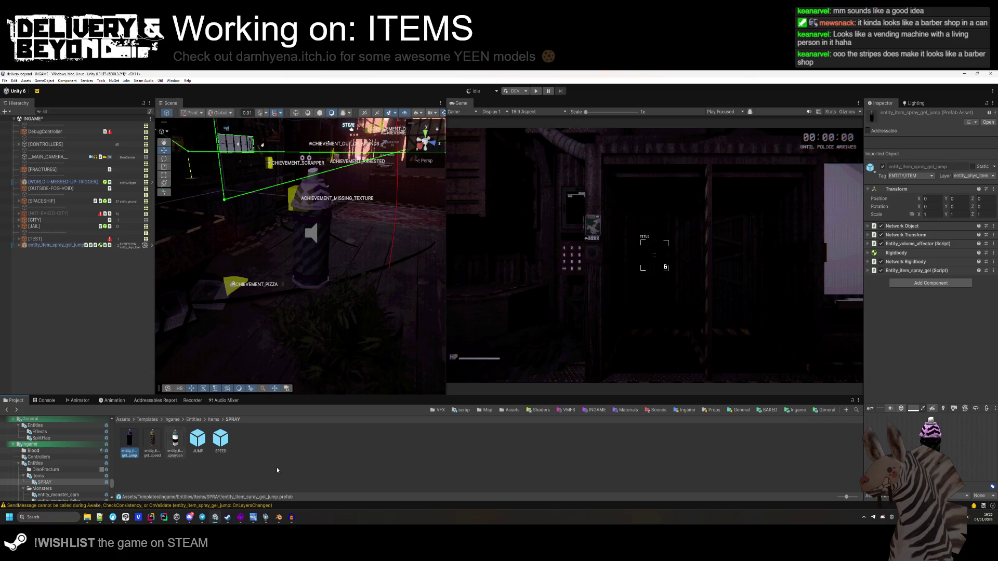
pyautogui.click(901, 254)
pyautogui.click(903, 254)
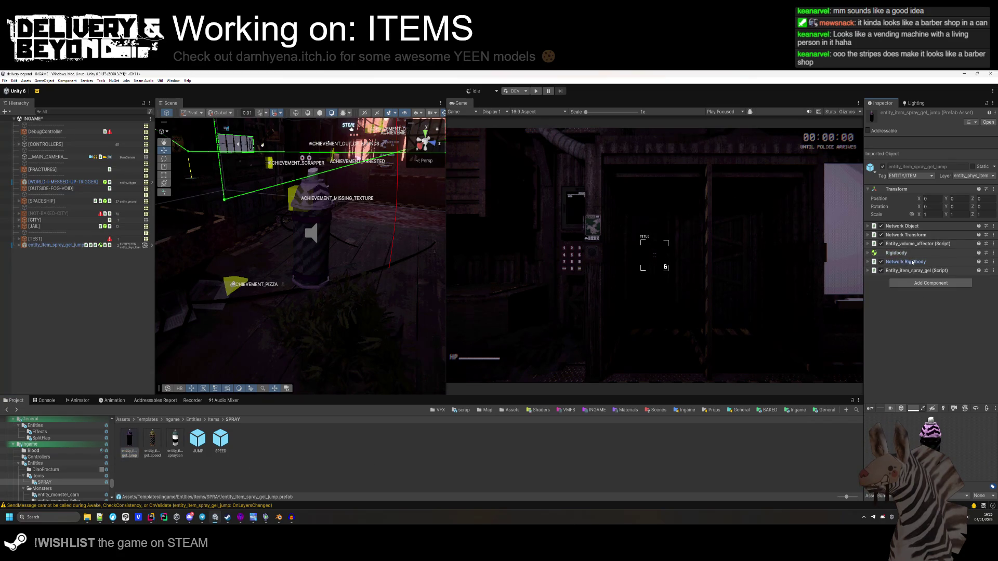
pyautogui.click(19, 245)
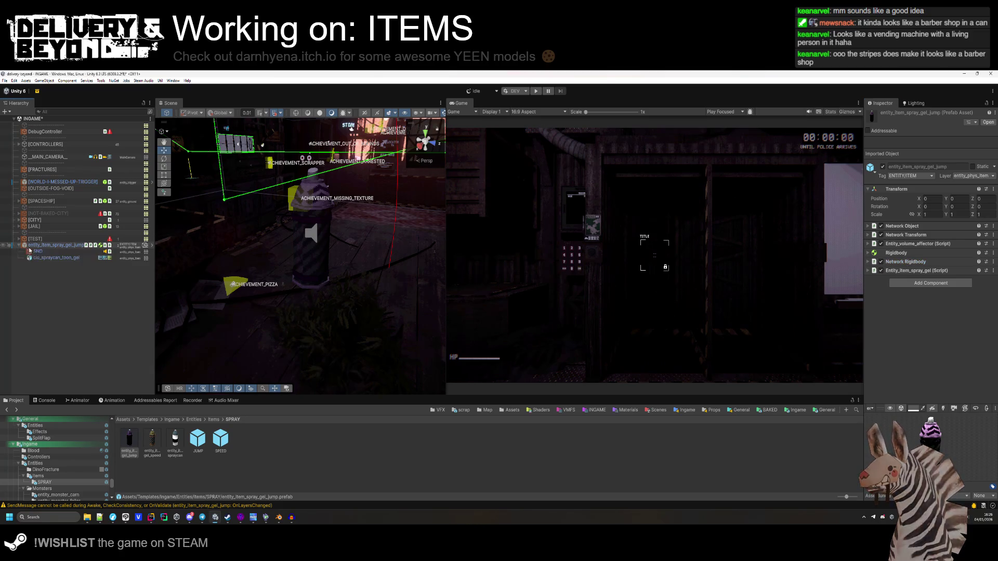
pyautogui.click(56, 258)
pyautogui.click(953, 224)
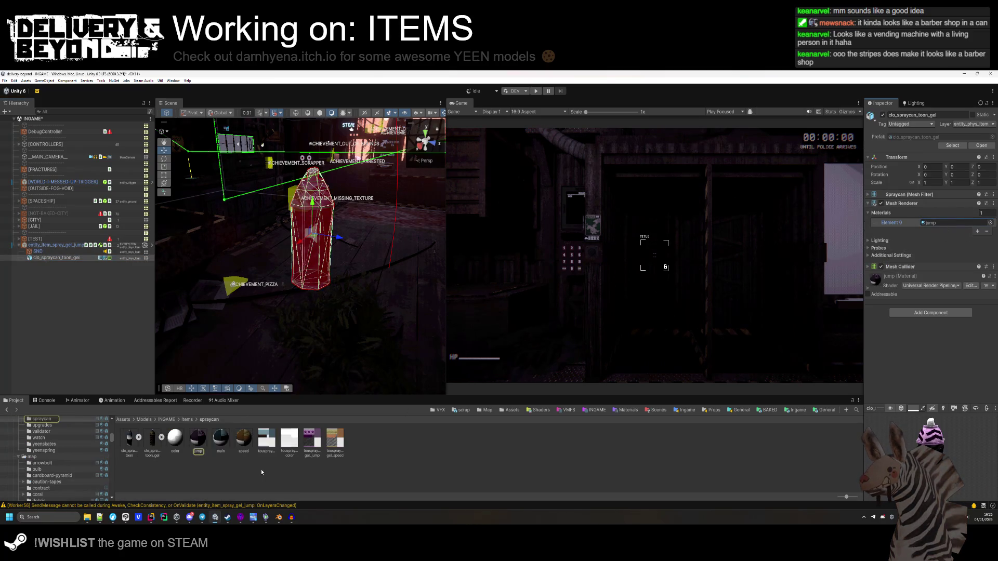
# Refresh the spraycan folder, inspect the touspraycan_gel_jump texture, and return to Clip Studio Paint.
pyautogui.rightClick(206, 469)
pyautogui.click(234, 374)
pyautogui.click(311, 437)
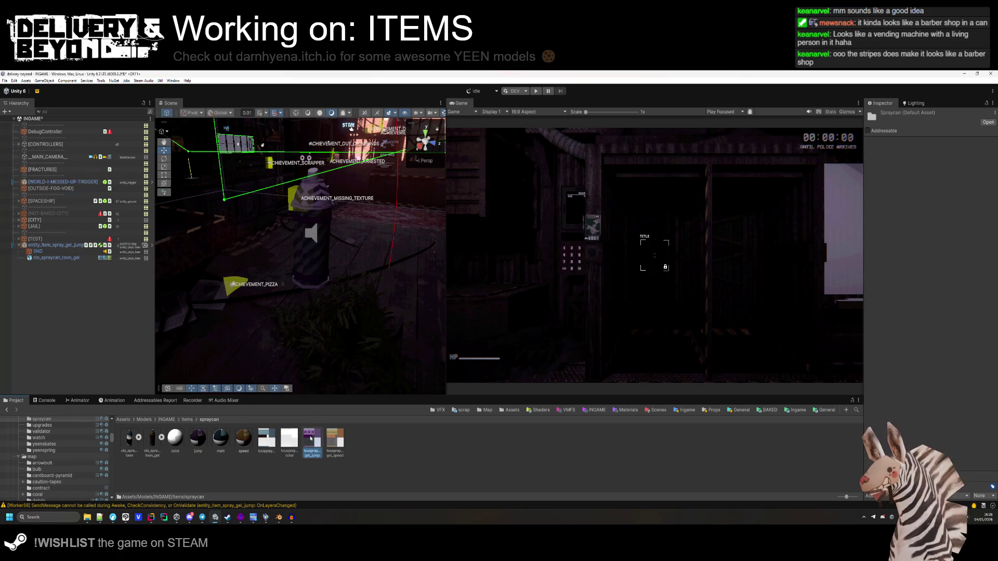
pyautogui.hotkey('alt', 'Tab')
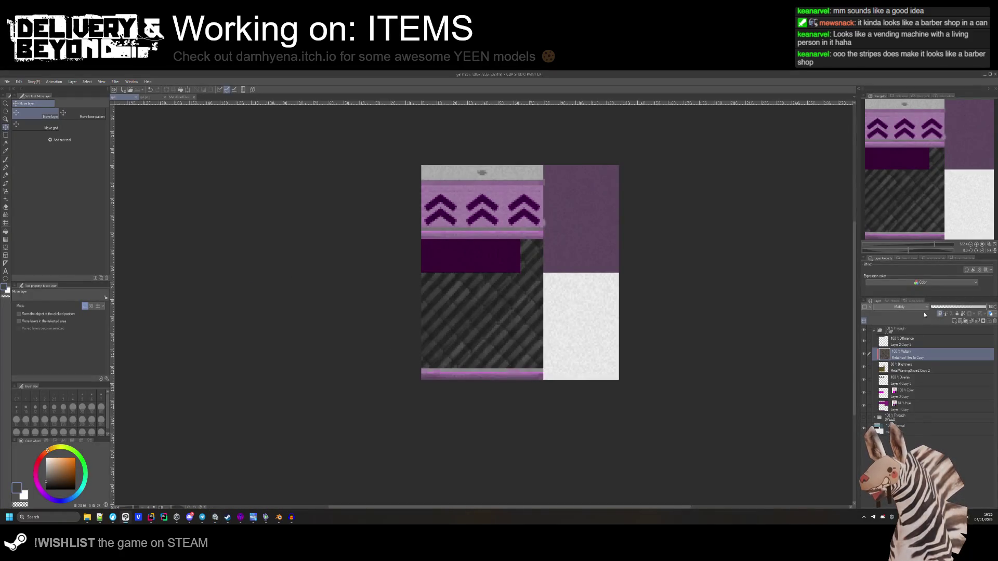
# Lower the 80% Brightness layer's opacity to about 35%.
pyautogui.scroll(-3, 905, 306)
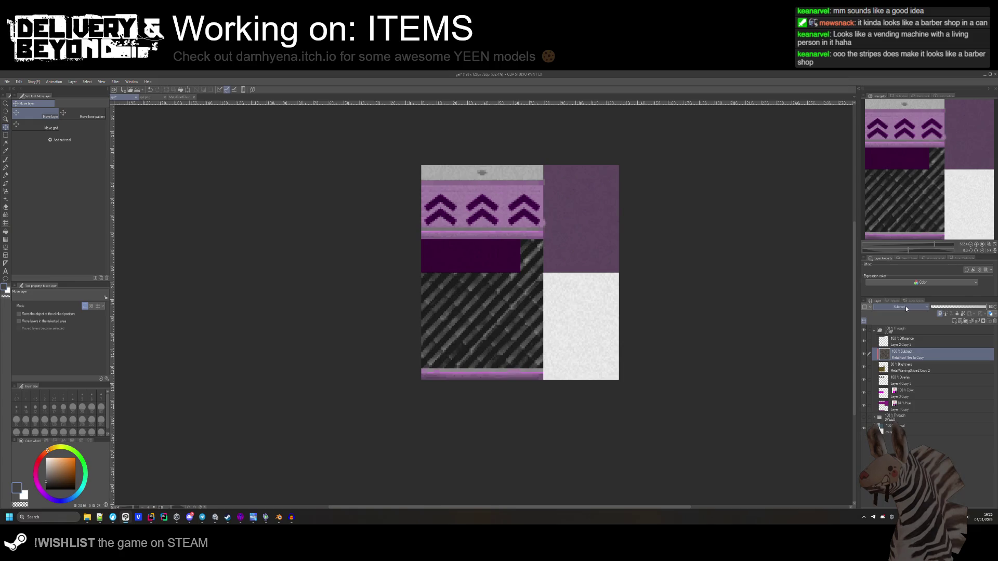
pyautogui.scroll(-7, 905, 306)
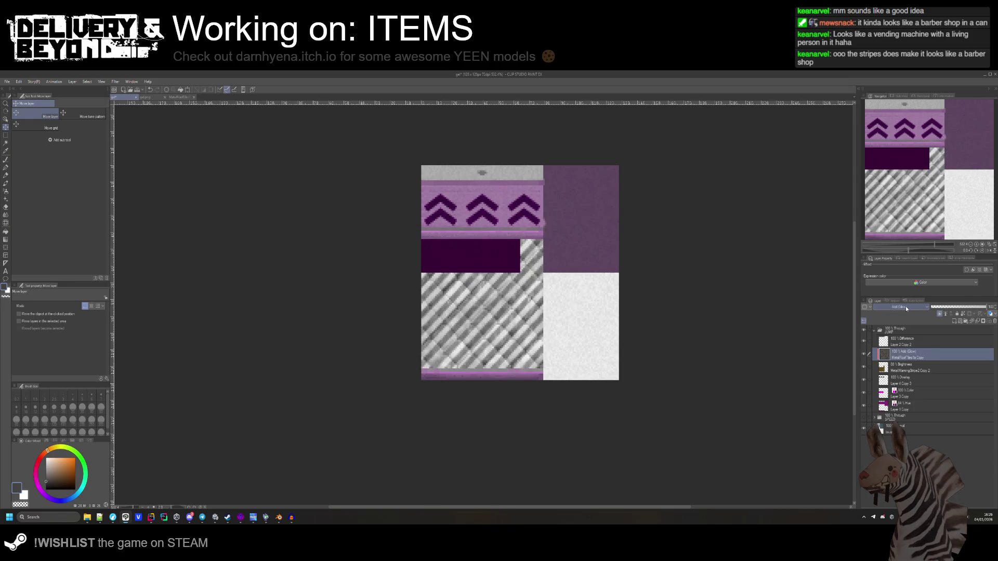
pyautogui.hotkey('alt', '[')
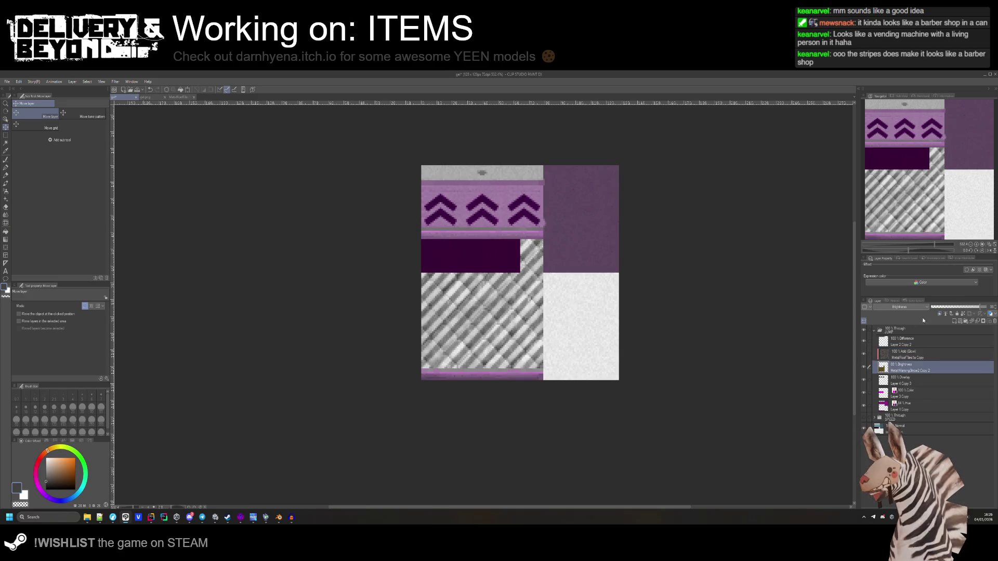
pyautogui.click(950, 307)
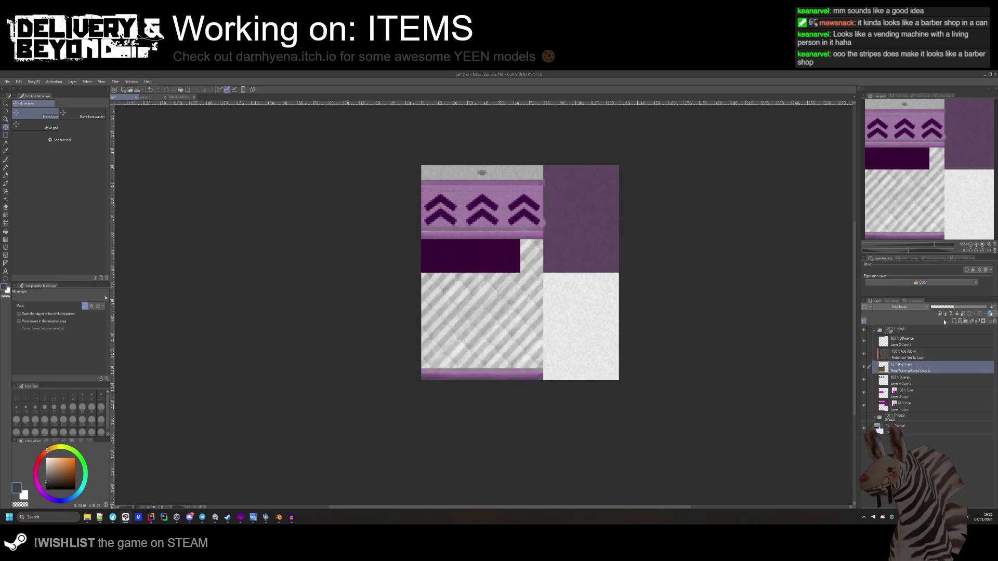
pyautogui.hotkey('alt', ']')
# Set the roof-tile layer to Lighten and raise MetalWarningStripe2 Copy 2's opacity.
pyautogui.scroll(-7, 922, 309)
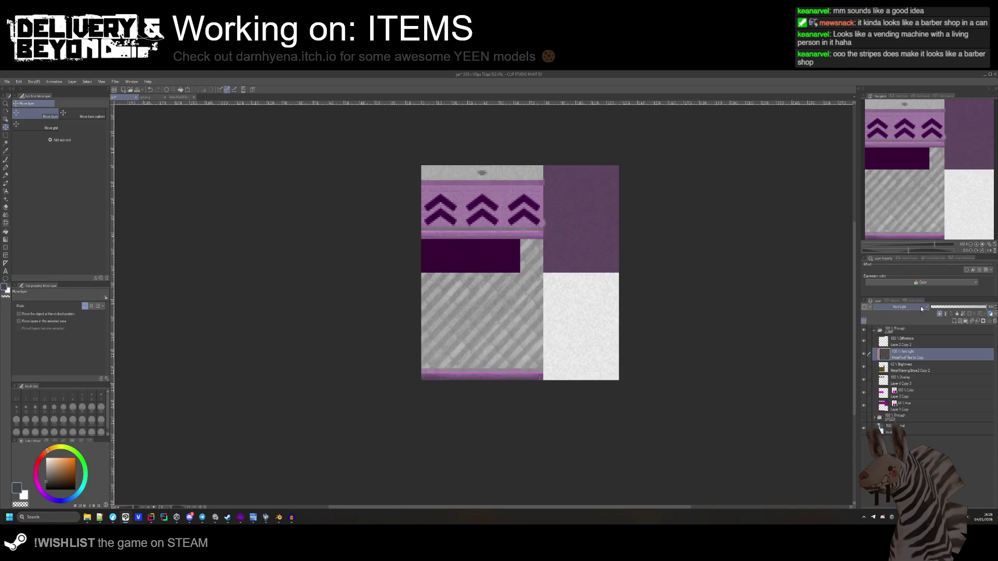
pyautogui.scroll(-5, 922, 309)
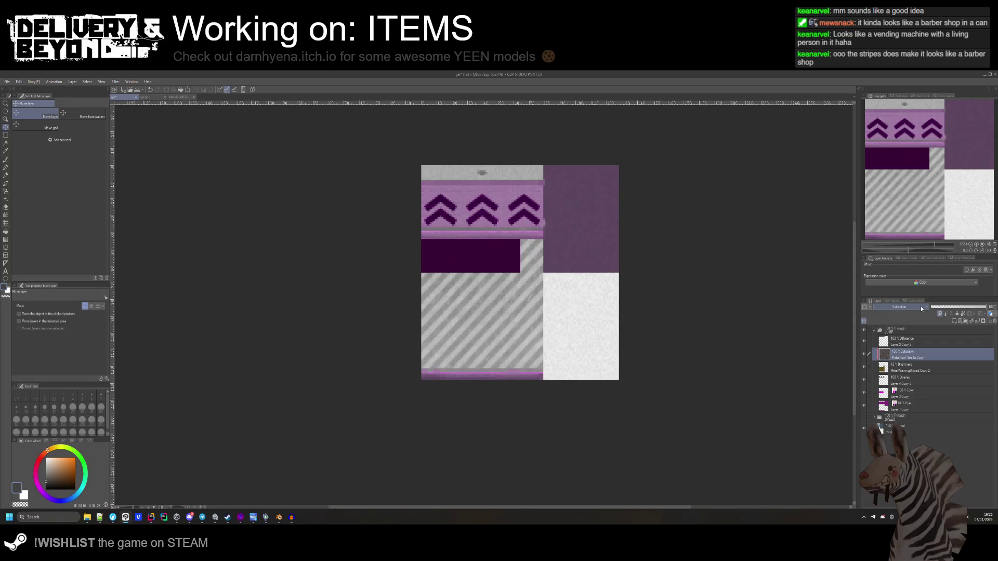
pyautogui.scroll(-2, 921, 309)
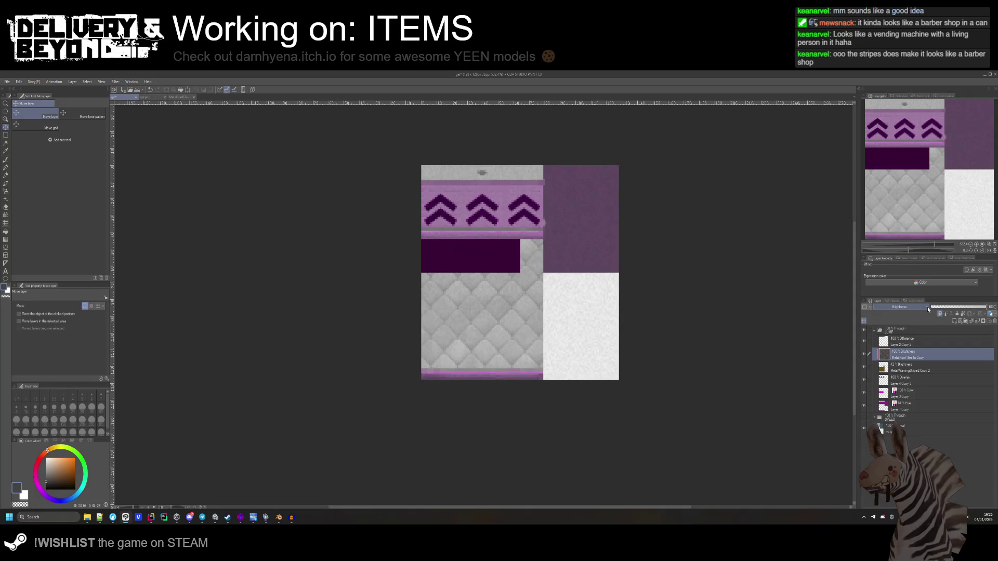
pyautogui.scroll(5, 917, 306)
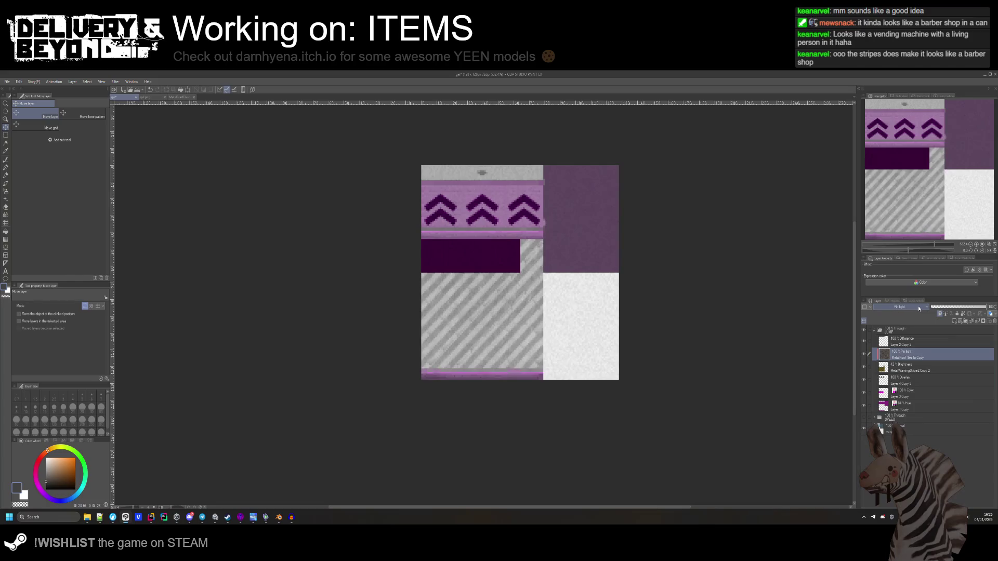
pyautogui.scroll(16, 918, 305)
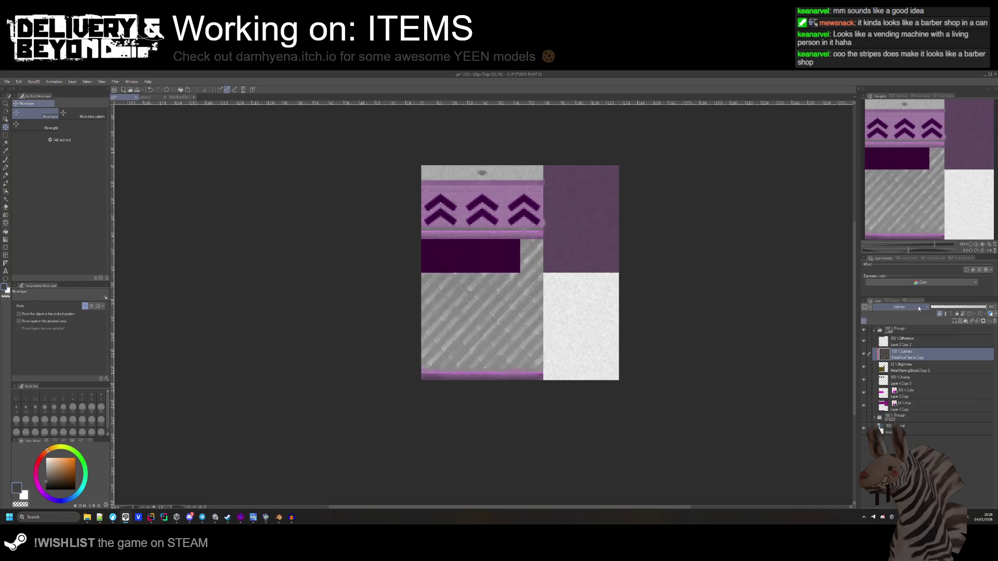
pyautogui.scroll(-2, 918, 305)
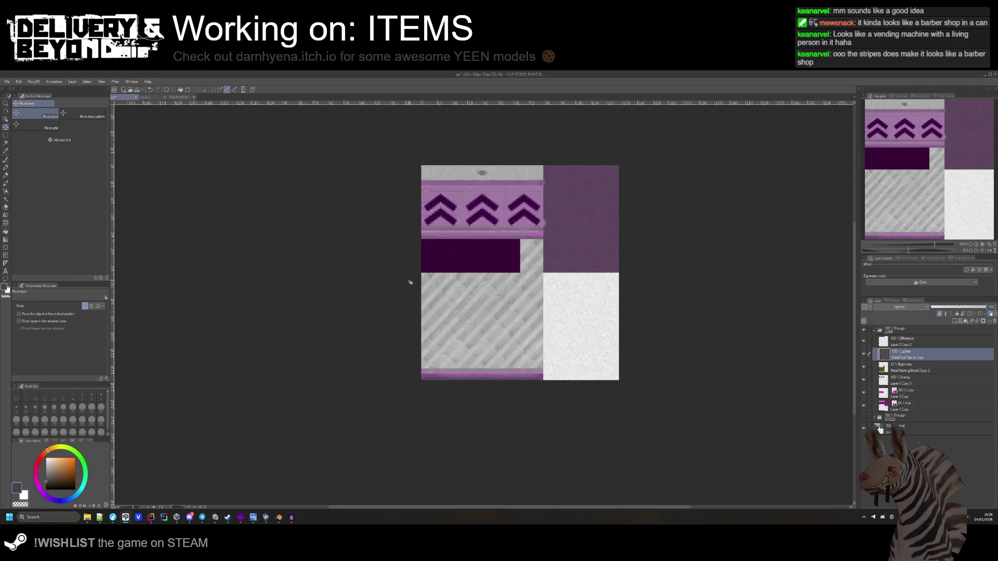
pyautogui.click(915, 367)
pyautogui.moveTo(955, 307); pyautogui.dragTo(968, 306)
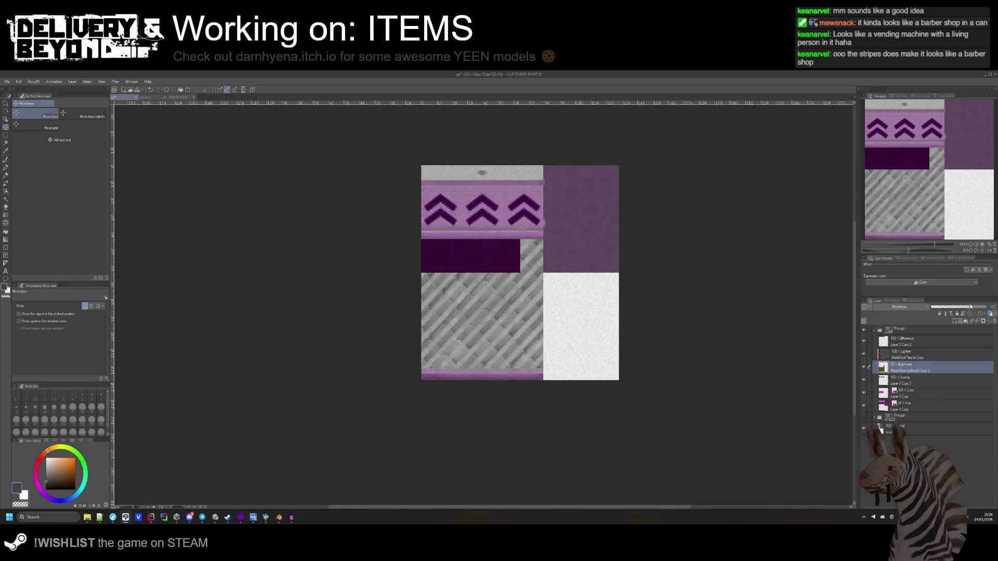
# Re-export the striped texture as PNG over touspraycan_gel_jump.png in the spraycan folder.
pyautogui.click(7, 81)
pyautogui.moveTo(66, 162)
pyautogui.click(125, 177)
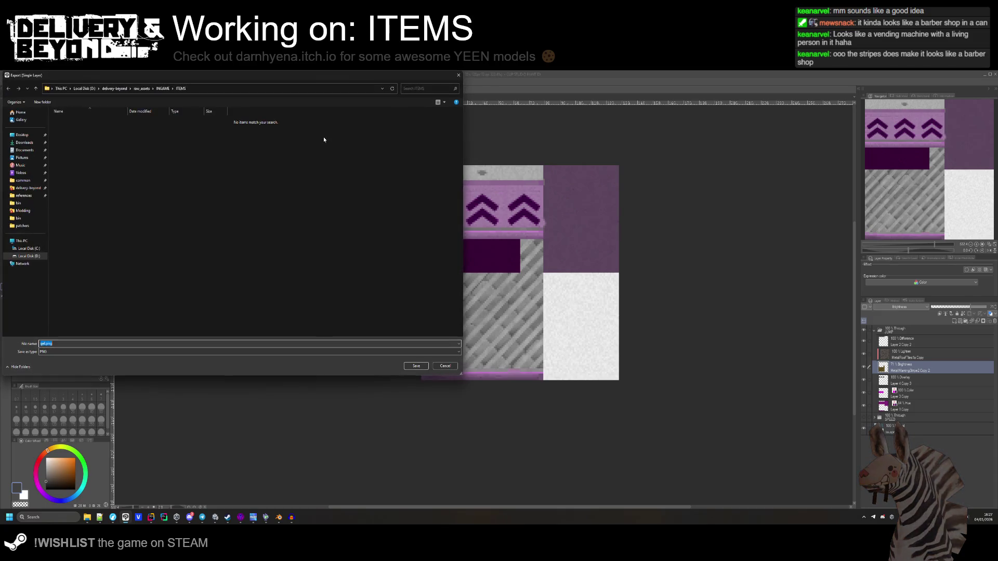
pyautogui.click(81, 134)
pyautogui.click(421, 366)
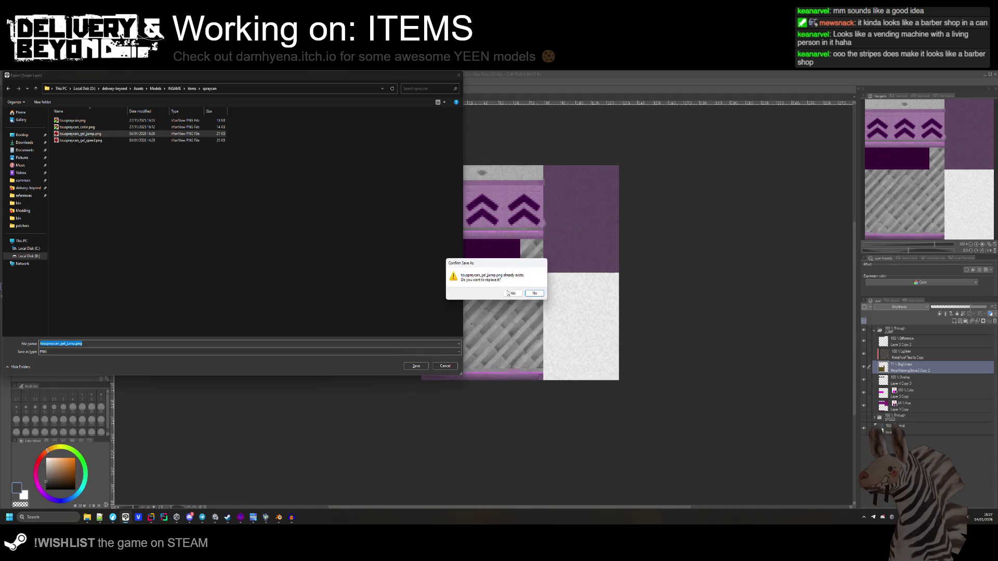
pyautogui.click(511, 302)
pyautogui.click(554, 208)
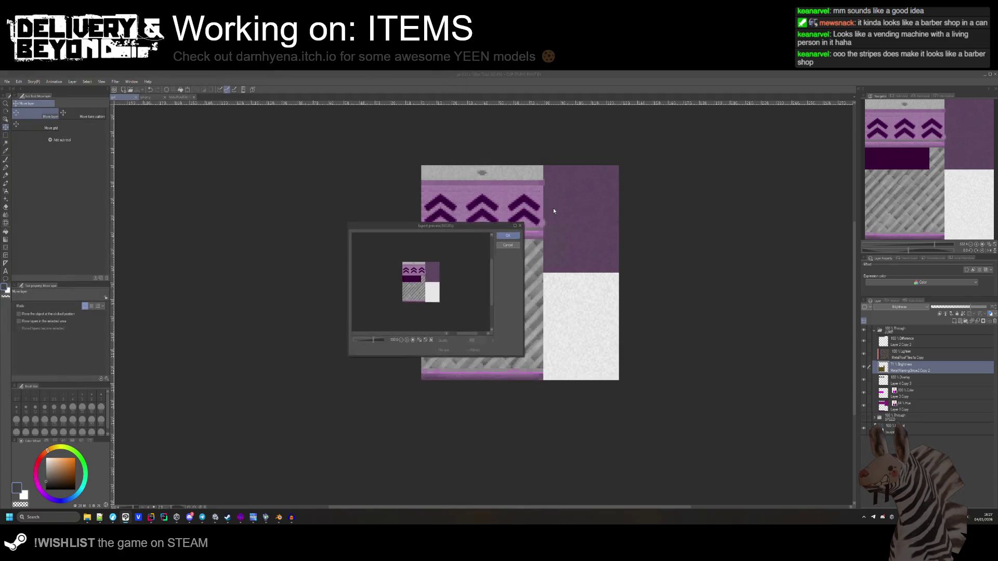
# Check the spray can in Unity's scene, then return to Clip Studio Paint.
pyautogui.hotkey('alt', 'Tab')
pyautogui.moveTo(364, 289); pyautogui.dragTo(21, 291)
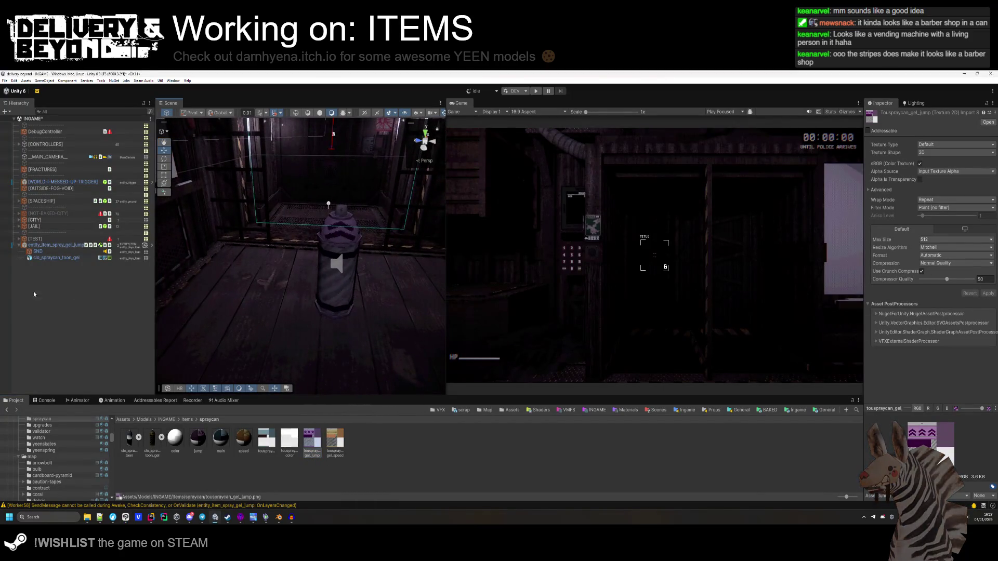
pyautogui.hotkey('alt', 'Tab')
# Toggle the diagonal stripe and roof-tile layers to compare the roof-tile pattern with the stripes.
pyautogui.click(864, 367)
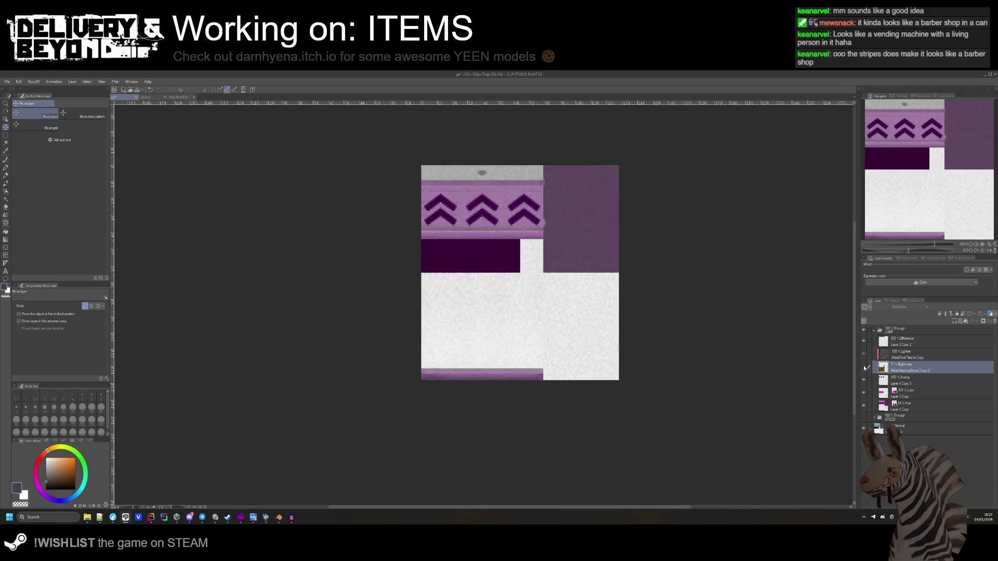
pyautogui.click(871, 354)
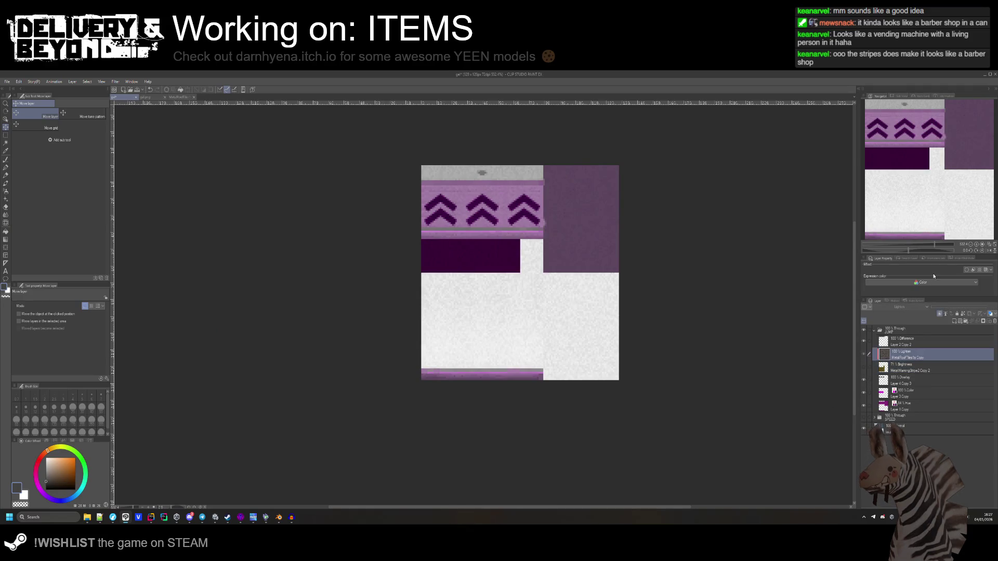
pyautogui.click(940, 315)
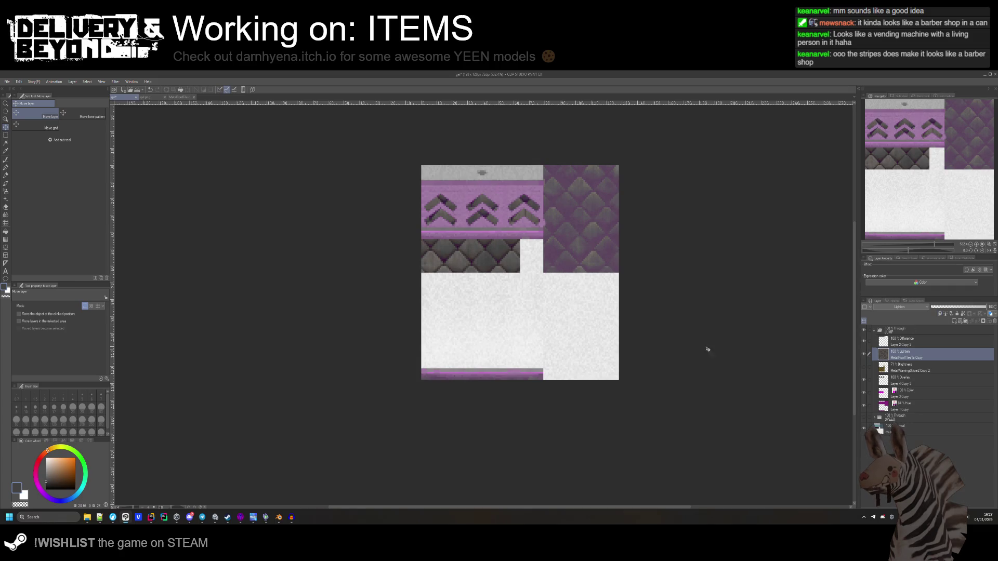
pyautogui.scroll(2, 894, 307)
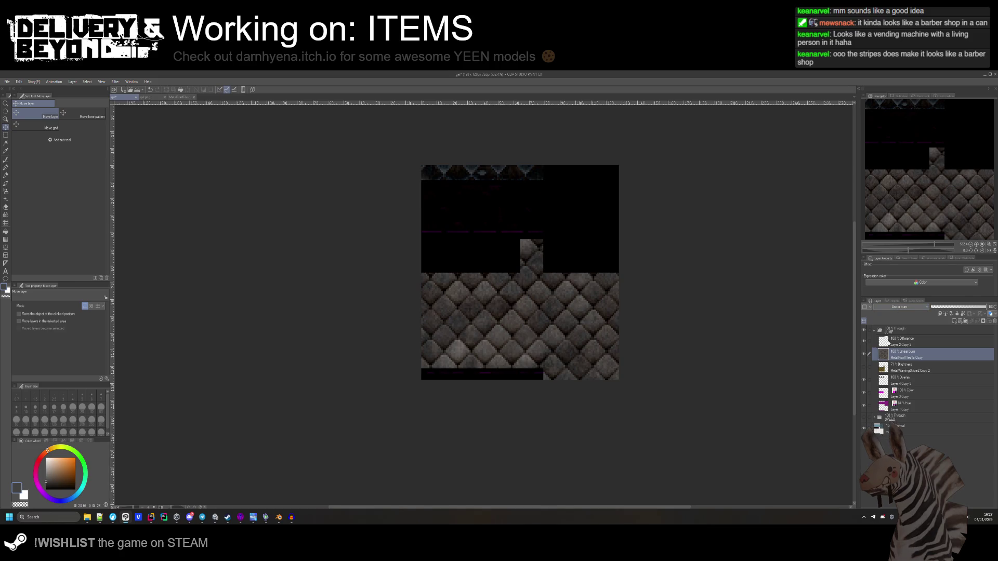
pyautogui.click(898, 367)
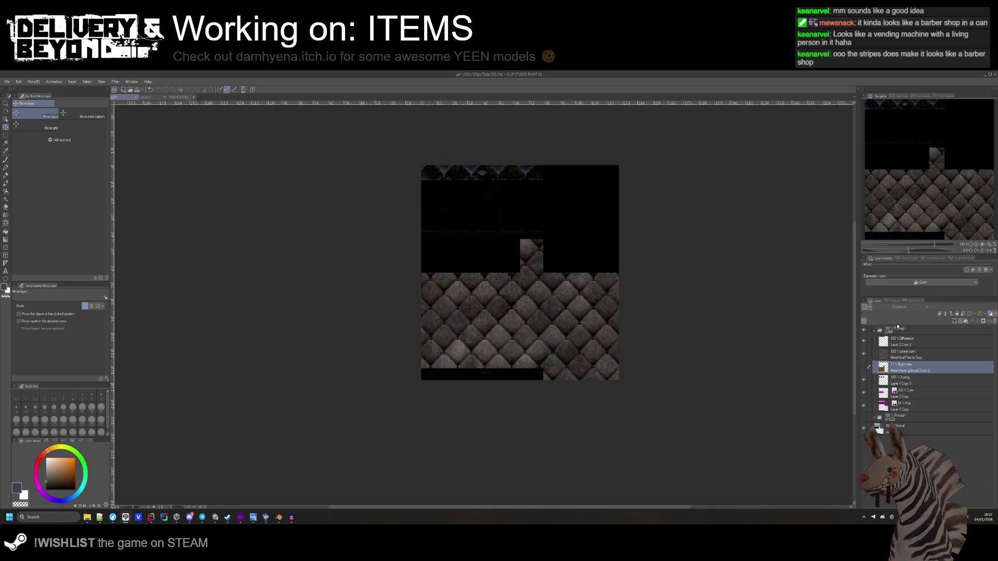
pyautogui.click(863, 354)
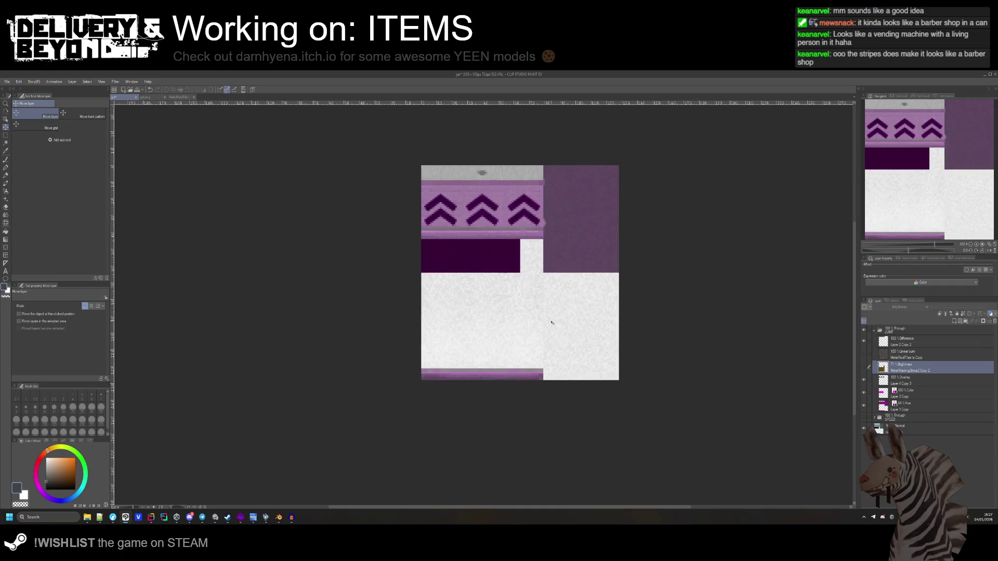
pyautogui.click(864, 366)
# Auto-select around the stripes, invert the selection, and mask a new folder holding the stripe layer.
pyautogui.press('w')
pyautogui.click(604, 311)
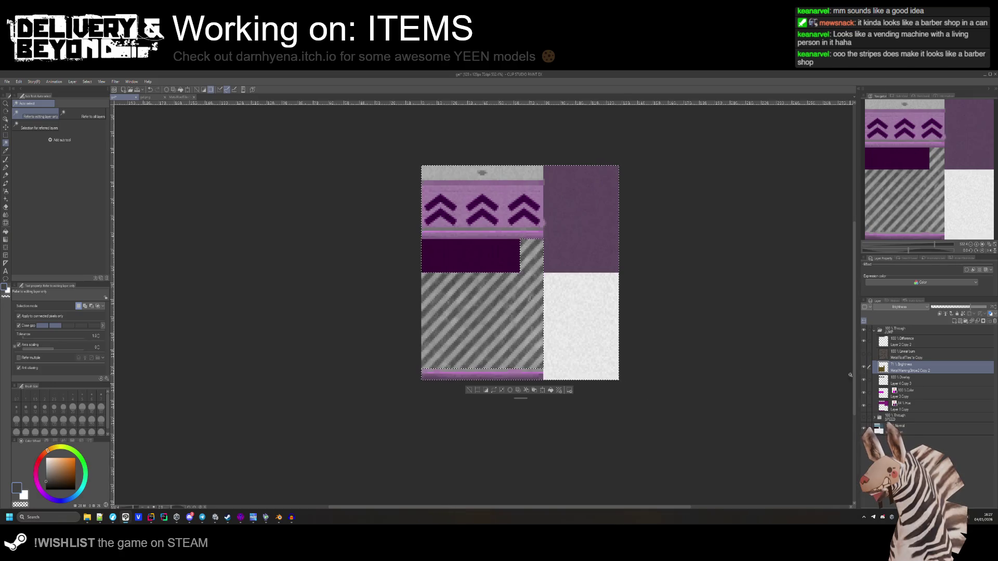
pyautogui.click(965, 321)
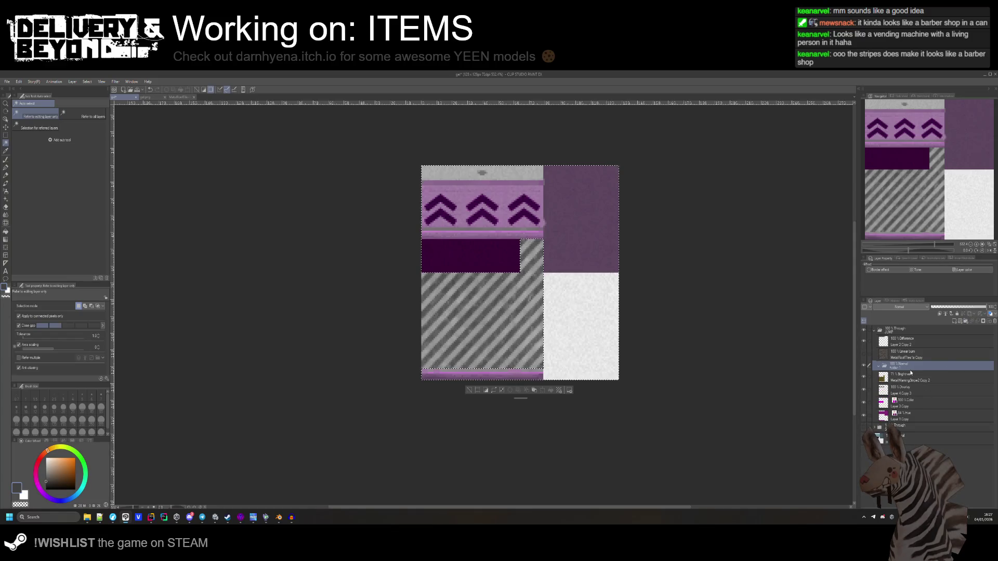
pyautogui.click(485, 391)
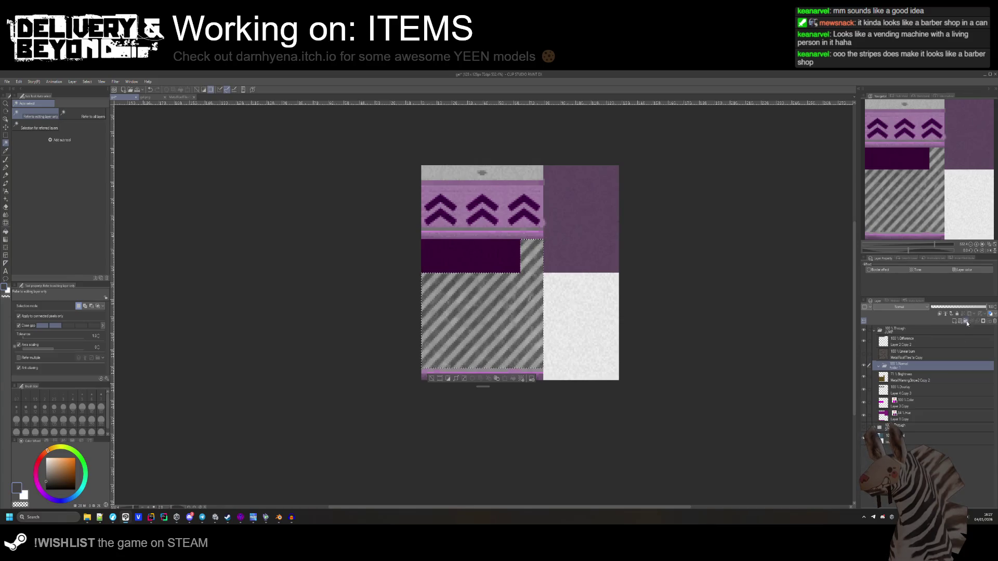
pyautogui.click(984, 321)
# Move the roof-tile layer into the masked folder, make it visible, and set it to Linear burn.
pyautogui.moveTo(897, 360); pyautogui.dragTo(911, 371)
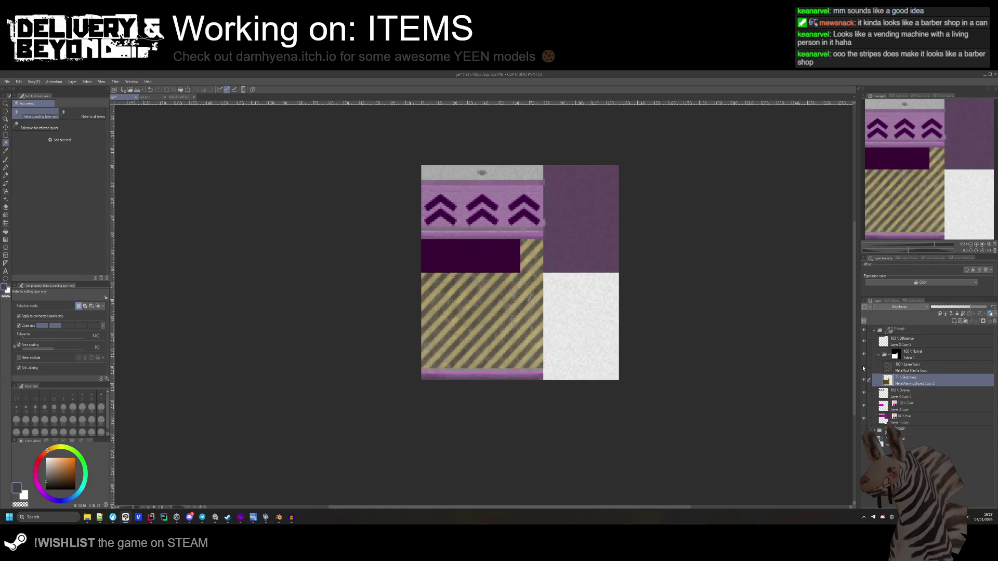
pyautogui.click(862, 366)
pyautogui.click(909, 368)
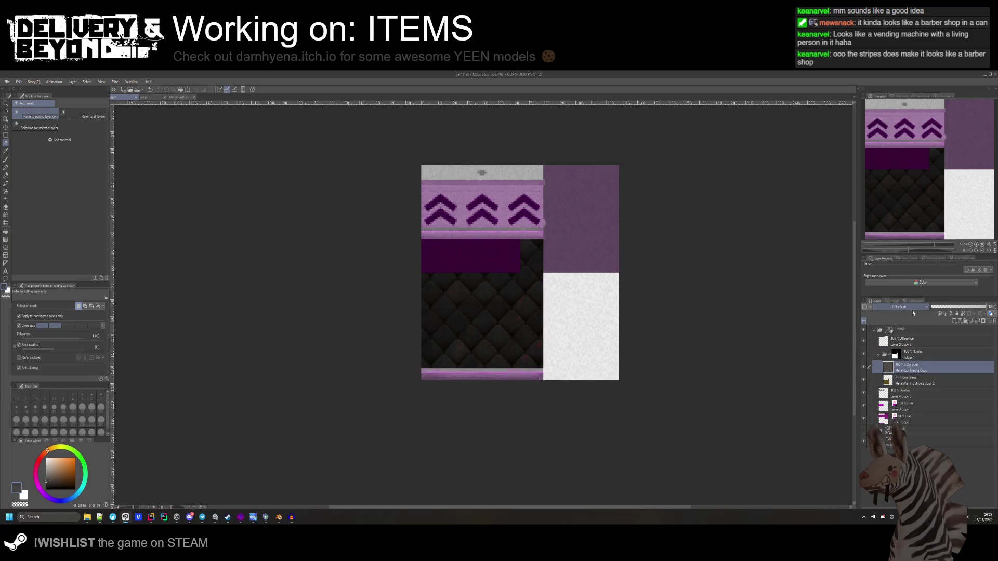
pyautogui.click(910, 355)
pyautogui.scroll(1, 908, 306)
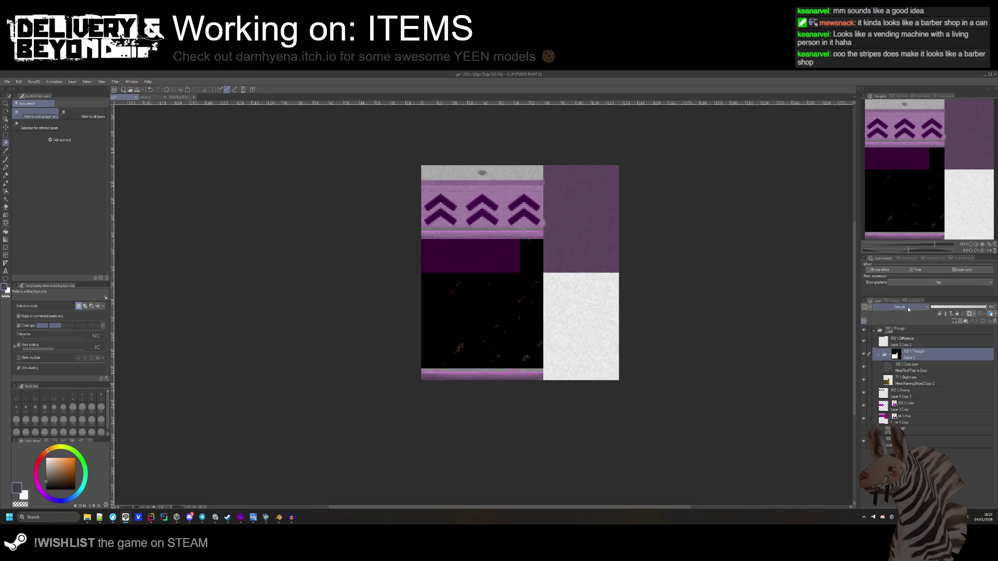
pyautogui.click(906, 371)
pyautogui.scroll(2, 903, 308)
pyautogui.scroll(-1, 904, 307)
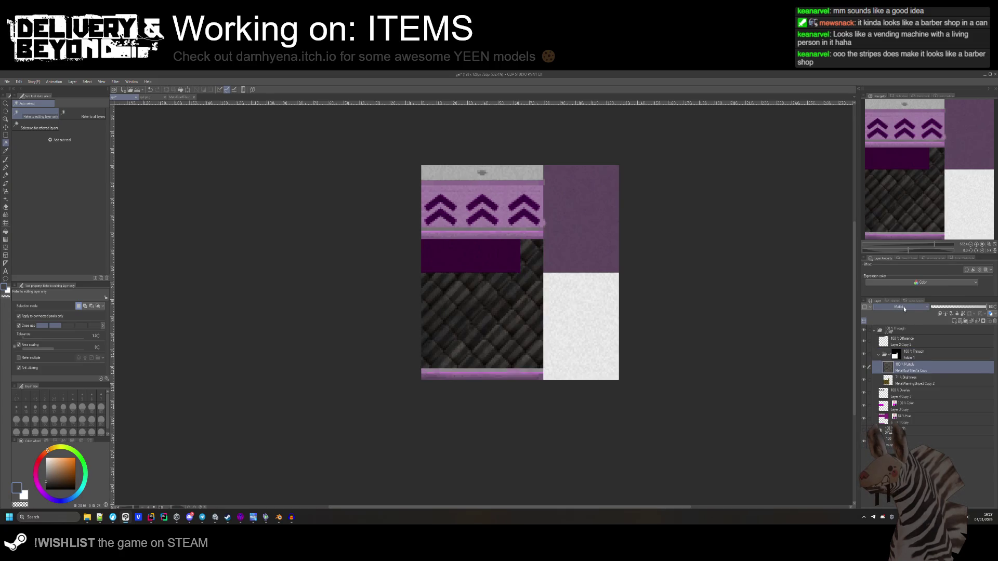
pyautogui.scroll(-6, 918, 307)
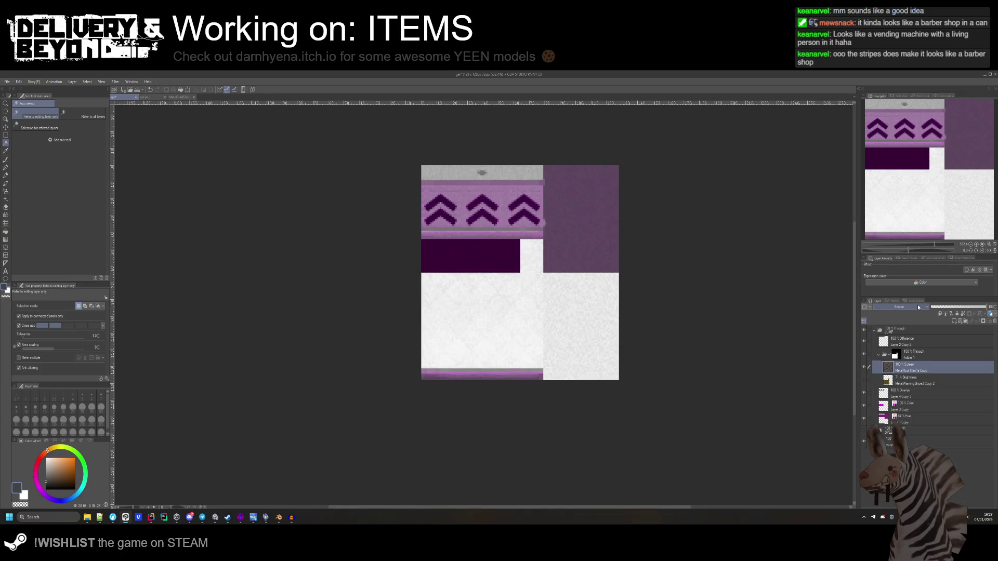
pyautogui.scroll(-1, 918, 307)
pyautogui.scroll(-6, 918, 308)
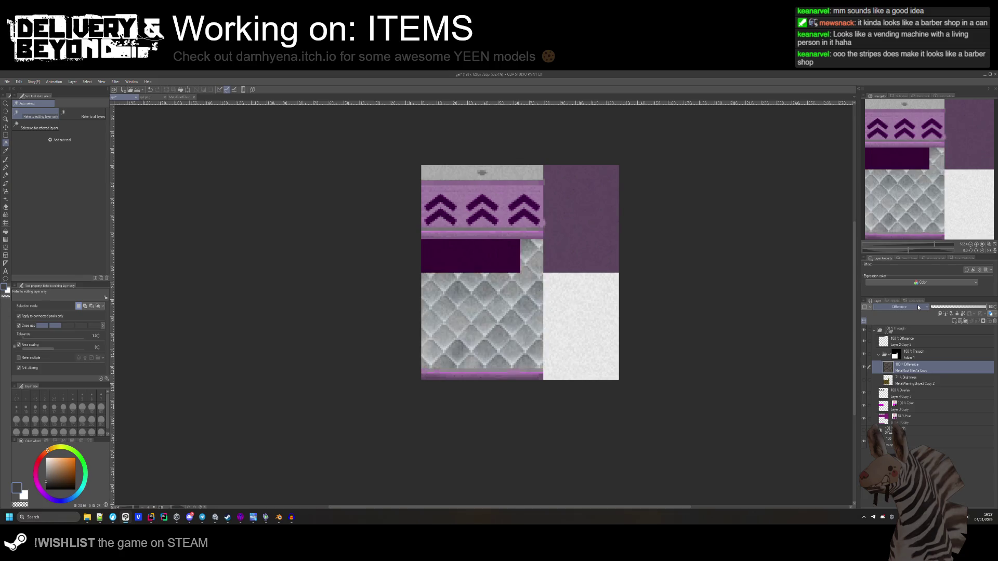
pyautogui.scroll(-5, 918, 307)
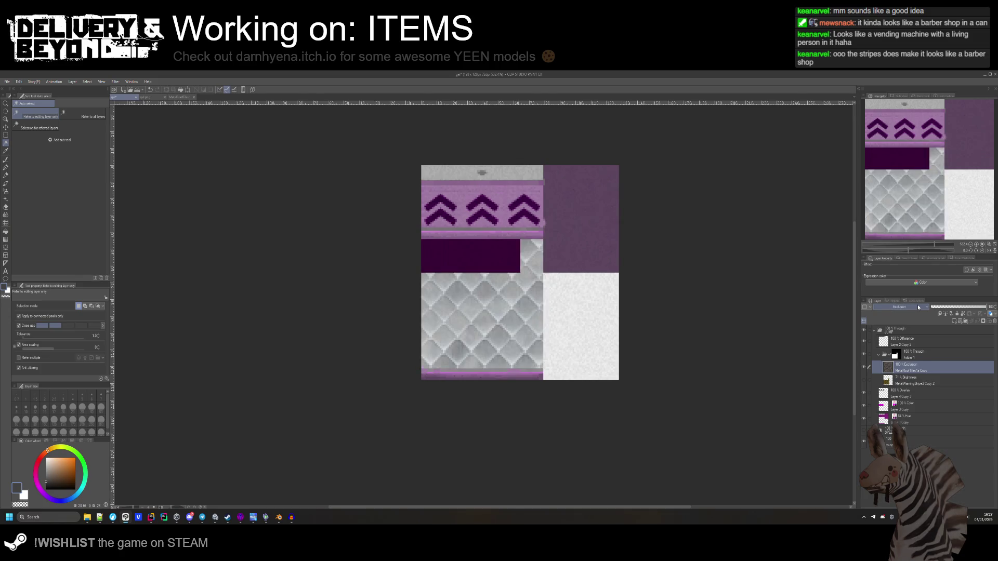
pyautogui.scroll(6, 918, 307)
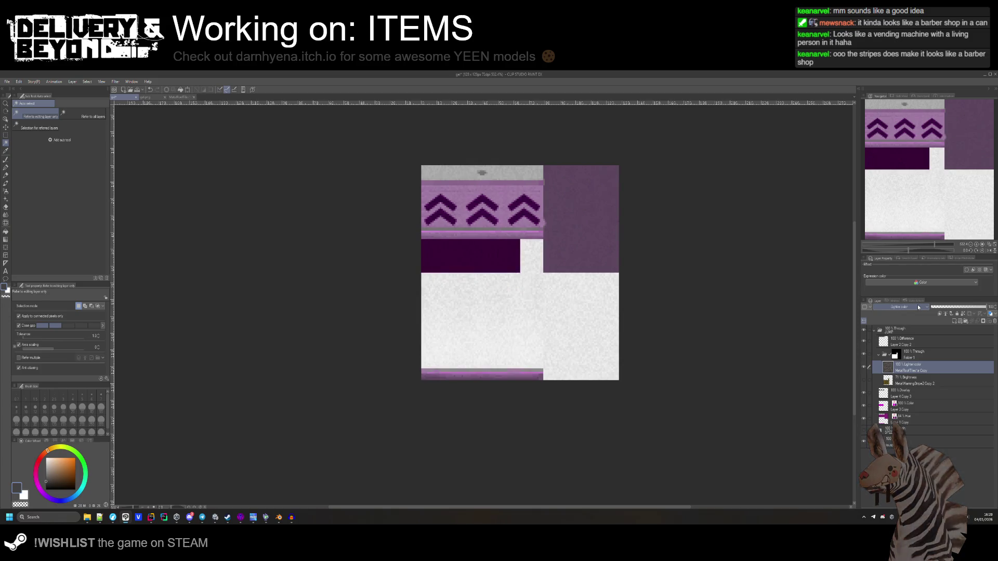
pyautogui.scroll(11, 918, 307)
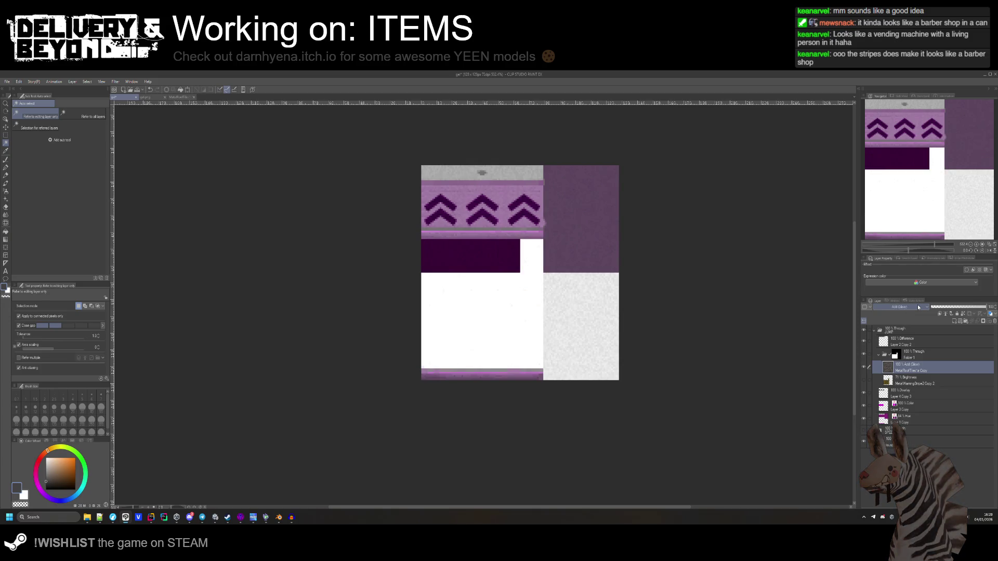
pyautogui.scroll(2, 918, 307)
pyautogui.scroll(-1, 918, 307)
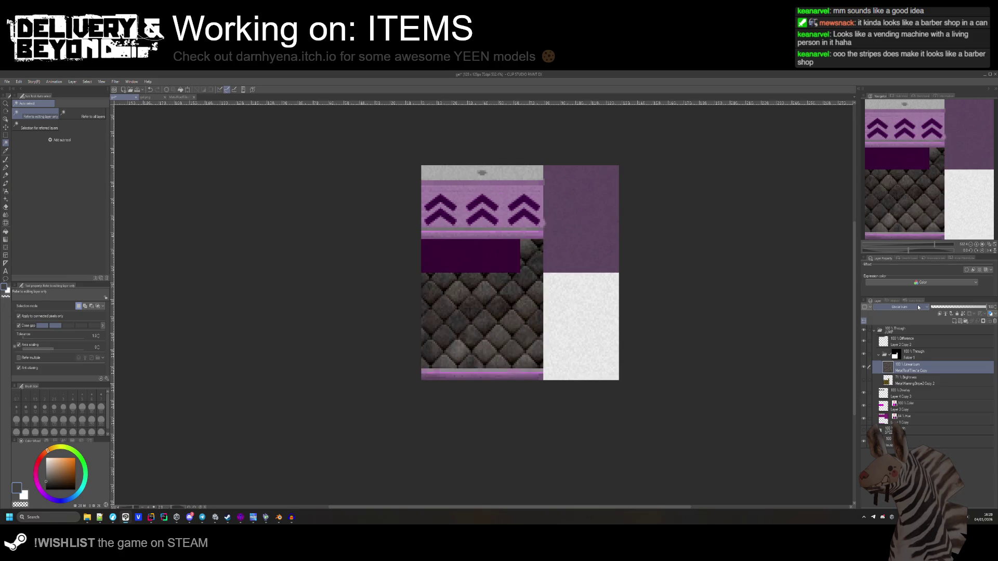
pyautogui.click(6, 81)
# Export the layer as a PNG over touspraycan_gel_jump.png.
pyautogui.moveTo(47, 162)
pyautogui.click(120, 179)
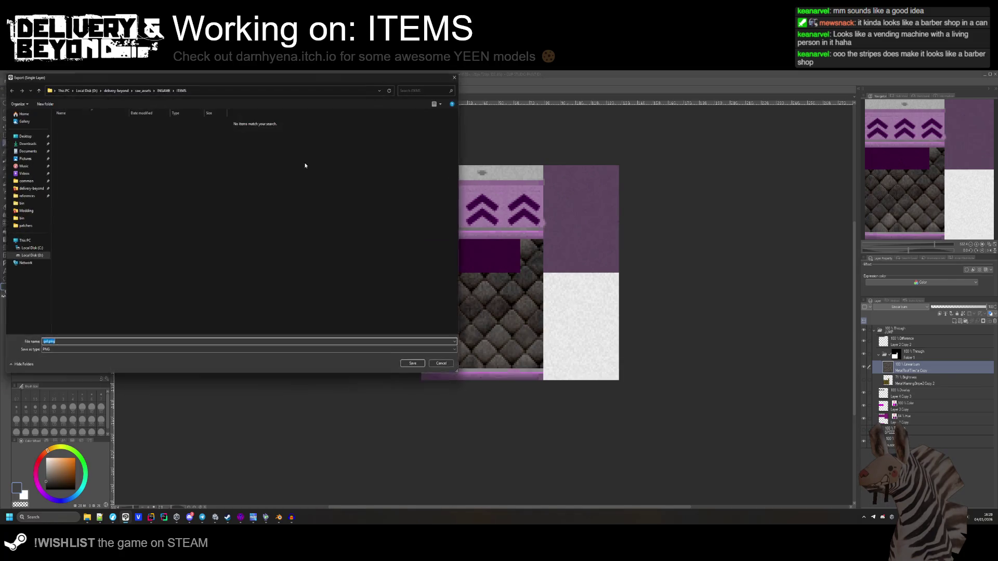
pyautogui.press('Return')
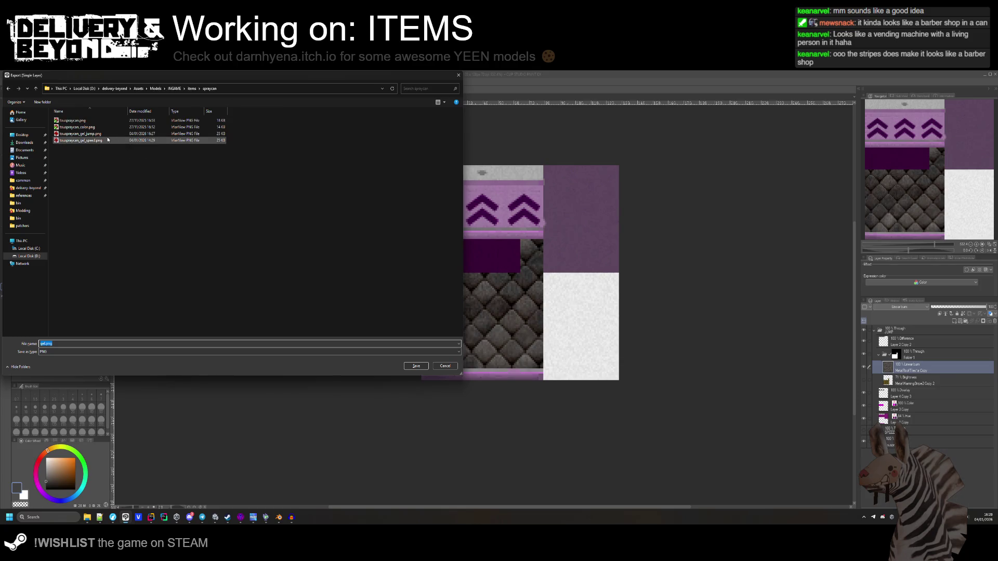
pyautogui.click(81, 134)
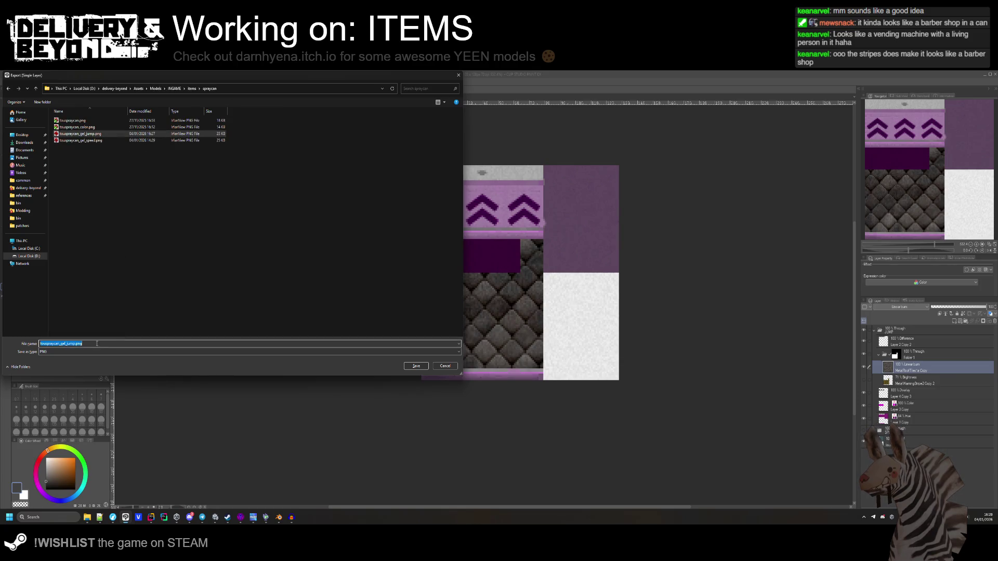
pyautogui.press('Return')
pyautogui.click(509, 296)
pyautogui.press('Return')
# Preview the texture in Unity's scene, then shrink the scale-pattern layer to a smaller area.
pyautogui.hotkey('alt', 'Tab')
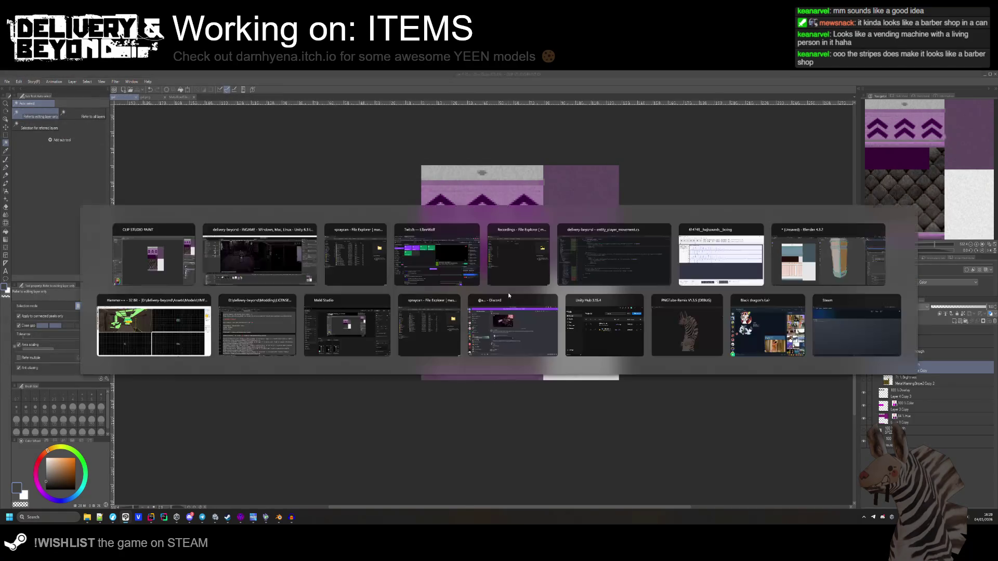
pyautogui.moveTo(397, 297)
pyautogui.mouseDown()
pyautogui.moveTo(154, 294)
pyautogui.moveTo(103, 317)
pyautogui.moveTo(42, 319)
pyautogui.moveTo(164, 311)
pyautogui.moveTo(279, 250)
pyautogui.moveTo(341, 260)
pyautogui.moveTo(296, 260)
pyautogui.moveTo(229, 410)
pyautogui.mouseUp()
pyautogui.hotkey('alt', 'Tab')
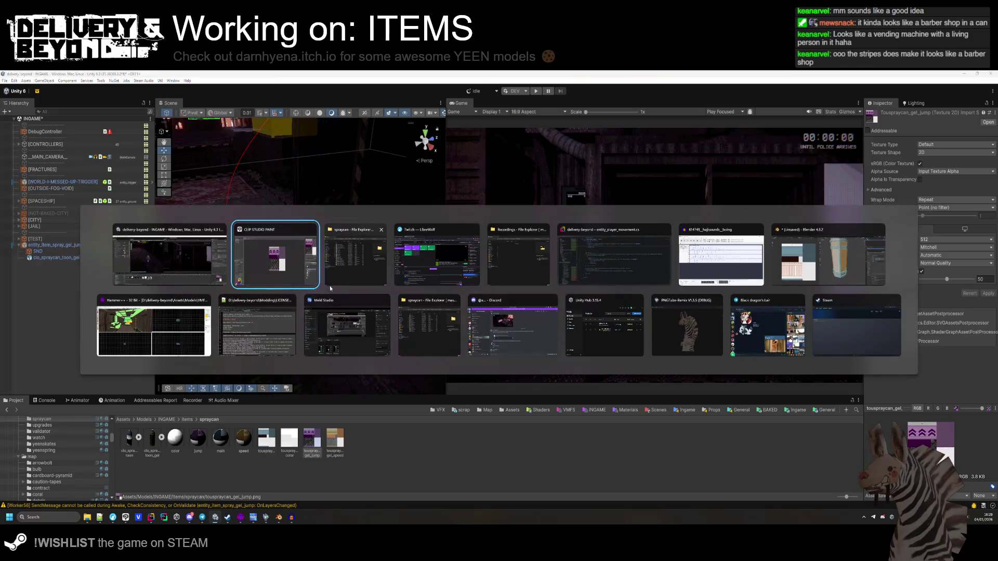
pyautogui.moveTo(570, 351)
pyautogui.mouseDown()
pyautogui.moveTo(520, 333)
pyautogui.moveTo(492, 273)
pyautogui.moveTo(492, 315)
pyautogui.moveTo(504, 231)
pyautogui.moveTo(527, 215)
pyautogui.moveTo(507, 234)
pyautogui.mouseUp()
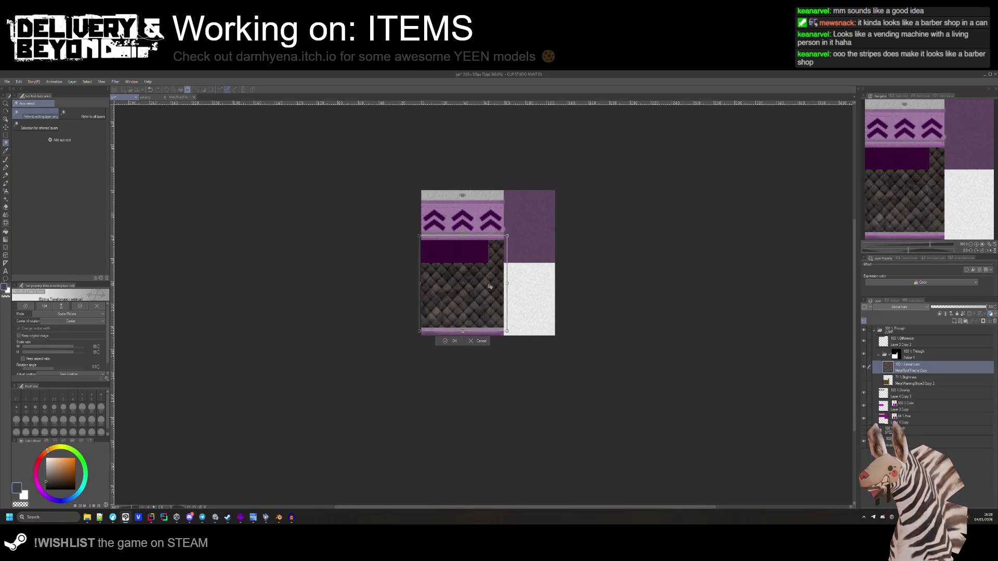
pyautogui.press('Return')
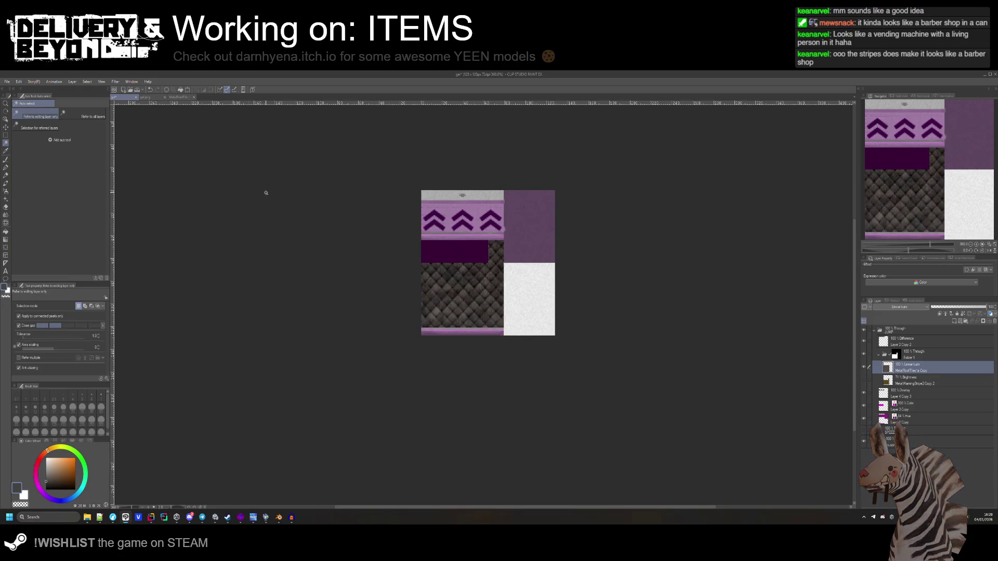
# Re-export the resized layer as a PNG over touspraycan_gel_jump.png and return to Unity.
pyautogui.click(7, 81)
pyautogui.moveTo(47, 161)
pyautogui.click(129, 180)
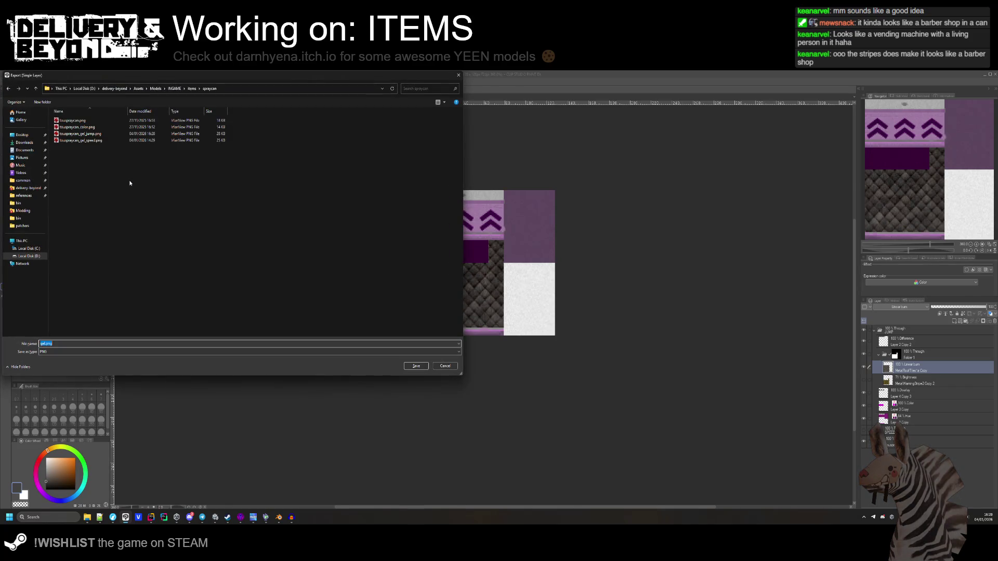
pyautogui.click(81, 133)
pyautogui.click(414, 366)
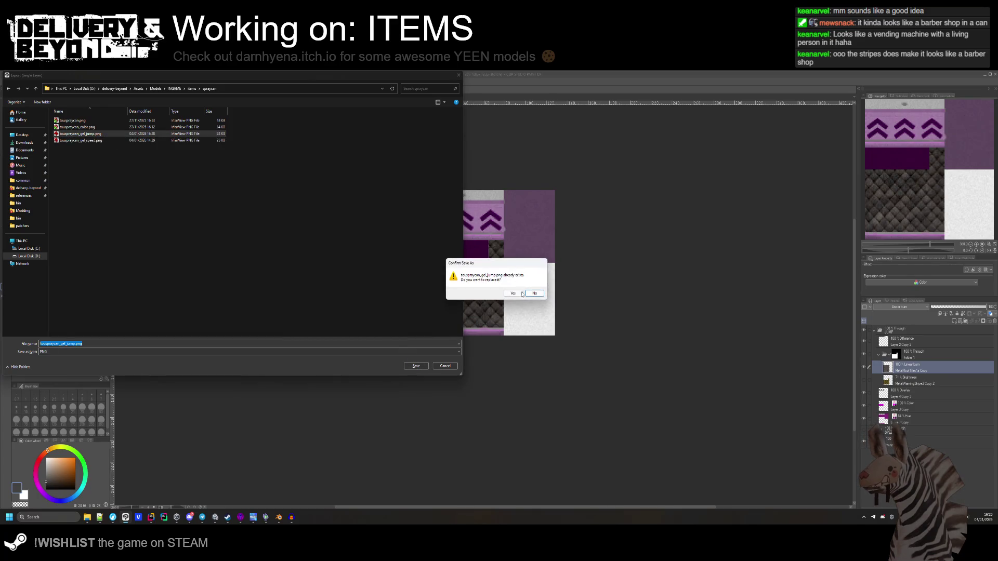
pyautogui.click(519, 293)
pyautogui.press('Return')
pyautogui.hotkey('alt', 'Tab')
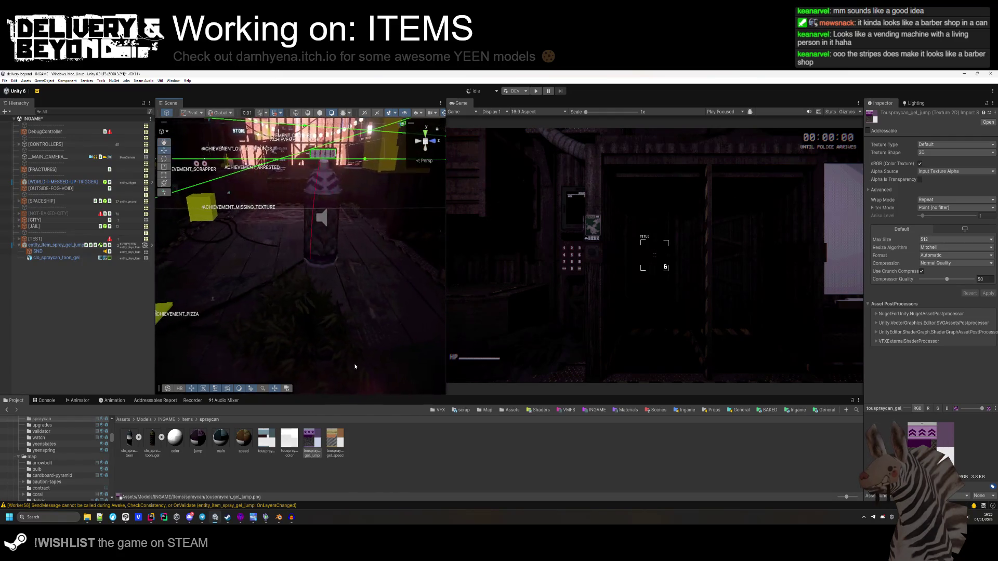
# Refresh the Project assets to reimport the texture and delete entity_item_spray_gel_jump from the scene.
pyautogui.rightClick(355, 441)
pyautogui.click(372, 349)
pyautogui.moveTo(325, 282)
pyautogui.mouseDown()
pyautogui.moveTo(367, 307)
pyautogui.moveTo(493, 338)
pyautogui.moveTo(697, 330)
pyautogui.mouseUp()
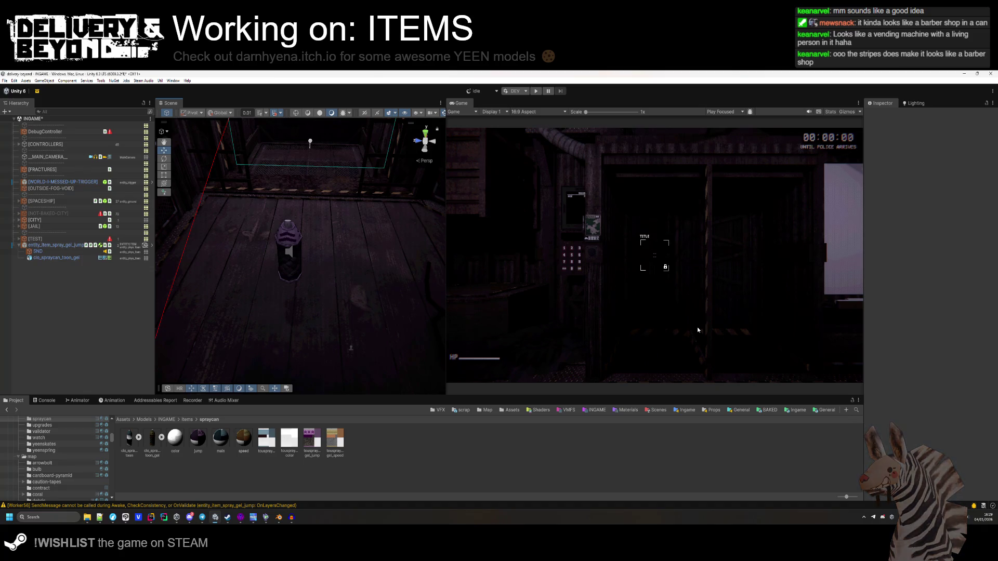
pyautogui.hotkey('ctrl', 'z')
pyautogui.hotkey('ctrl', 'z')
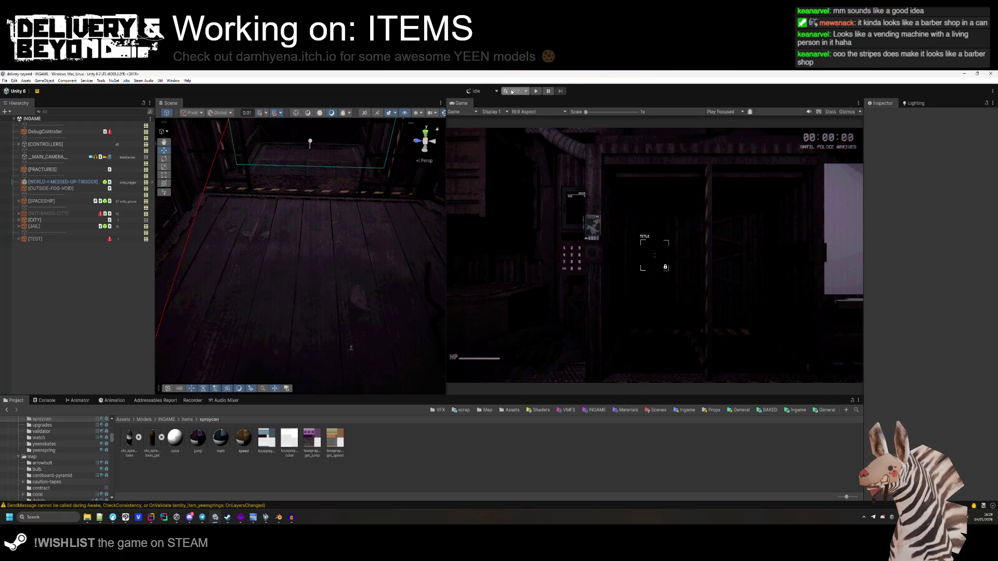
pyautogui.click(512, 92)
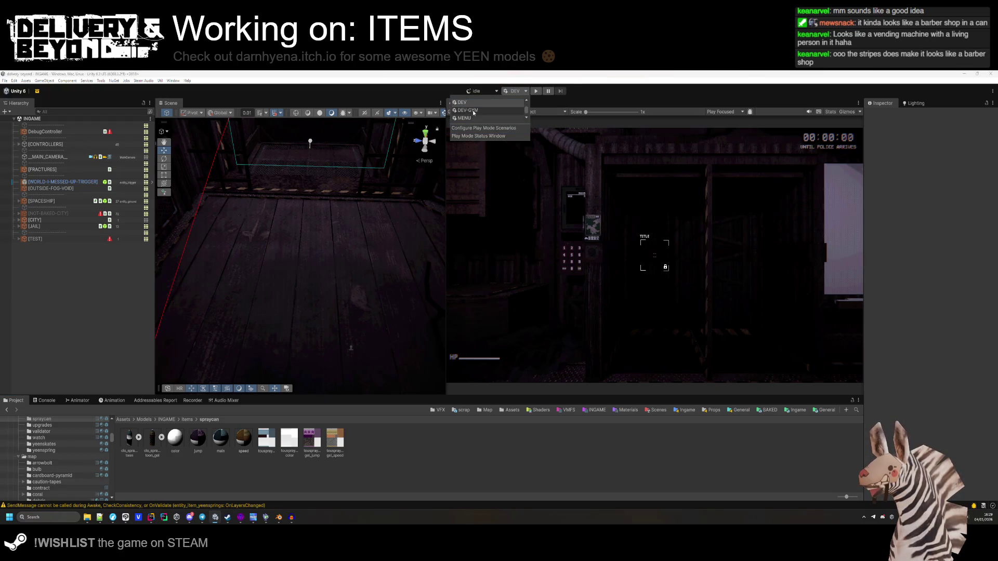
# Set the scenario to Default, open the ITEM_MAKER scene, and set Game view to ITEMGEN 256x256.
pyautogui.click(463, 100)
pyautogui.click(656, 410)
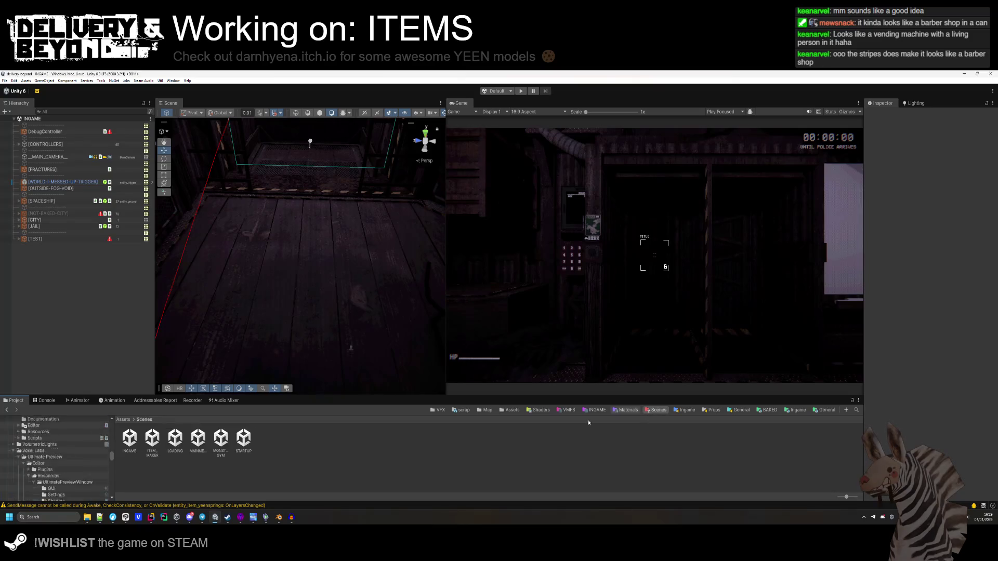
pyautogui.doubleClick(221, 438)
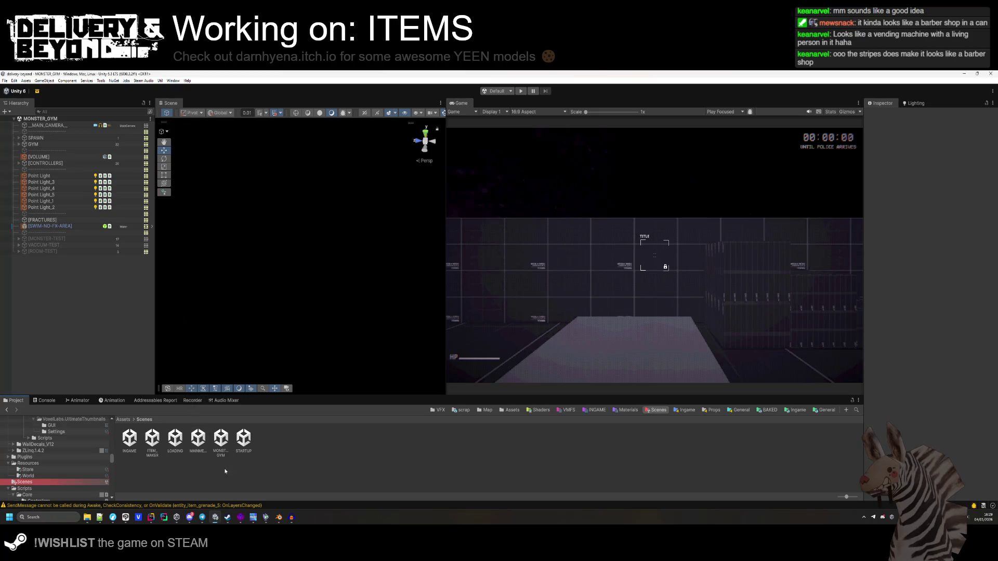
pyautogui.doubleClick(152, 438)
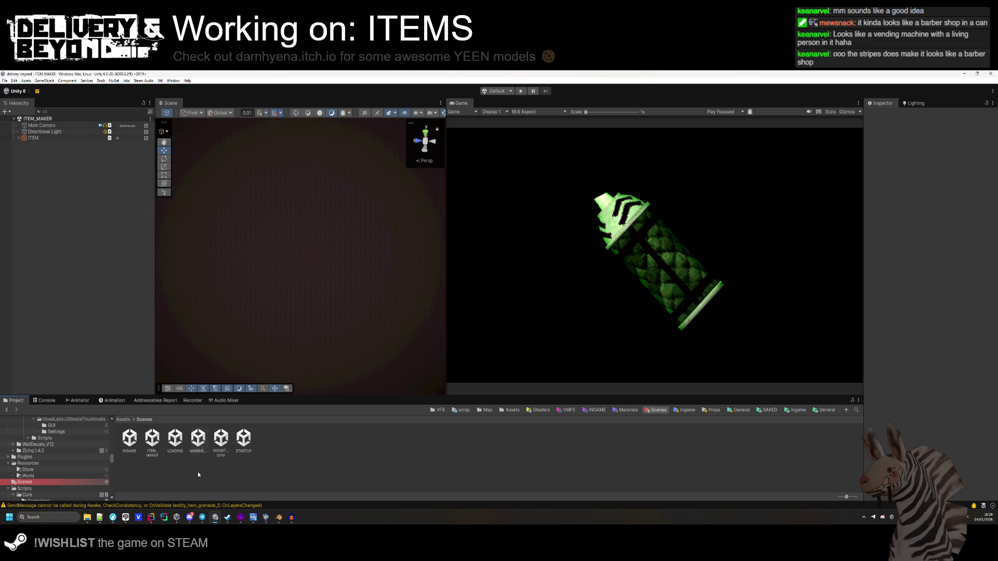
pyautogui.click(519, 111)
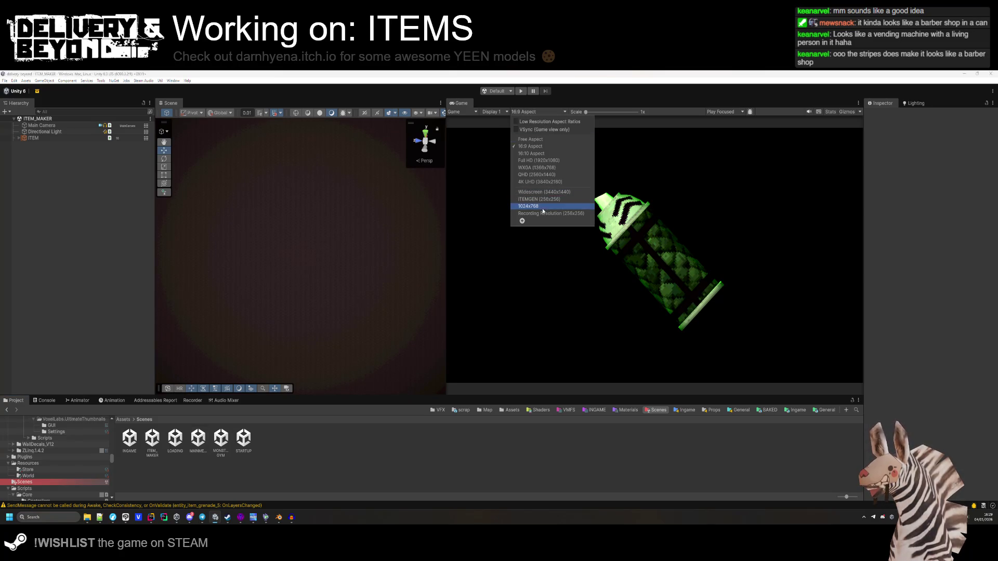
pyautogui.click(541, 199)
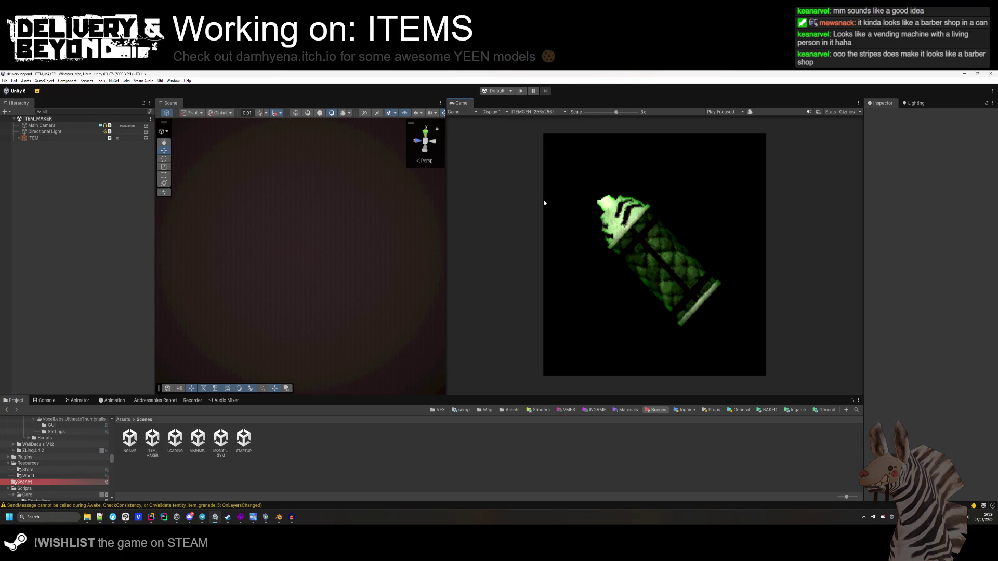
# Record an image sequence of the rotating spray can with the Recorder.
pyautogui.click(45, 400)
pyautogui.click(192, 400)
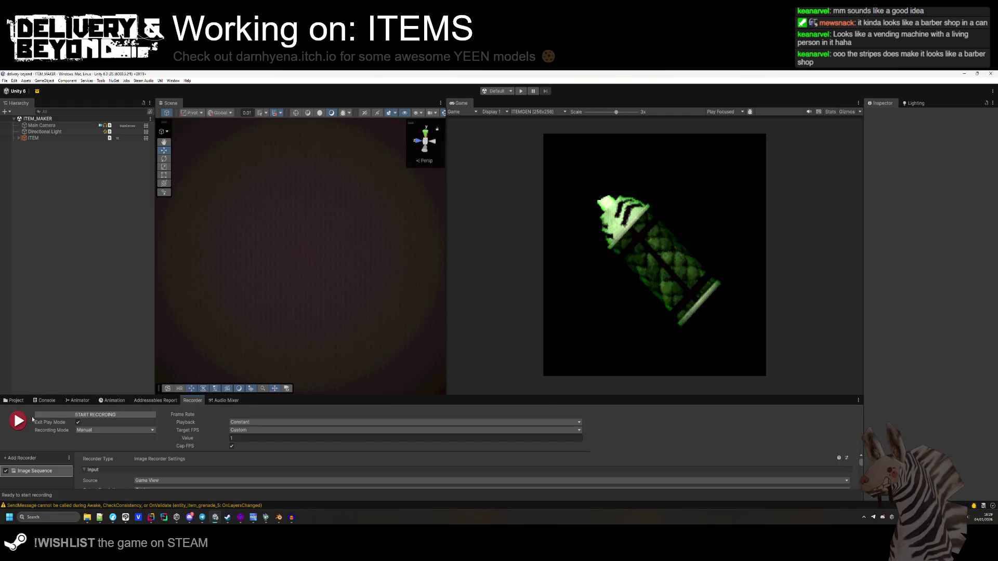
pyautogui.click(82, 414)
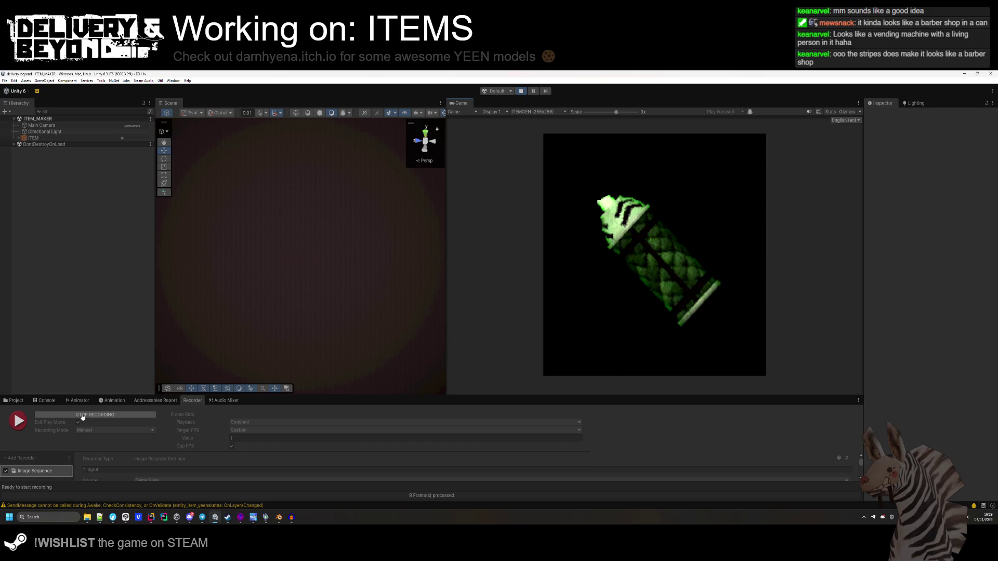
pyautogui.click(82, 416)
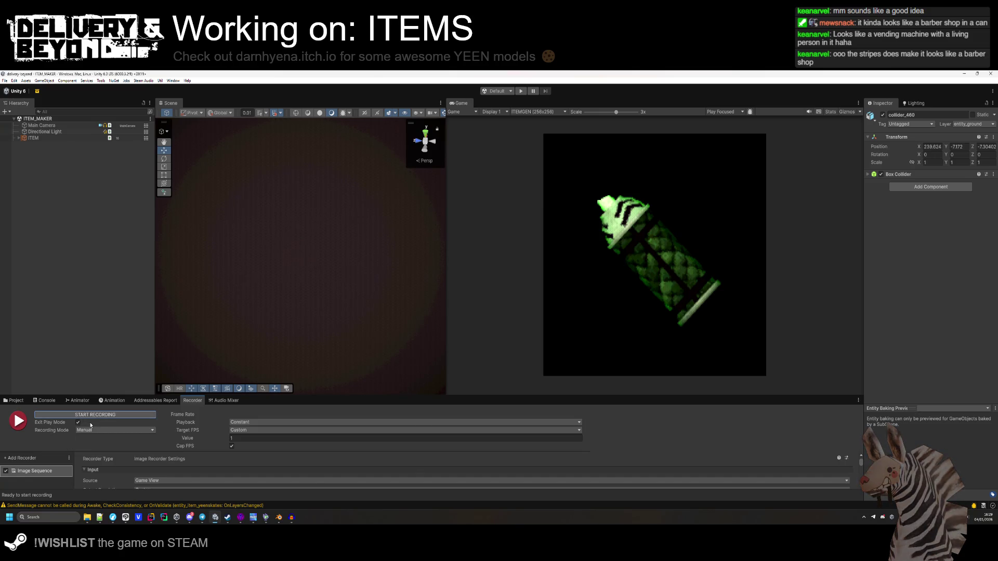
pyautogui.moveTo(87, 517)
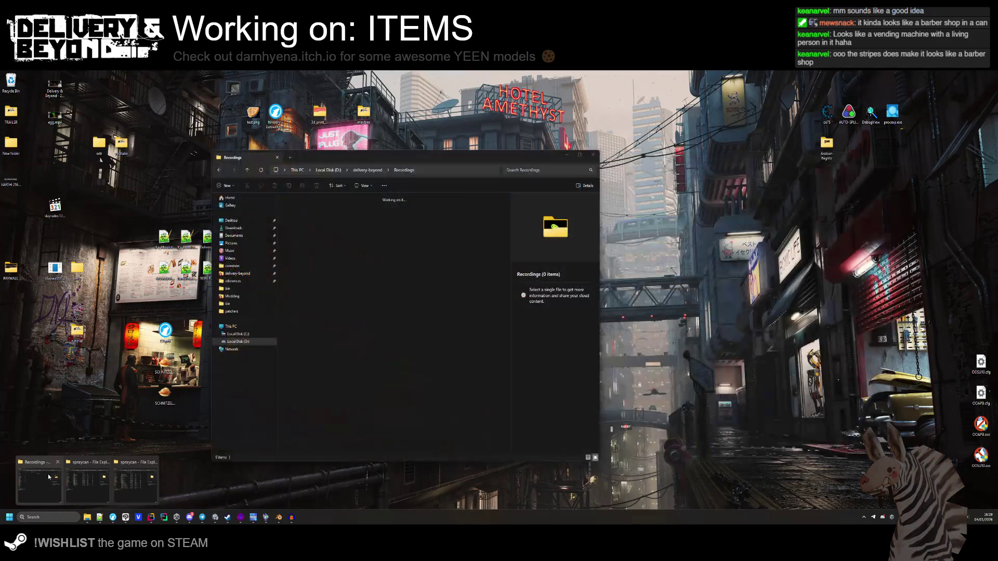
# Load Sprite Sheet Maker, set Max Height to 512, and drop recorded frames 00–07 onto it.
pyautogui.click(59, 484)
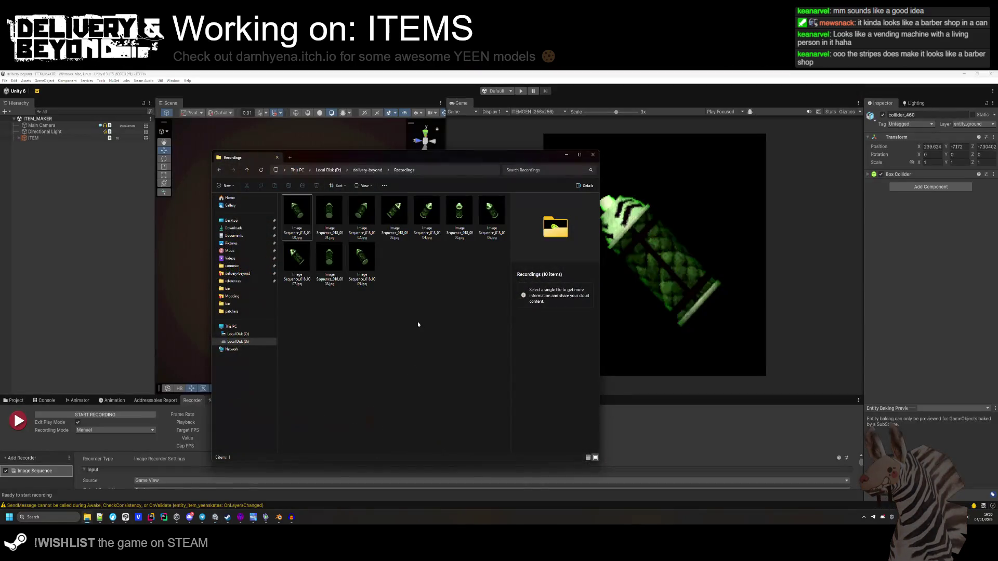
pyautogui.click(112, 517)
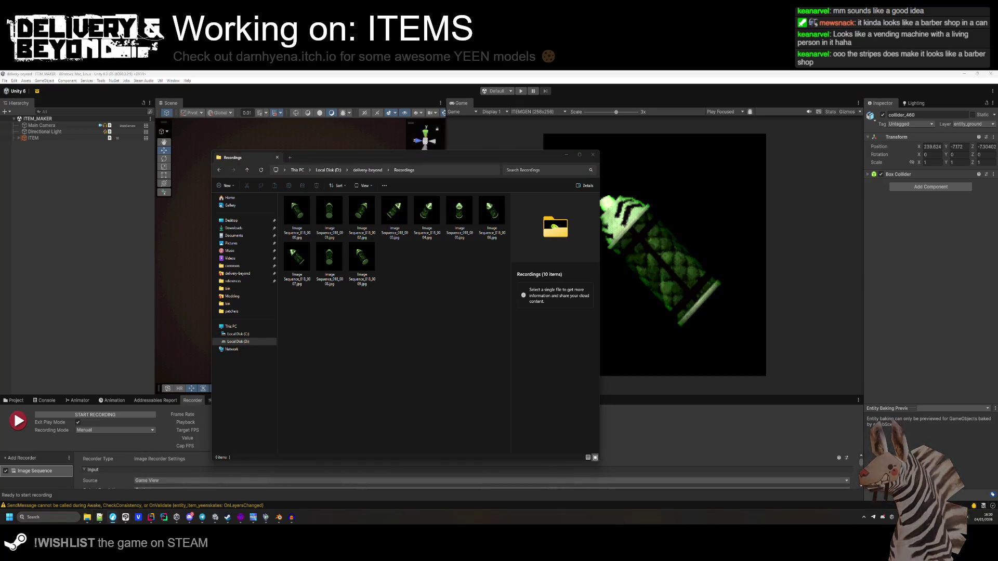
pyautogui.click(603, 203)
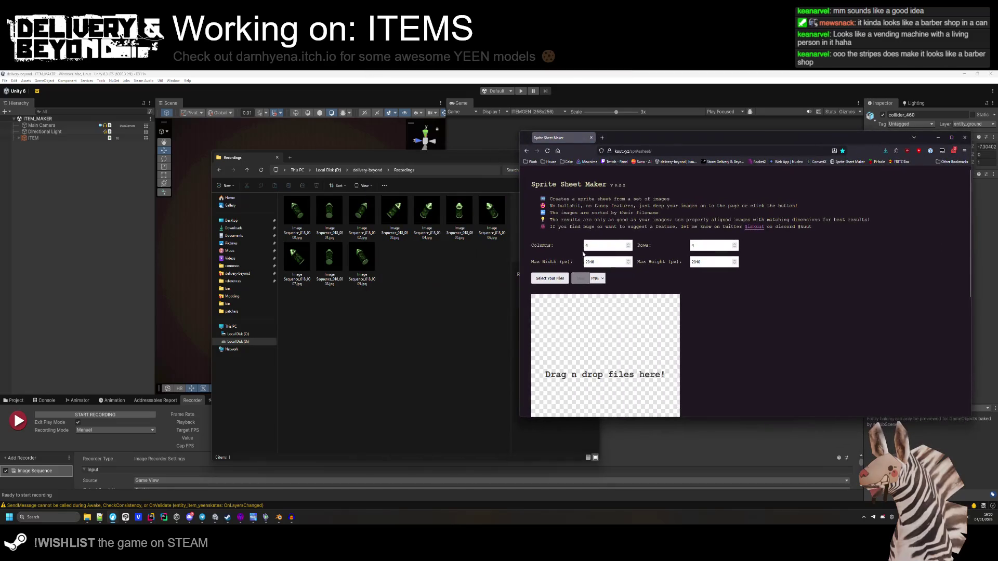
pyautogui.write('512')
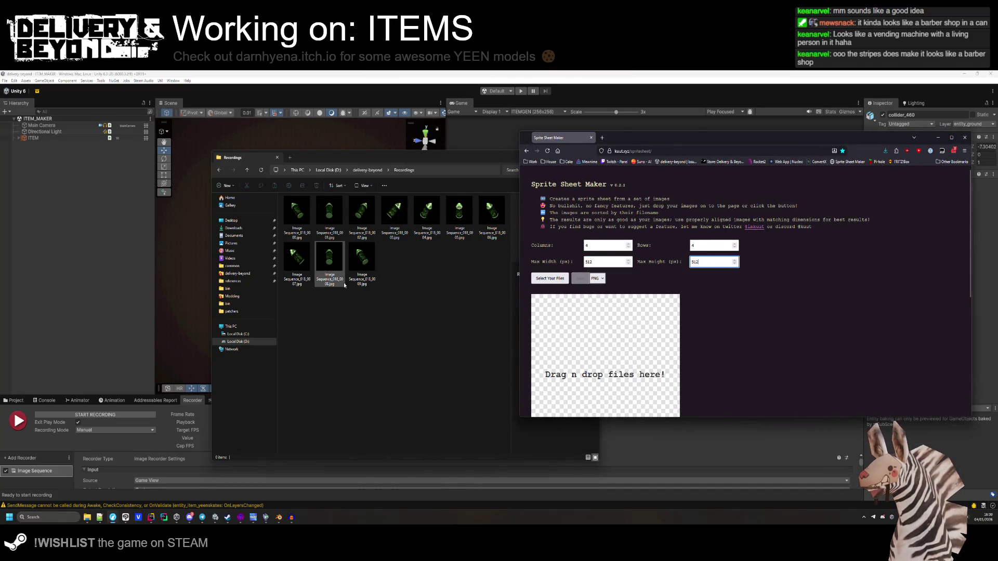
pyautogui.click(297, 210)
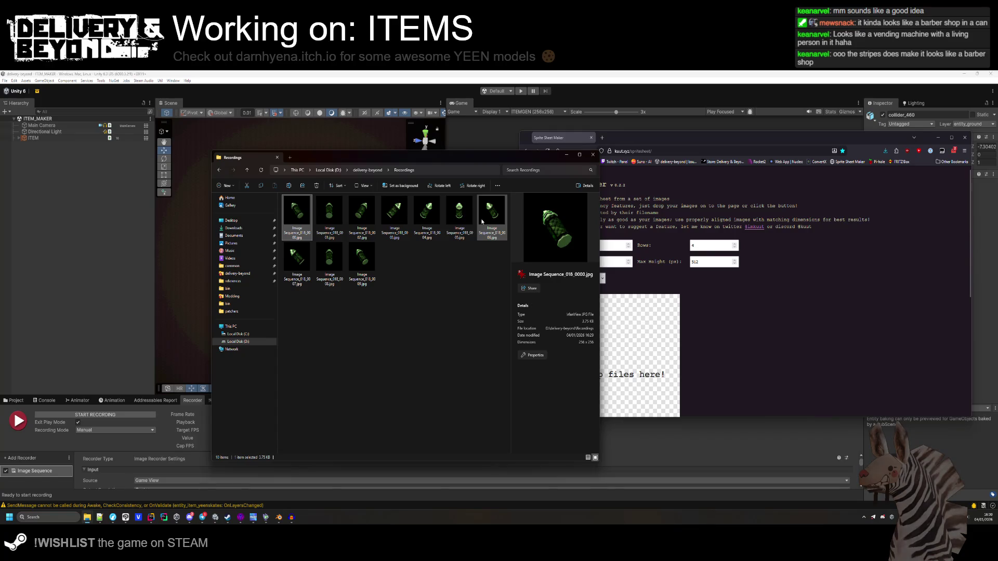
pyautogui.keyDown('shift'); pyautogui.click(302, 259); pyautogui.keyUp('shift')
pyautogui.moveTo(299, 228); pyautogui.dragTo(645, 353)
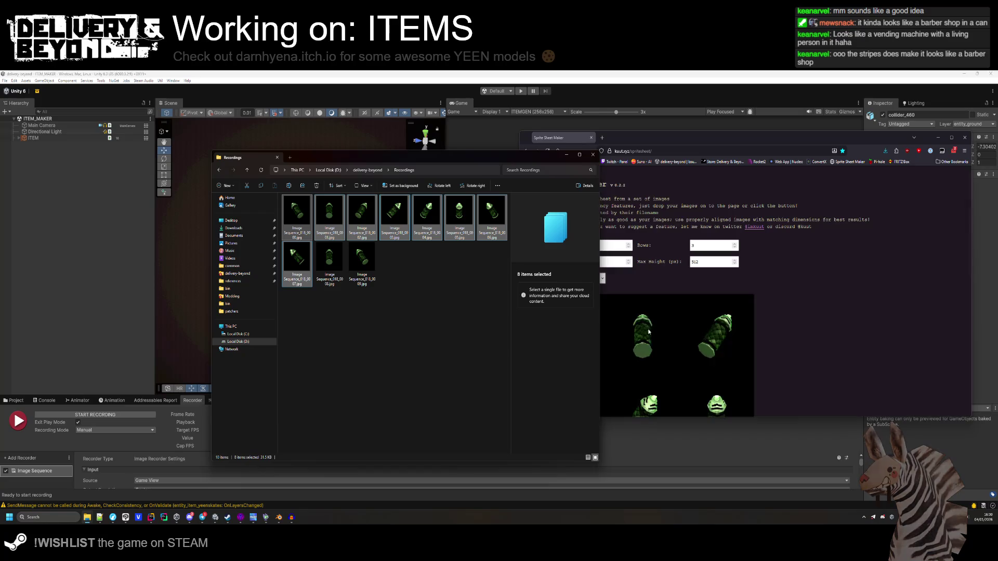
# Save the generated sprite sheet over jump_can.png and return to Unity.
pyautogui.click(825, 266)
pyautogui.scroll(-1, 722, 298)
pyautogui.scroll(-4, 722, 298)
pyautogui.scroll(3, 720, 295)
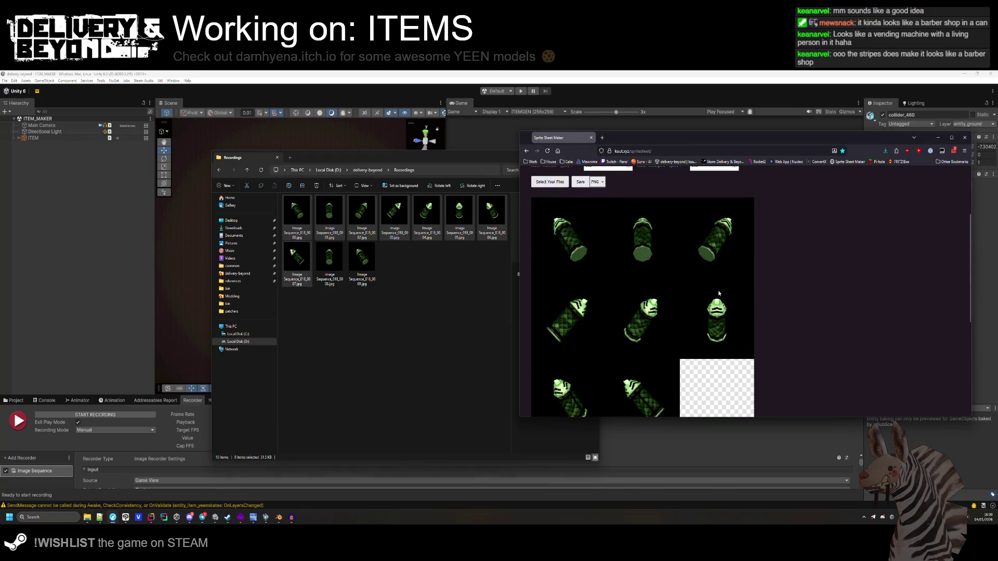
pyautogui.scroll(1, 586, 221)
pyautogui.click(585, 218)
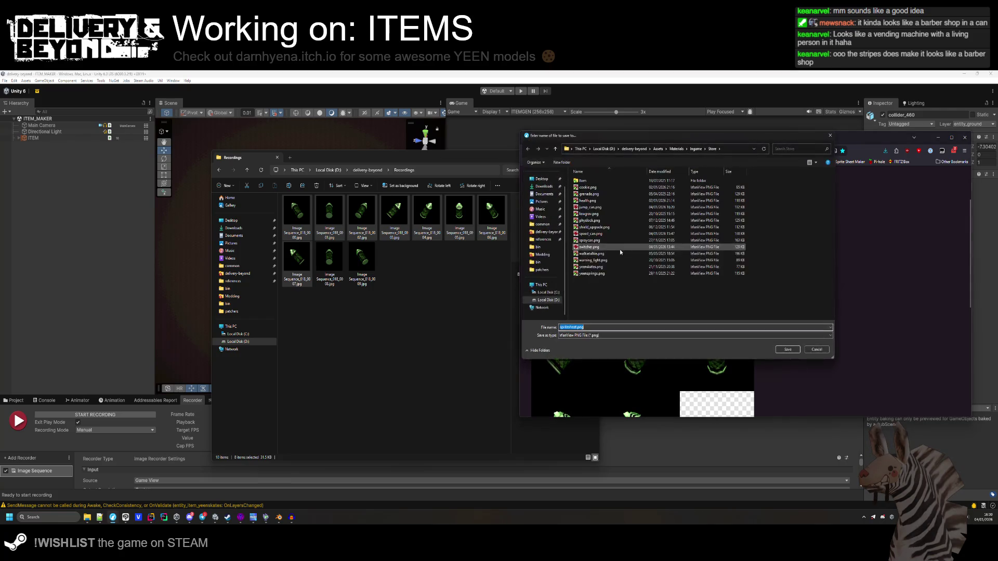
pyautogui.click(597, 207)
pyautogui.click(781, 351)
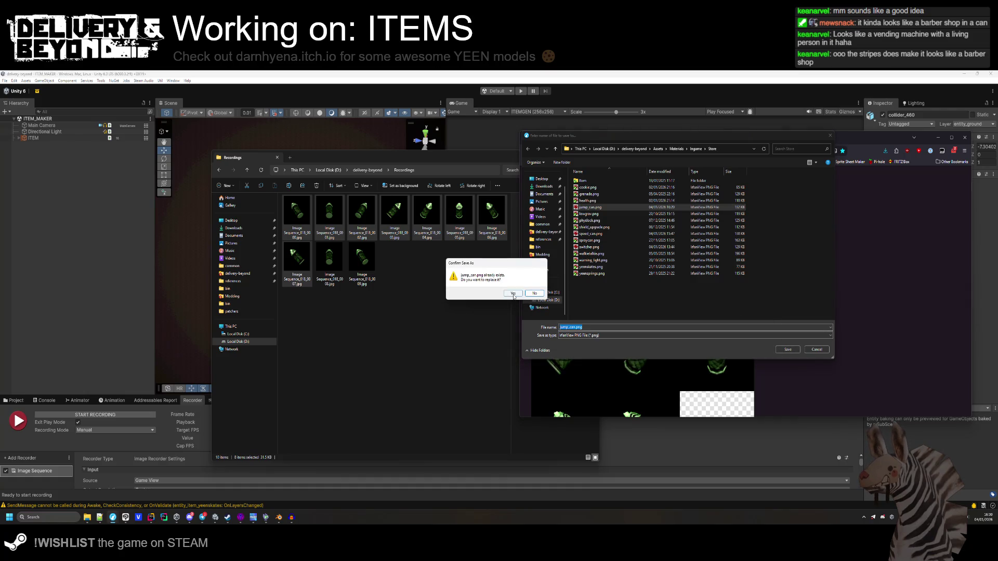
pyautogui.click(513, 293)
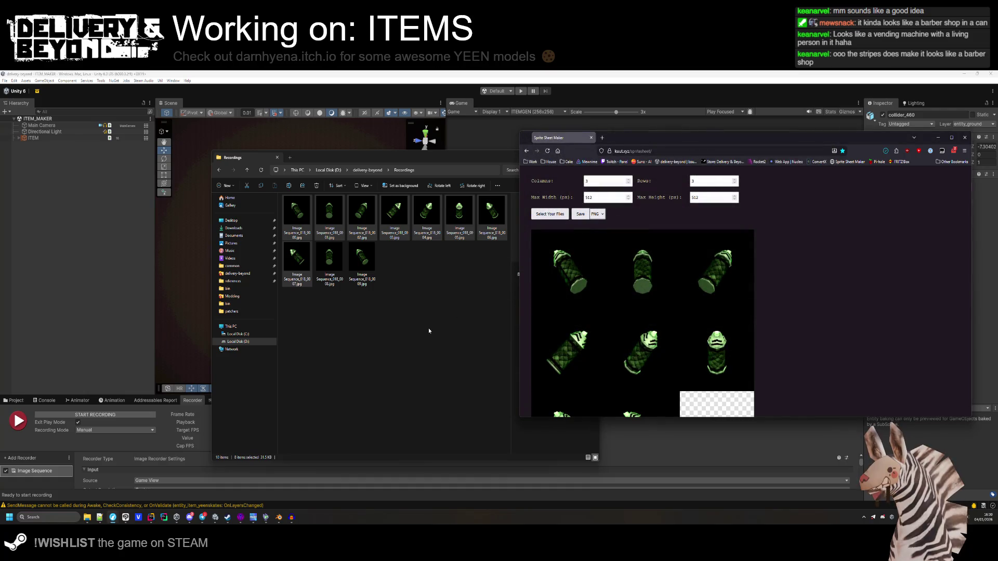
pyautogui.click(490, 150)
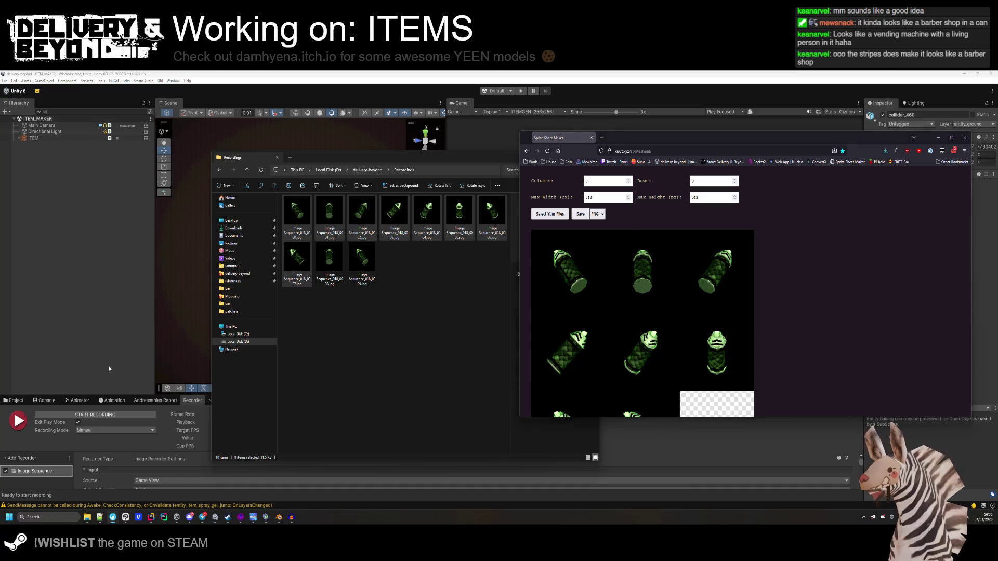
pyautogui.click(504, 92)
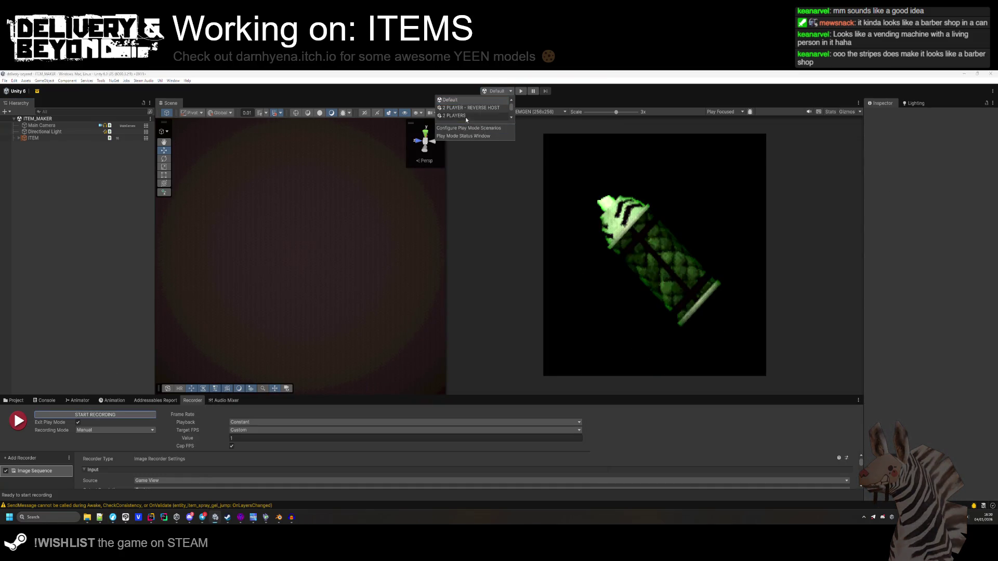
# Switch the scenario back to DEV, set Game view to 16:9, load INGAME, and start Play.
pyautogui.click(461, 103)
pyautogui.click(536, 112)
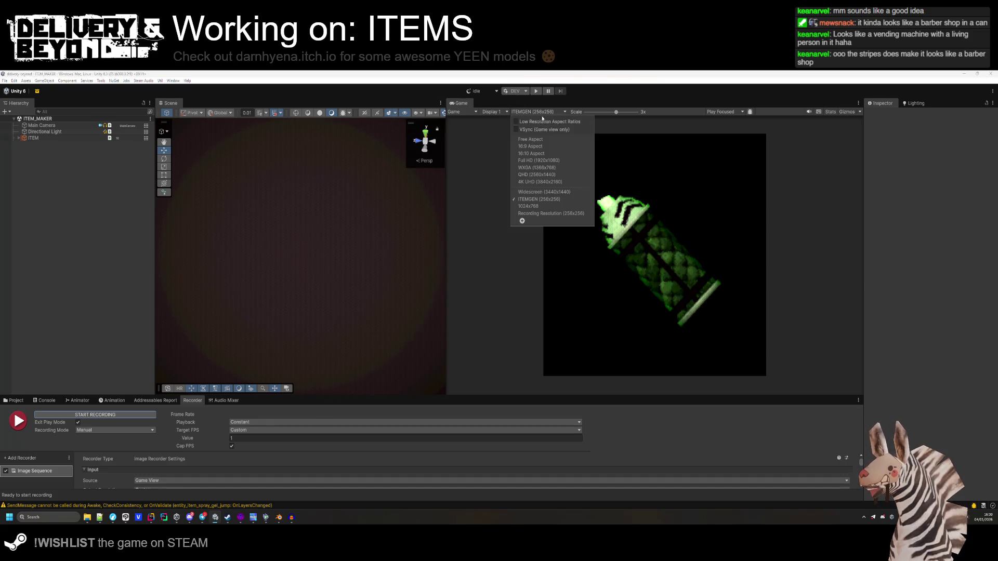
pyautogui.click(532, 141)
pyautogui.click(21, 401)
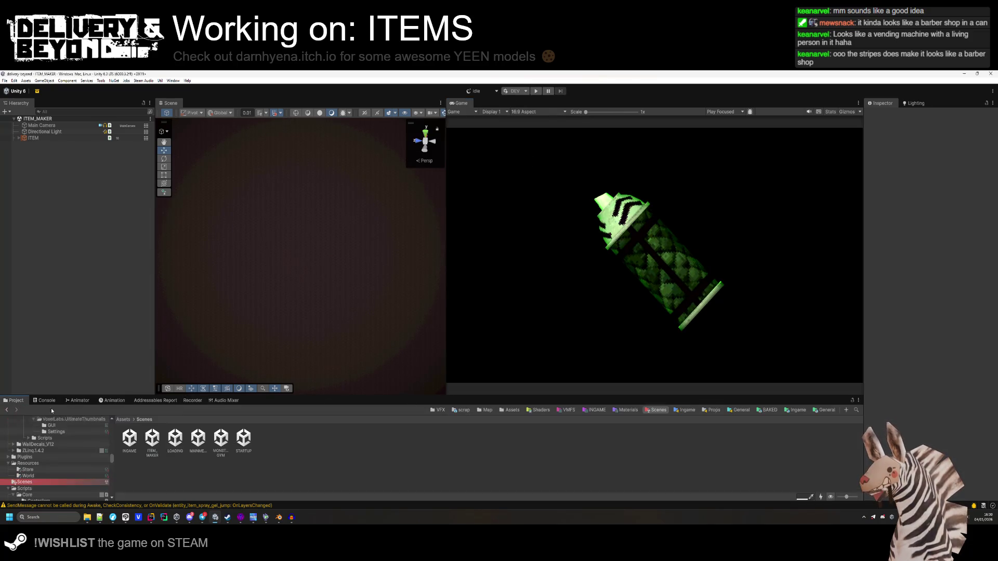
pyautogui.click(130, 439)
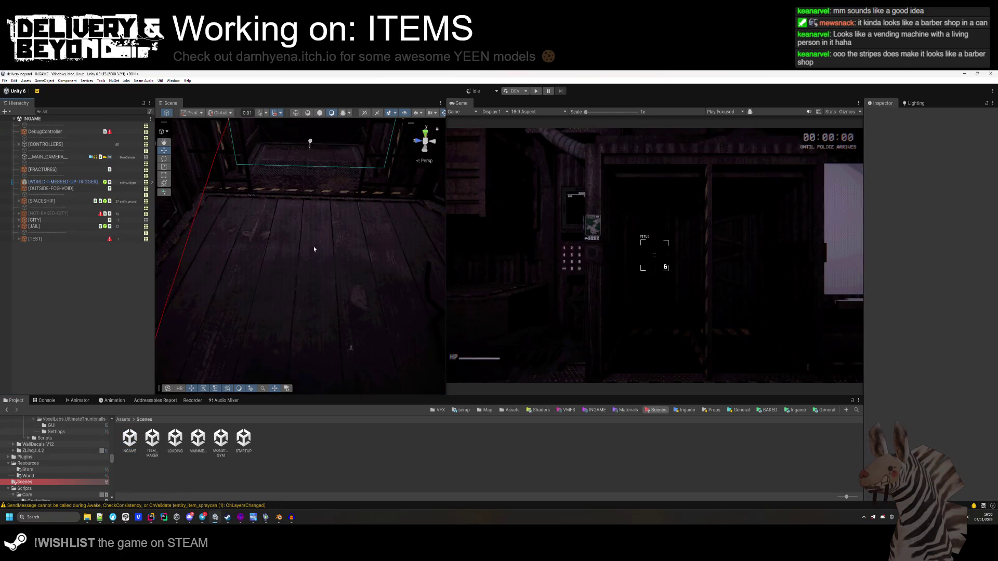
pyautogui.hotkey('alt', 'Tab')
pyautogui.click(316, 260)
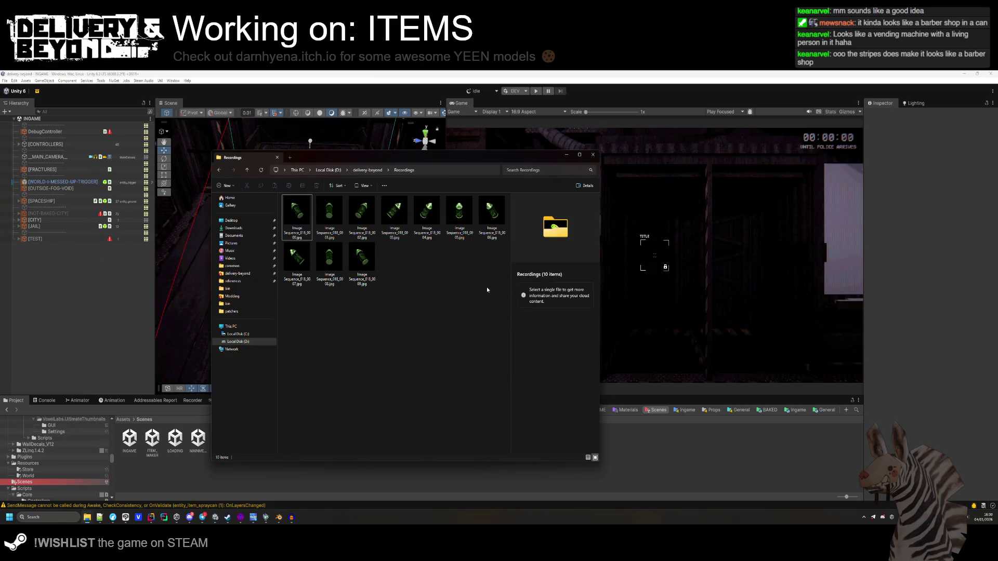
pyautogui.click(78, 311)
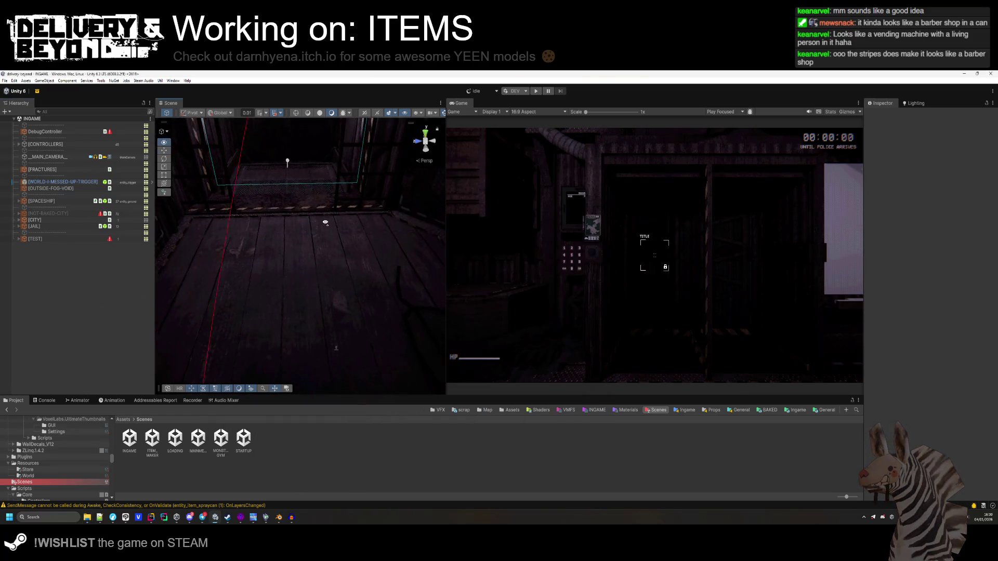
pyautogui.click(535, 91)
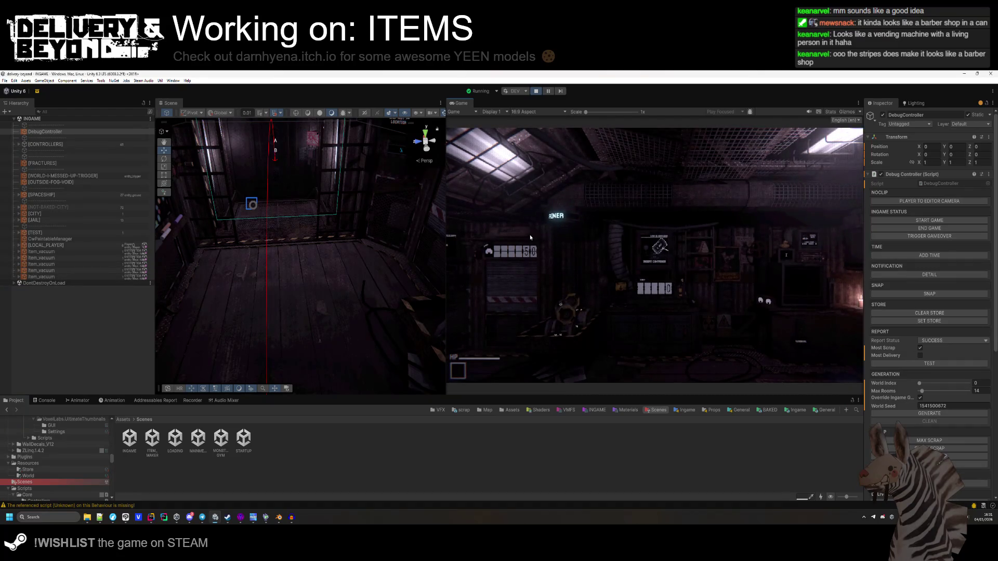
# Run world.round 10 and world.currency 1000 in the in-game debug console.
pyautogui.click(532, 236)
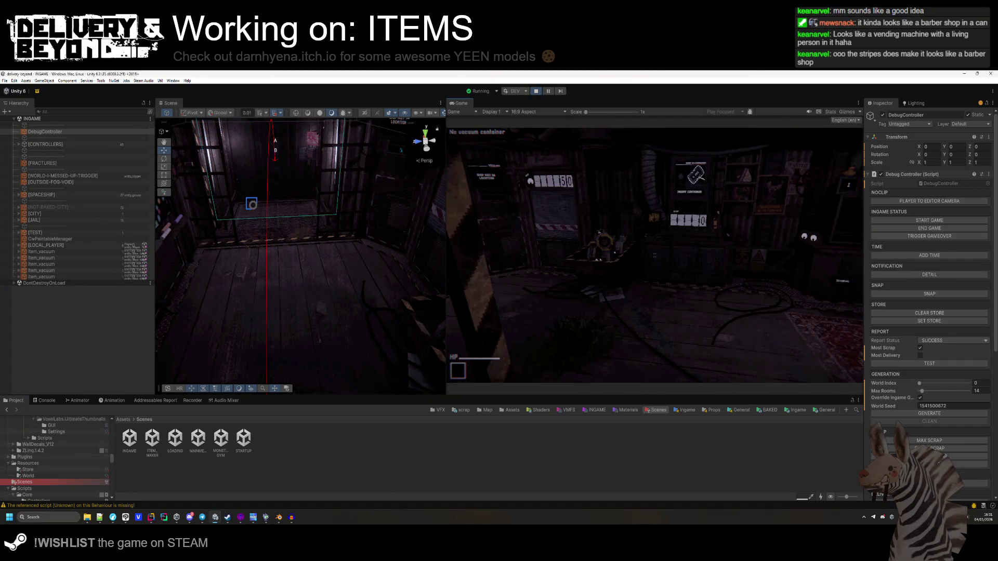
pyautogui.press('`')
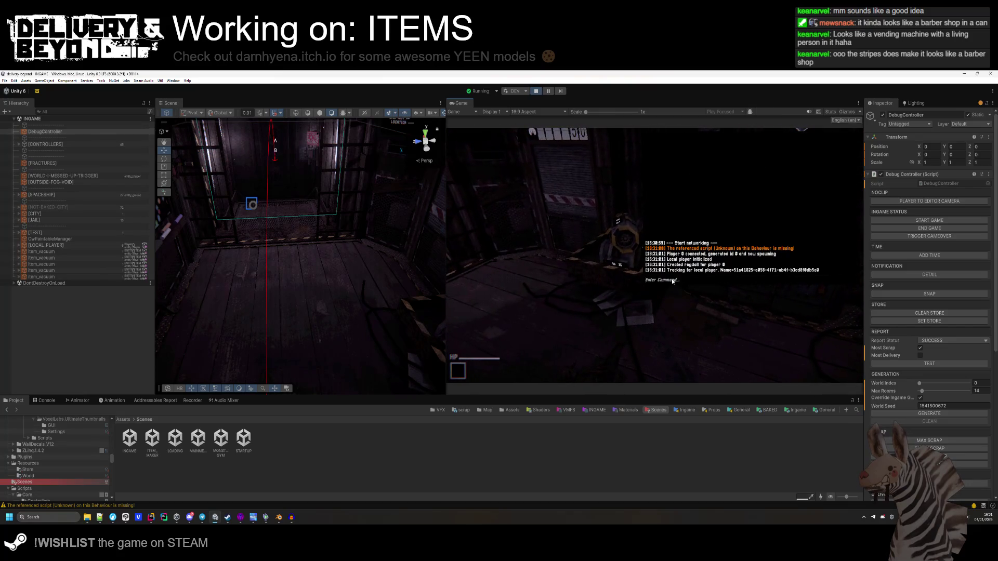
pyautogui.write('round')
pyautogui.press('Tab')
pyautogui.write('10')
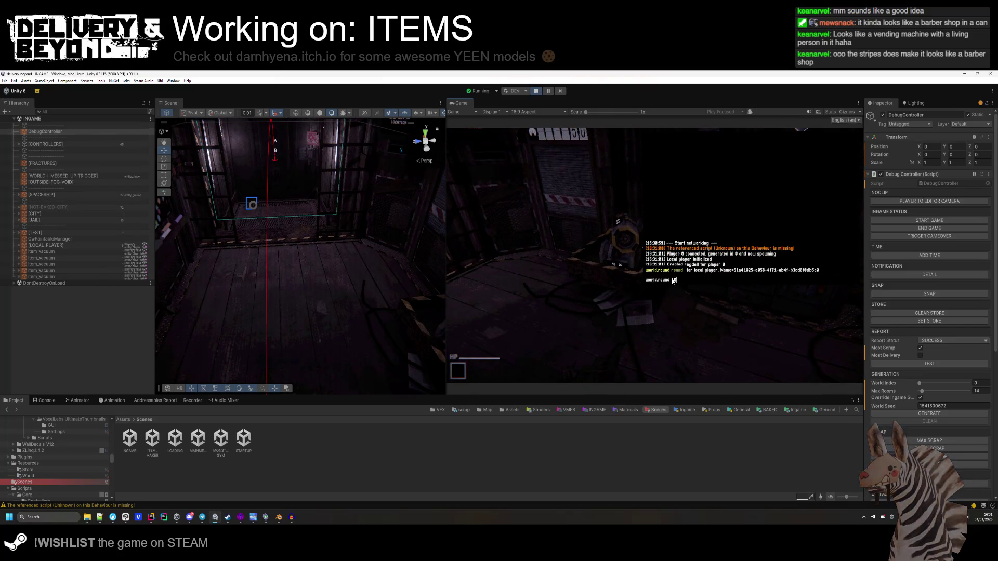
pyautogui.press('Return')
pyautogui.write('world.currency 1000')
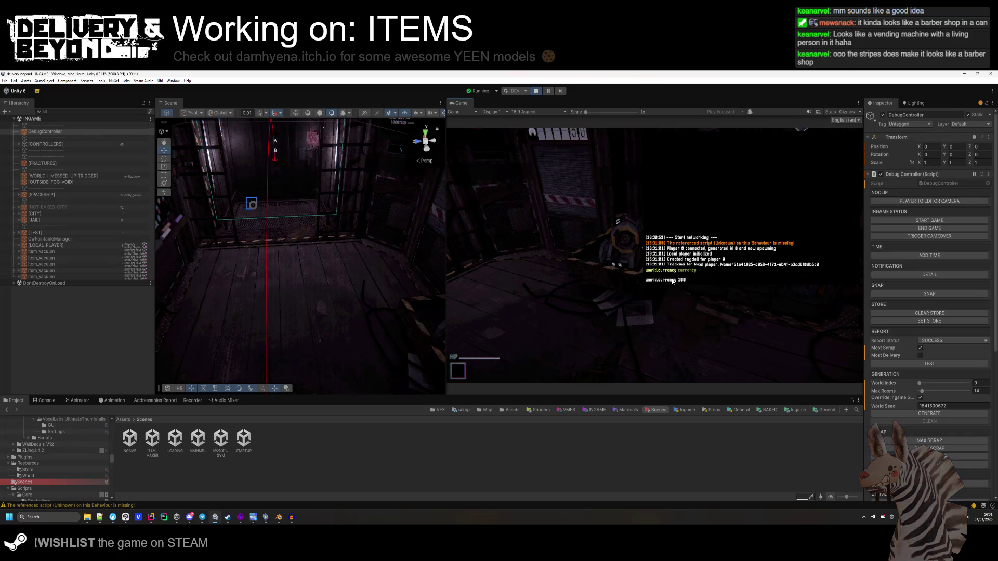
pyautogui.press('Return')
pyautogui.press('`')
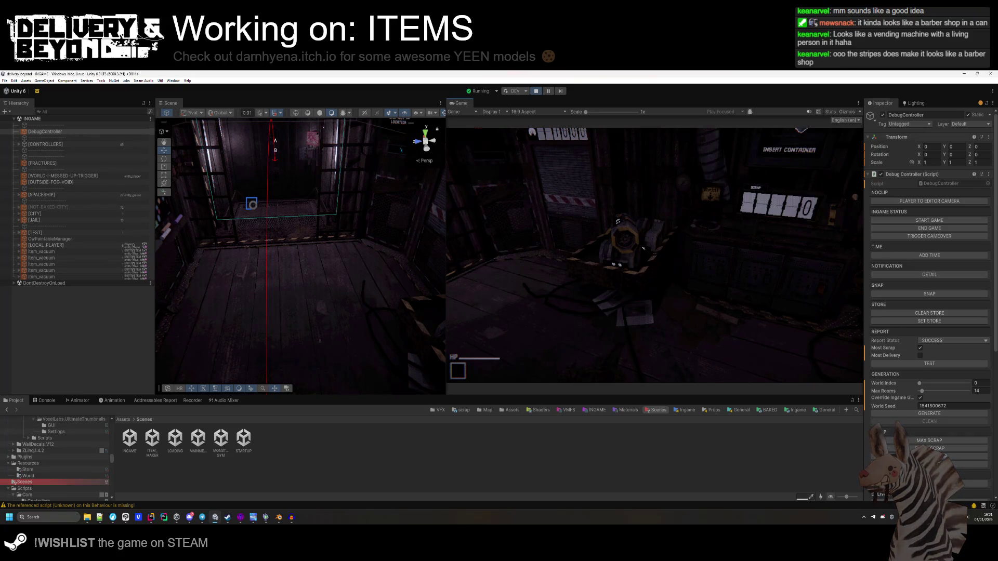
# Clear the vending machine's store from the DebugController and walk up to it.
pyautogui.click(922, 314)
pyautogui.click(668, 295)
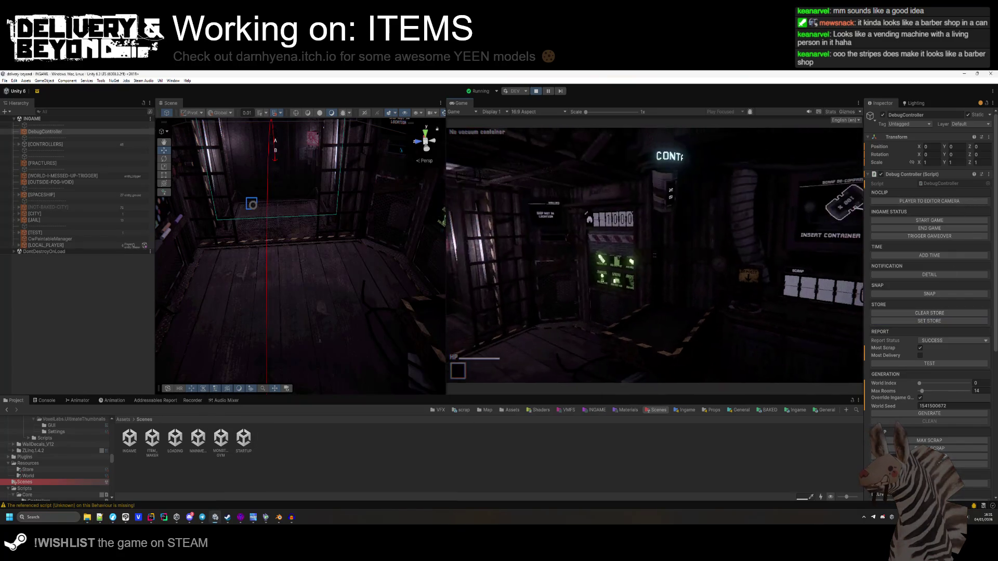
pyautogui.press('e')
pyautogui.press('e')
pyautogui.press('e')
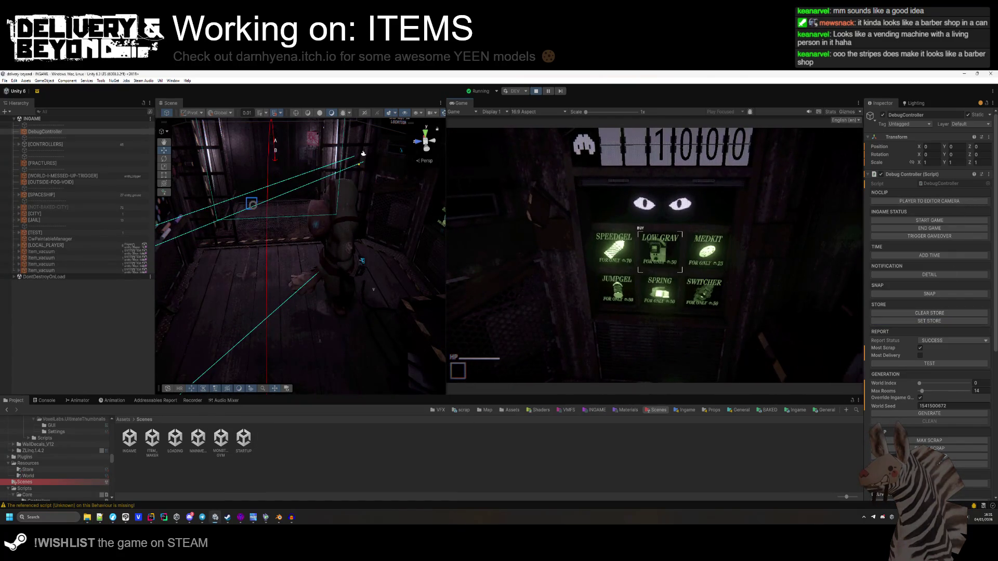
pyautogui.hotkey('alt', 'Tab')
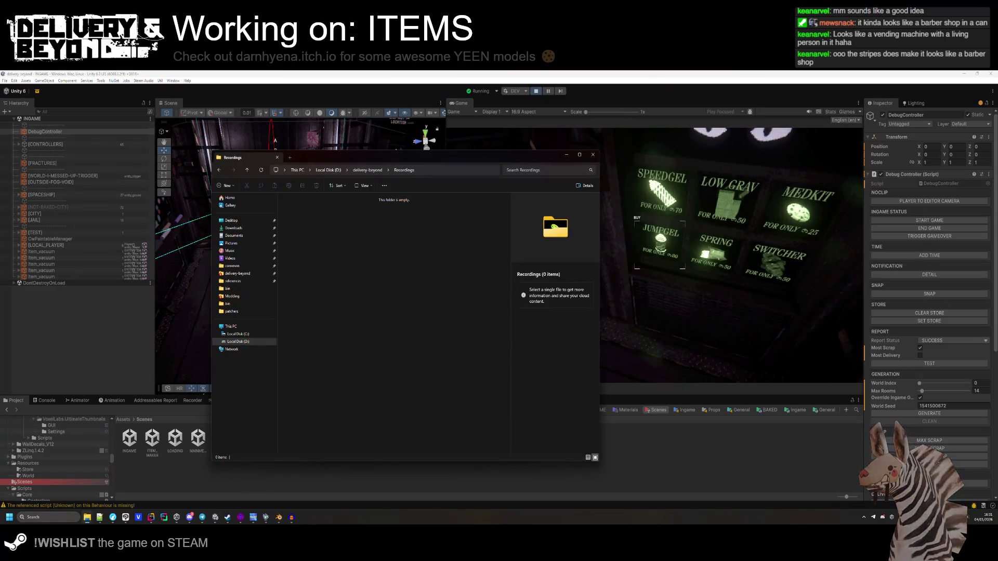
pyautogui.click(660, 282)
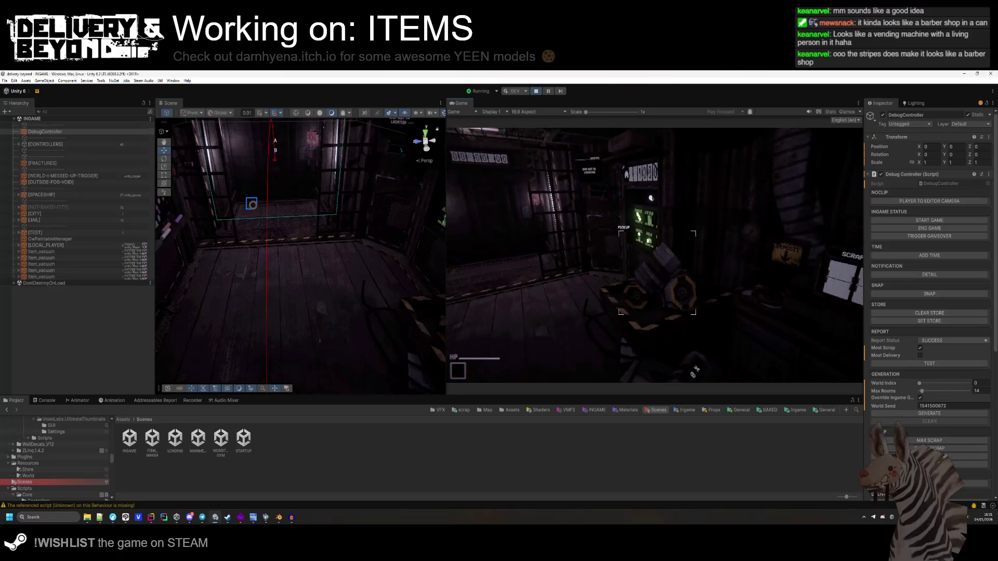
# Alternate Clear Store and Set Store until MEDKIT, PHYSLOCK, JUMPGEL, SPRING and SWITCHER are offered.
pyautogui.press('super')
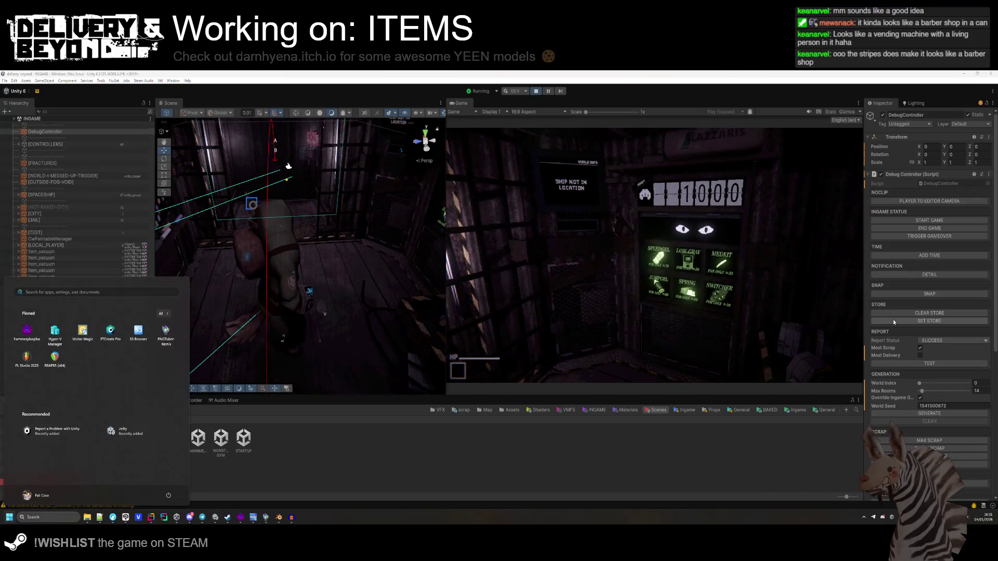
pyautogui.click(893, 319)
pyautogui.click(896, 315)
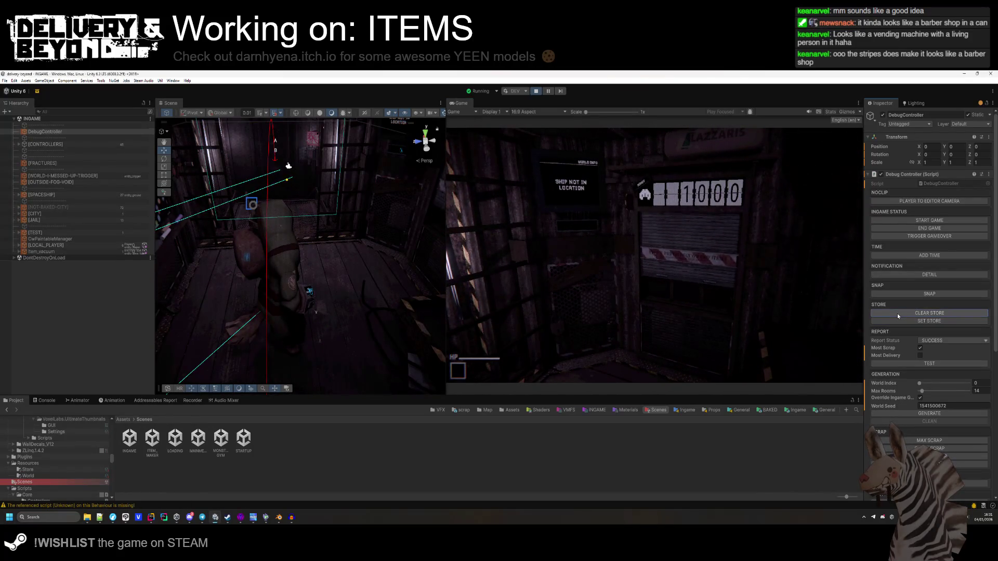
pyautogui.click(903, 321)
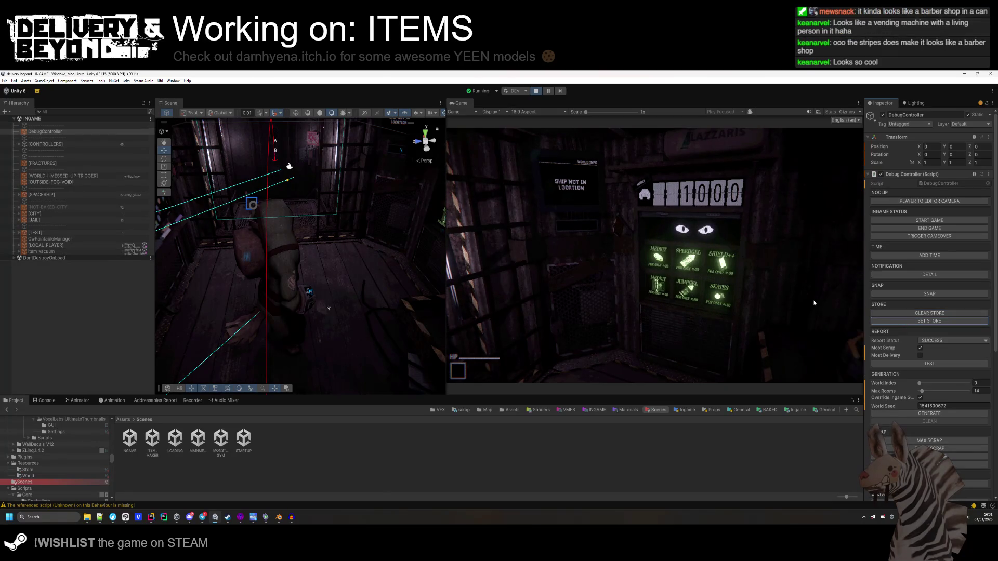
pyautogui.click(905, 312)
pyautogui.click(904, 321)
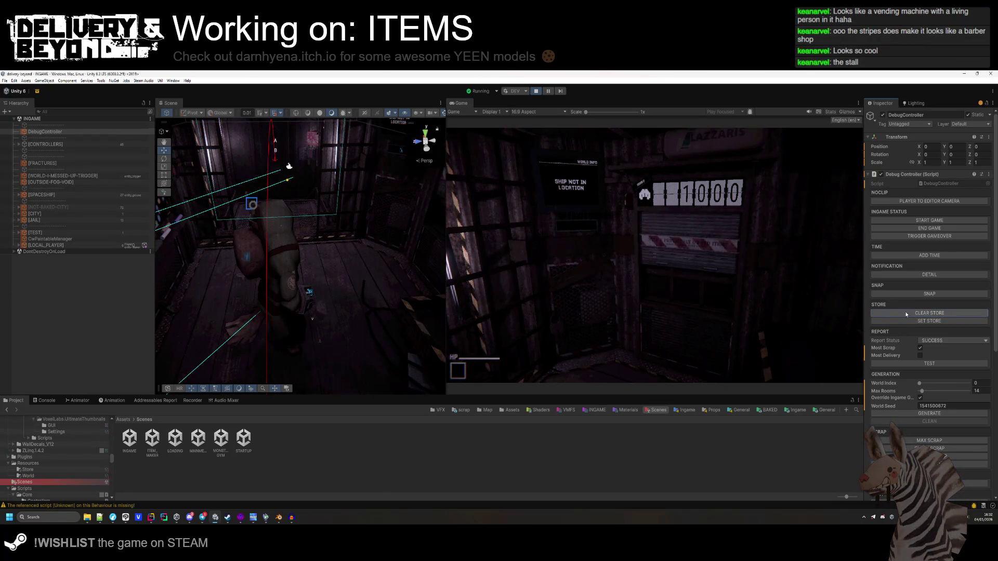
pyautogui.click(754, 306)
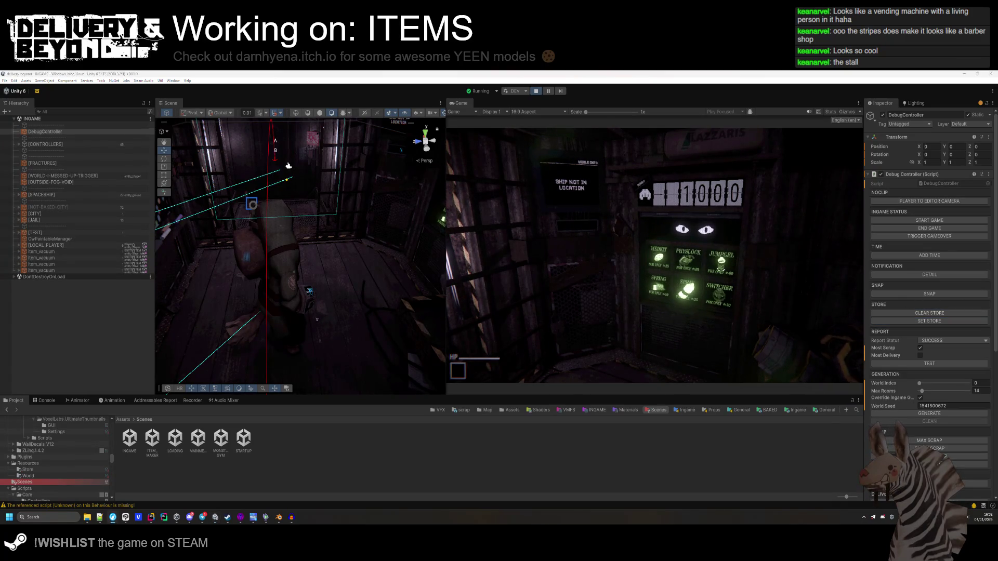
pyautogui.click(930, 320)
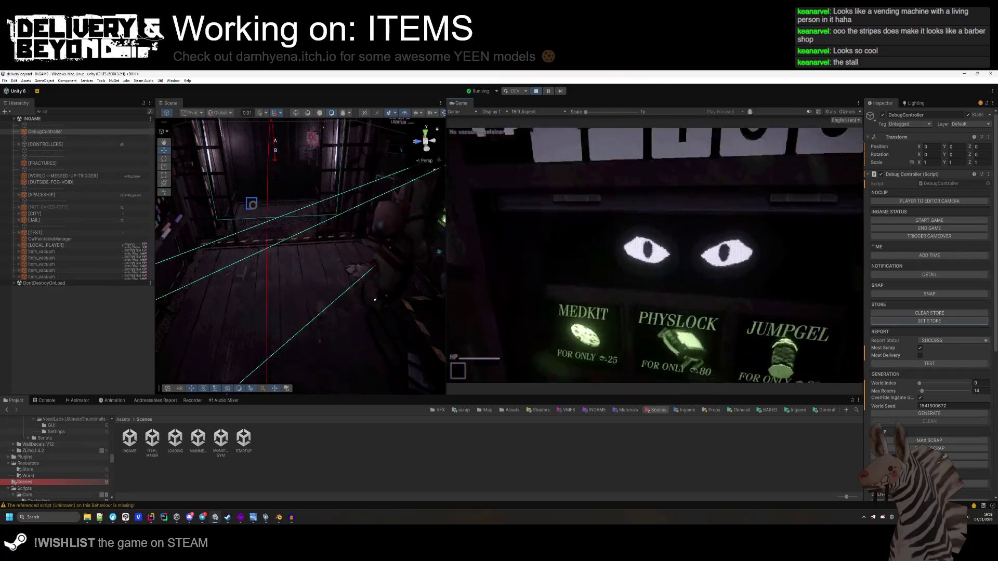
pyautogui.press('s')
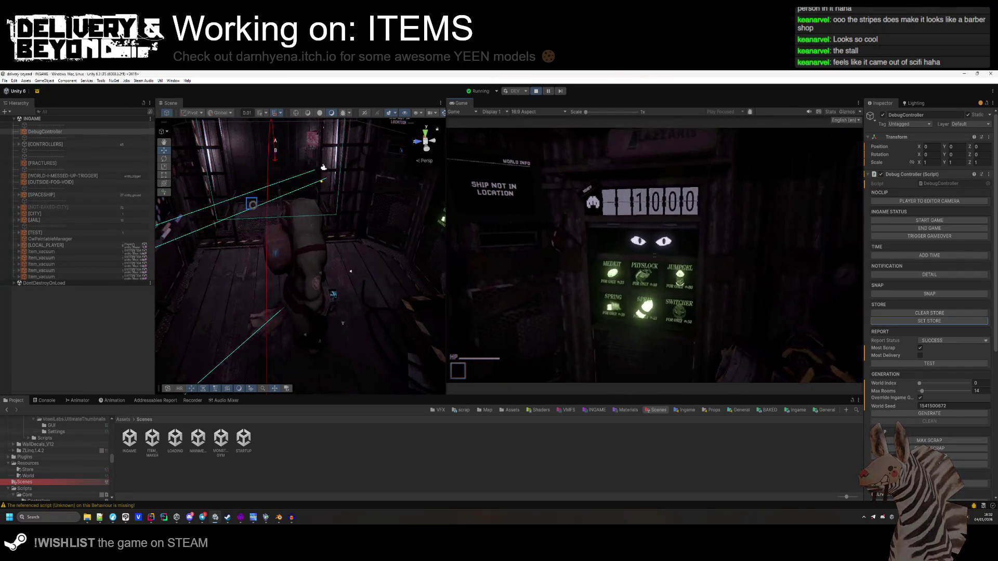
# Turn from the LAZZARIS wall toward the glowing window wall.
pyautogui.press('a')
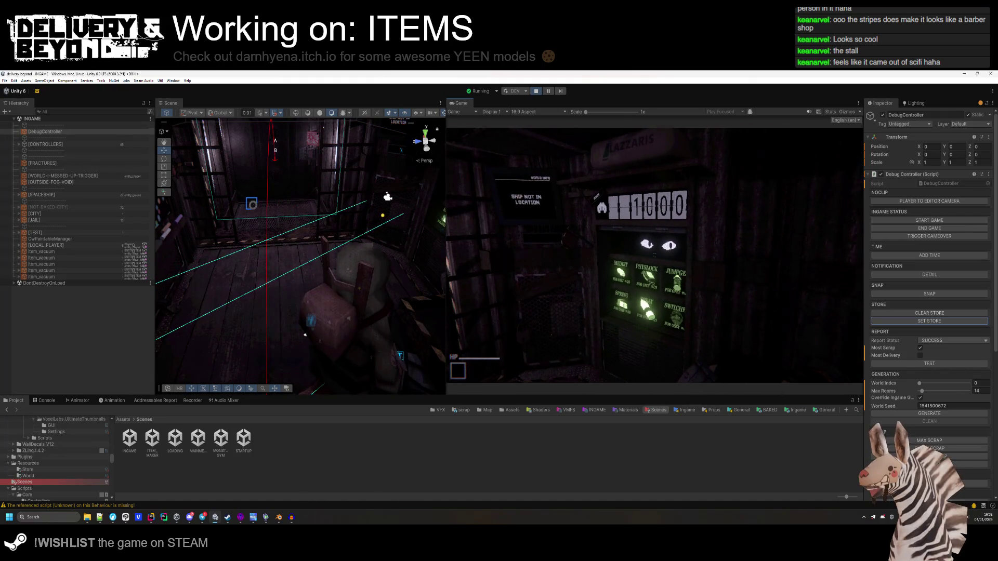
pyautogui.press('d')
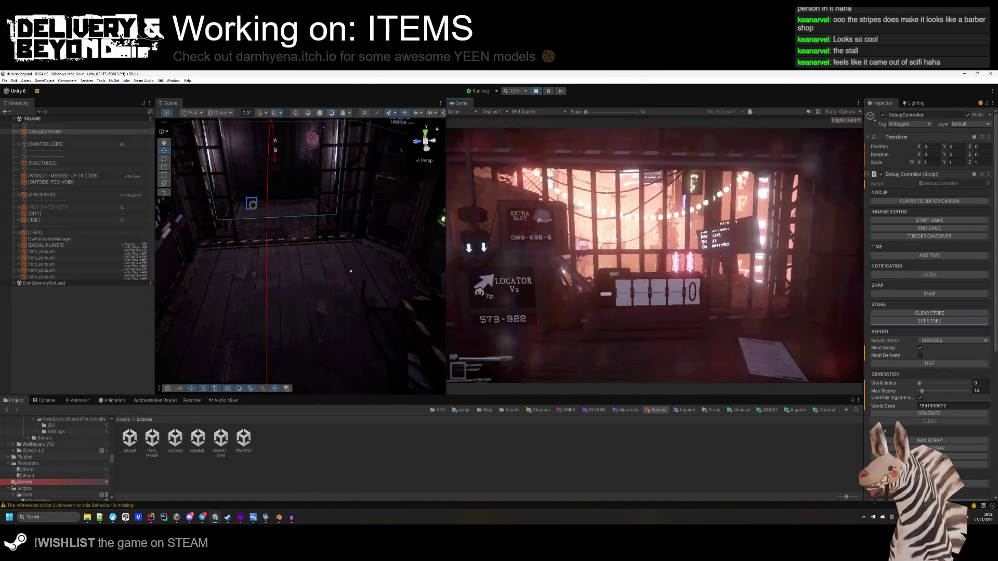
pyautogui.press('d')
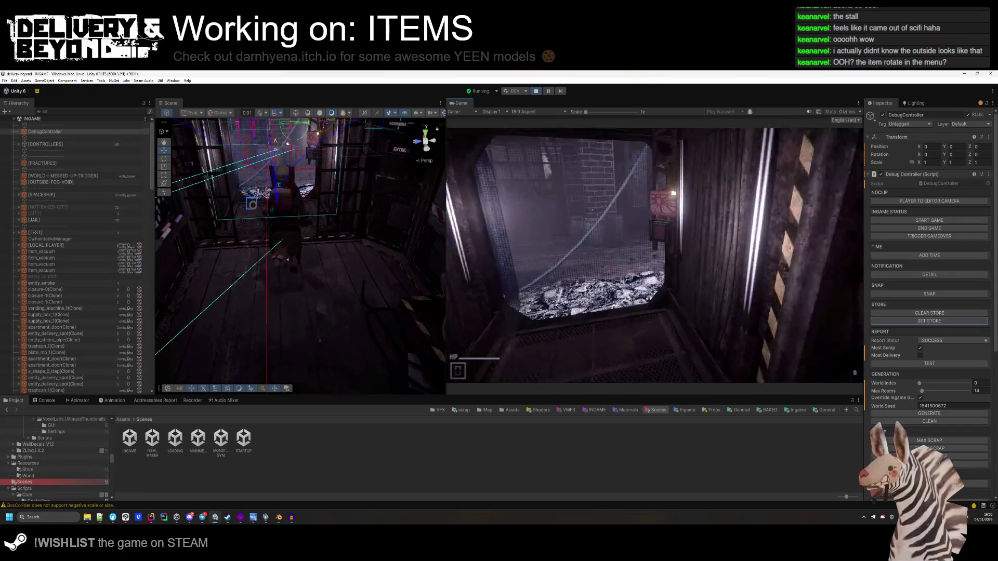
# Dock the Game view beside the Scene tab, play through the level, then open the pause Settings menu.
pyautogui.press('super')
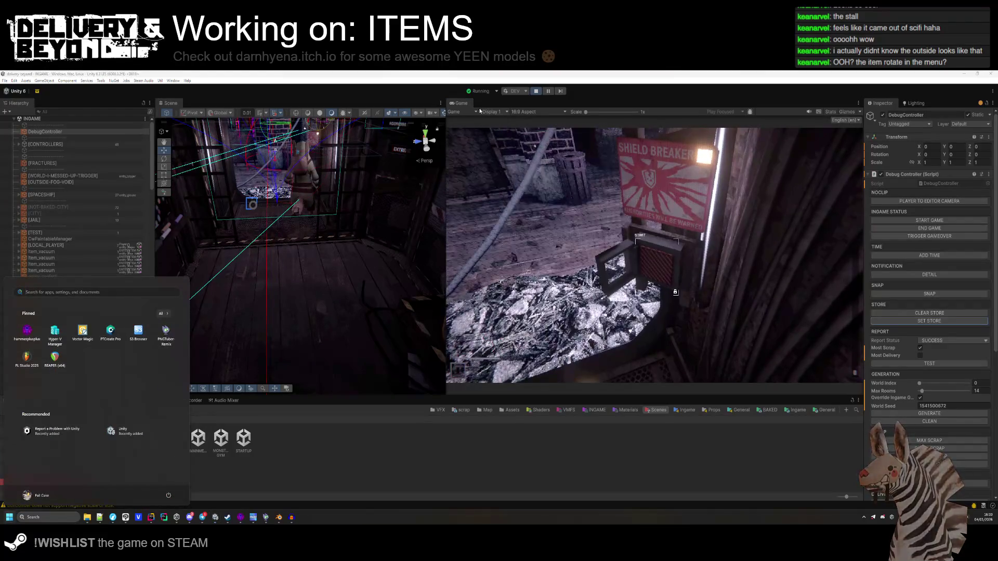
pyautogui.click(480, 111)
pyautogui.moveTo(461, 103); pyautogui.dragTo(192, 149)
pyautogui.click(111, 150)
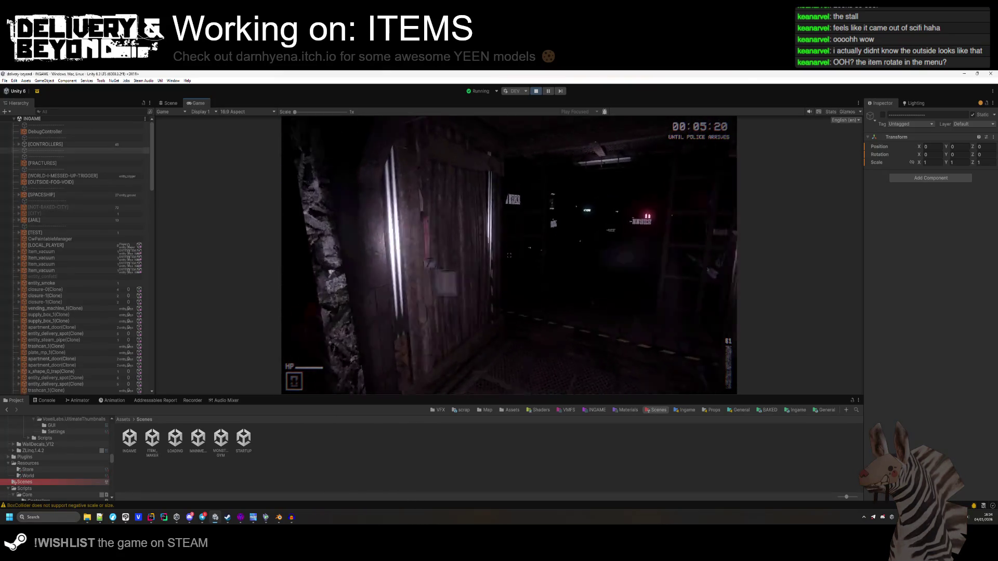
pyautogui.press('Escape')
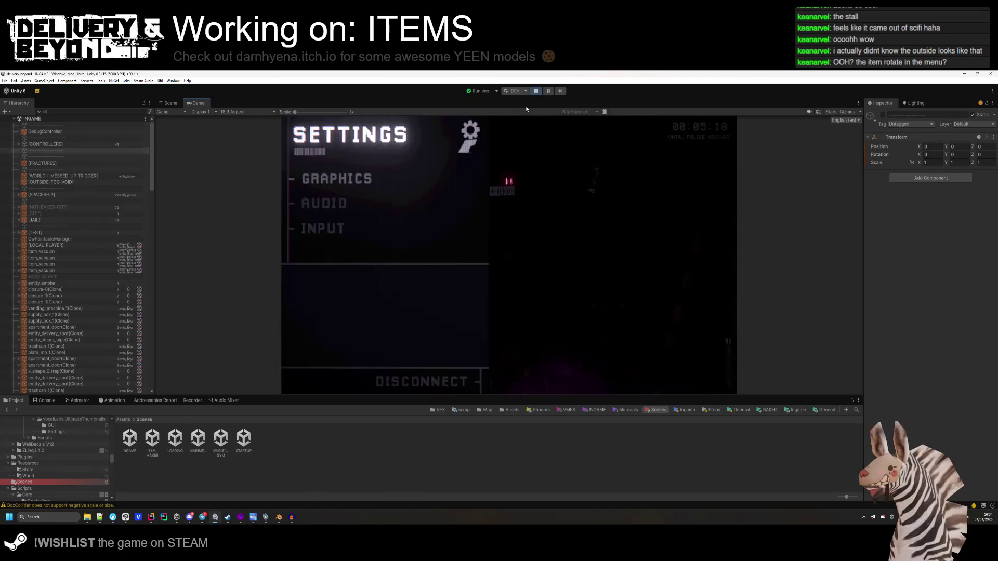
# In Rider, open MapController.cs by searching the project for 'mapcon'.
pyautogui.hotkey('alt', 'Tab')
pyautogui.click(647, 257)
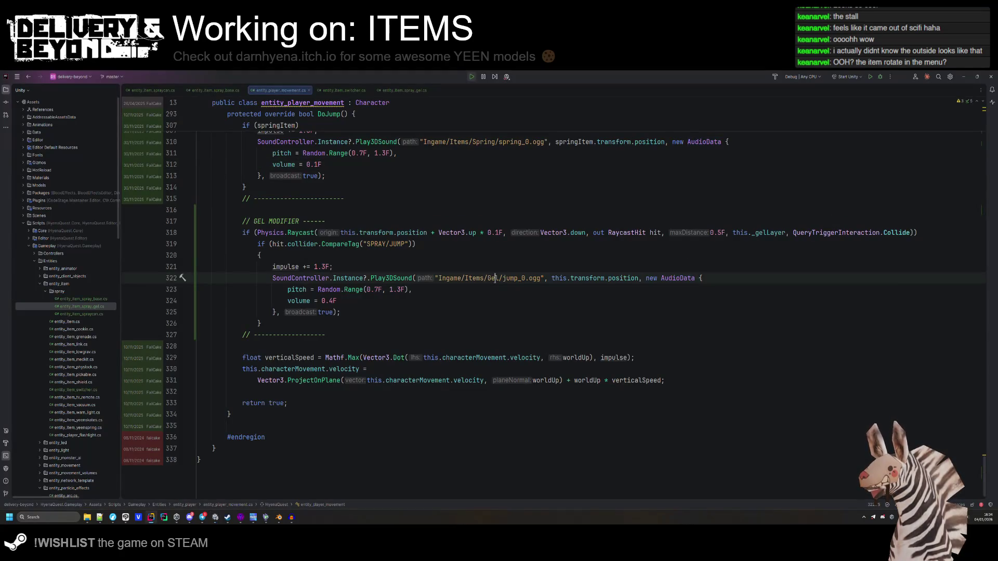
pyautogui.press('shift')
pyautogui.press('shift')
pyautogui.write('mapcon')
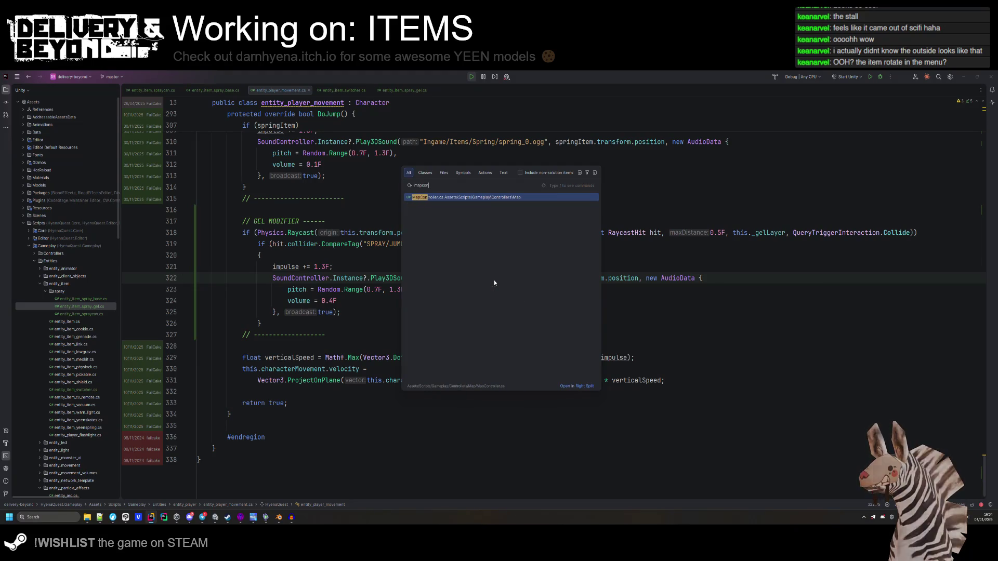
pyautogui.press('Return')
# Inspect the heist player volume line, then return to the Unity editor.
pyautogui.scroll(3, 306, 305)
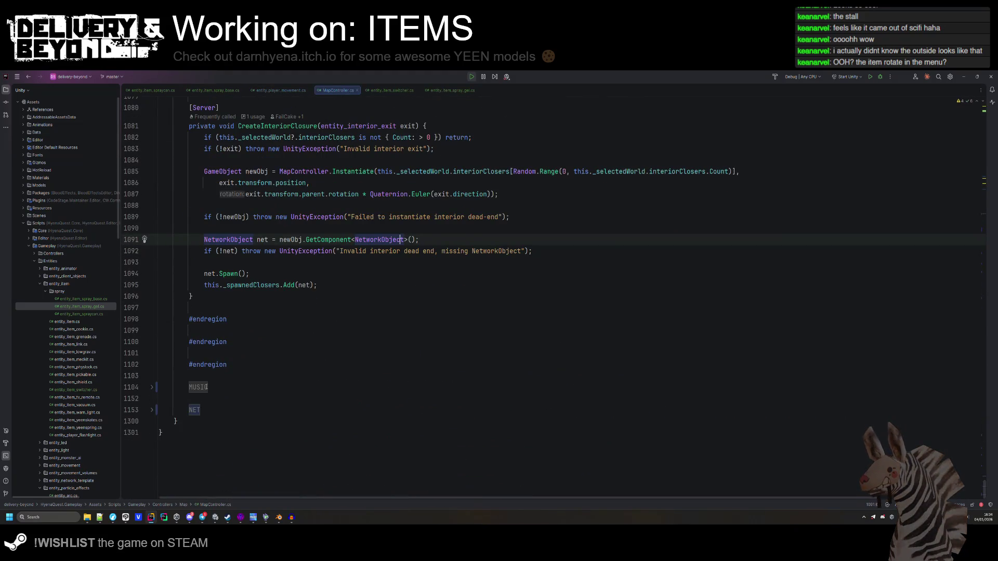
pyautogui.scroll(-12, 312, 323)
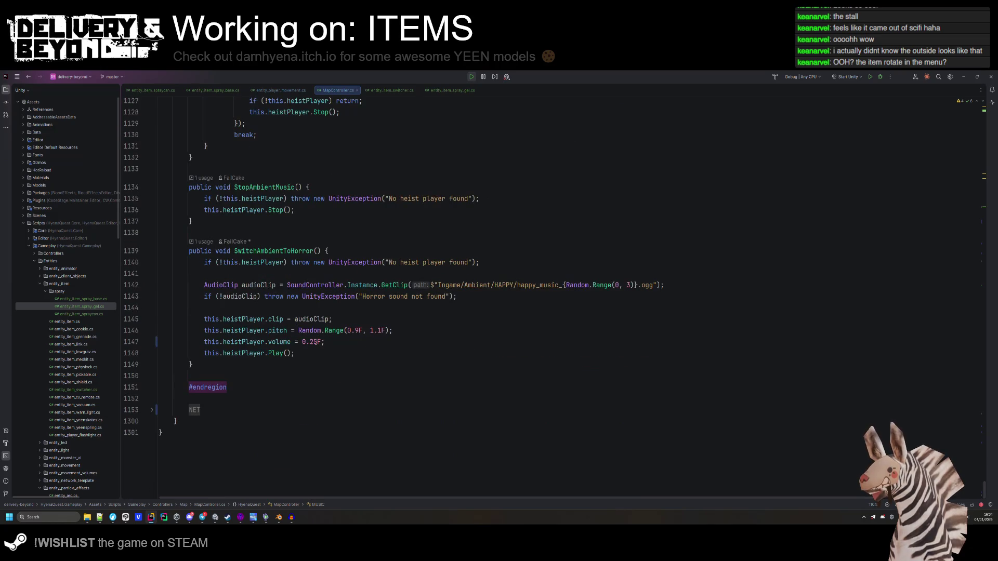
pyautogui.click(310, 342)
pyautogui.hotkey('alt', 'Tab')
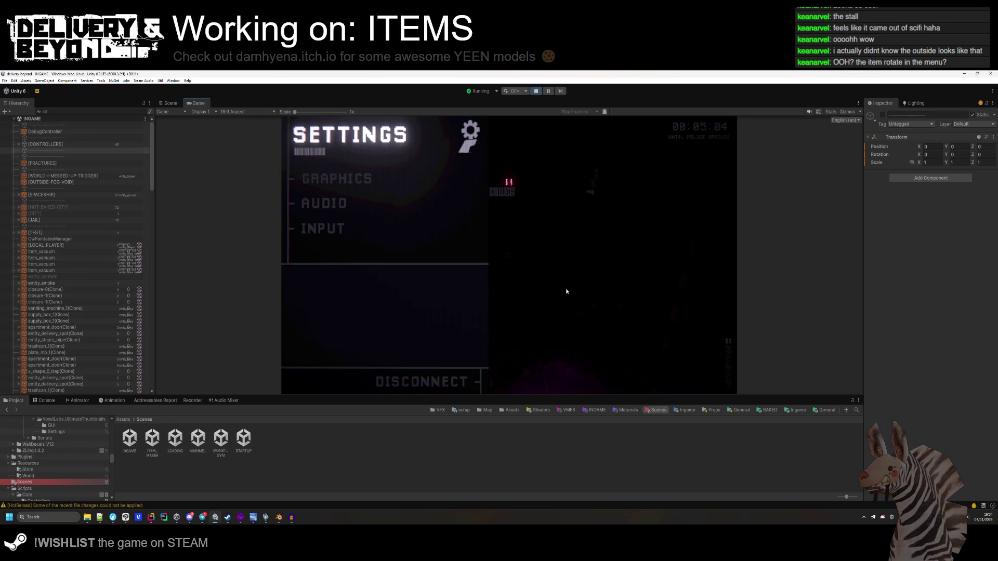
# Resume the game and walk past the desk and scrap machine to the spray-can crate.
pyautogui.click(566, 290)
pyautogui.press('w')
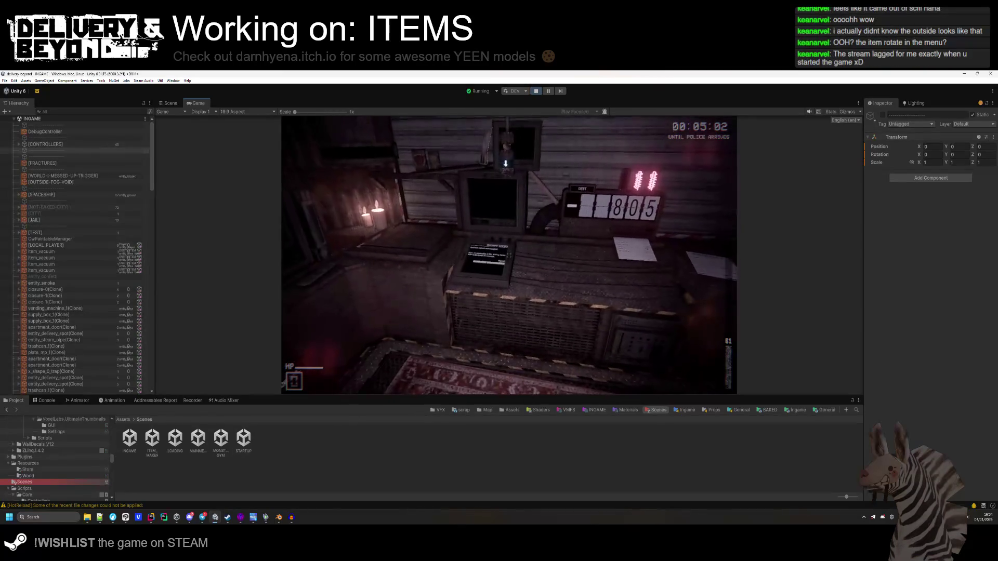
pyautogui.press('w')
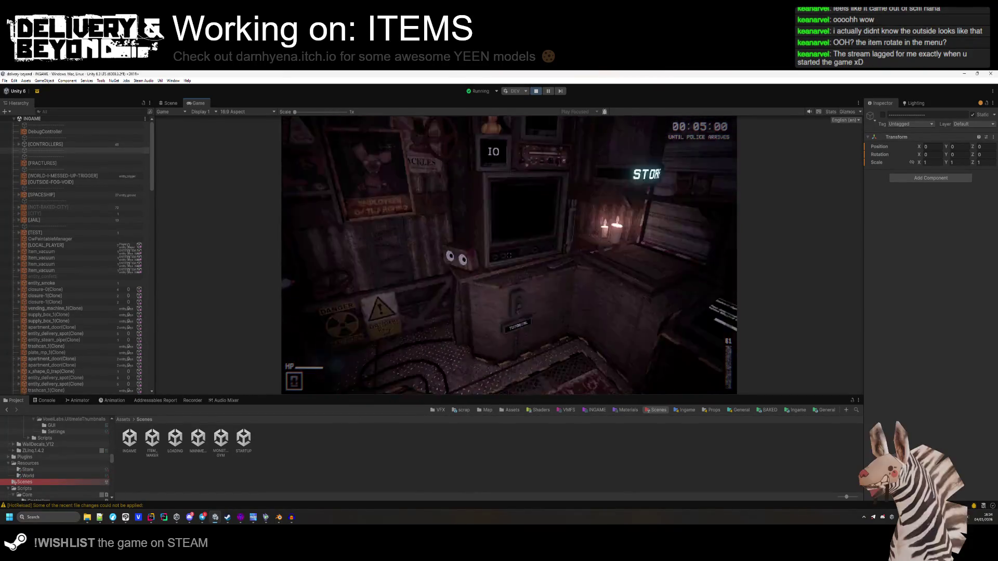
pyautogui.press('w')
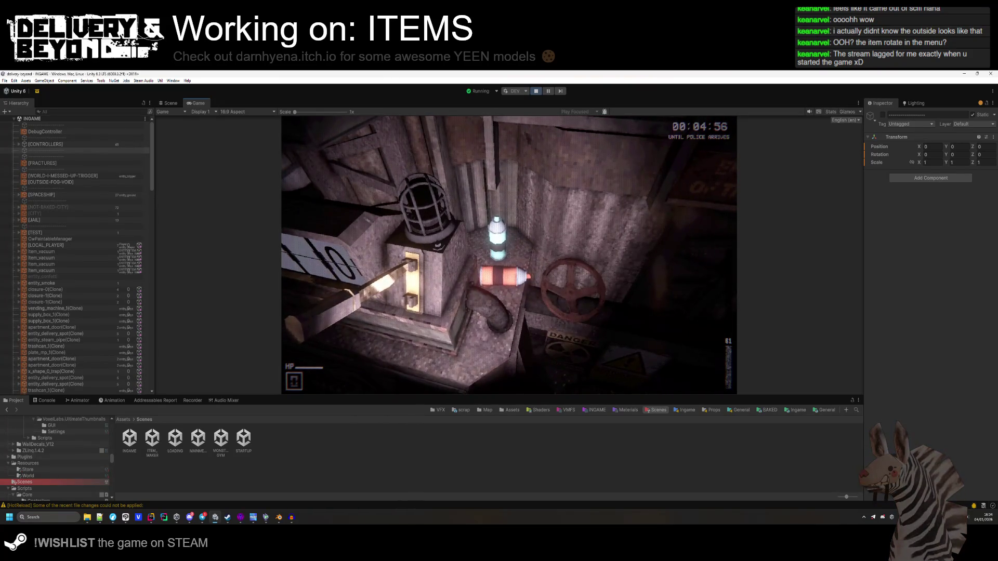
# Stop play mode and fly the Scene camera to the spray cans.
pyautogui.press('Escape')
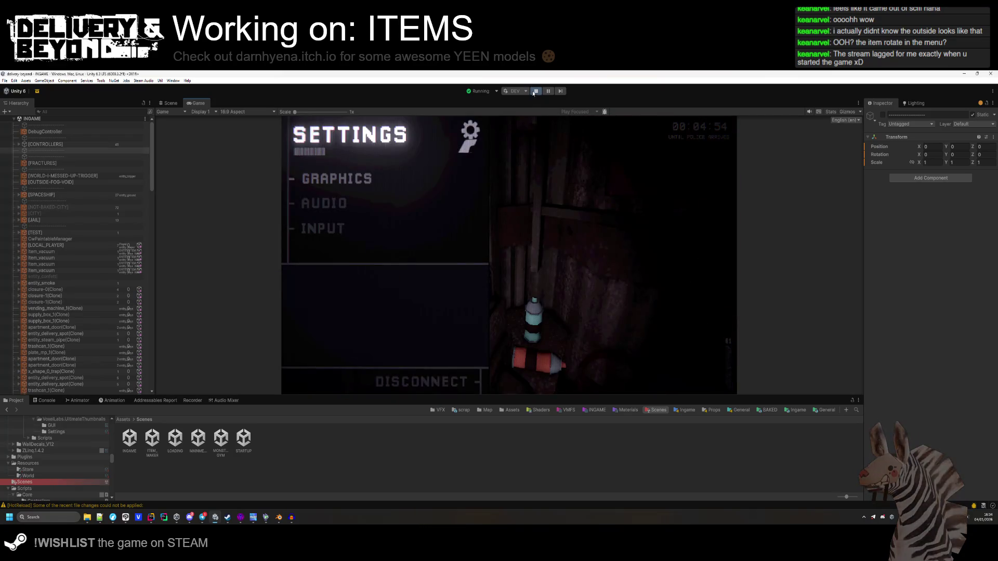
pyautogui.click(536, 92)
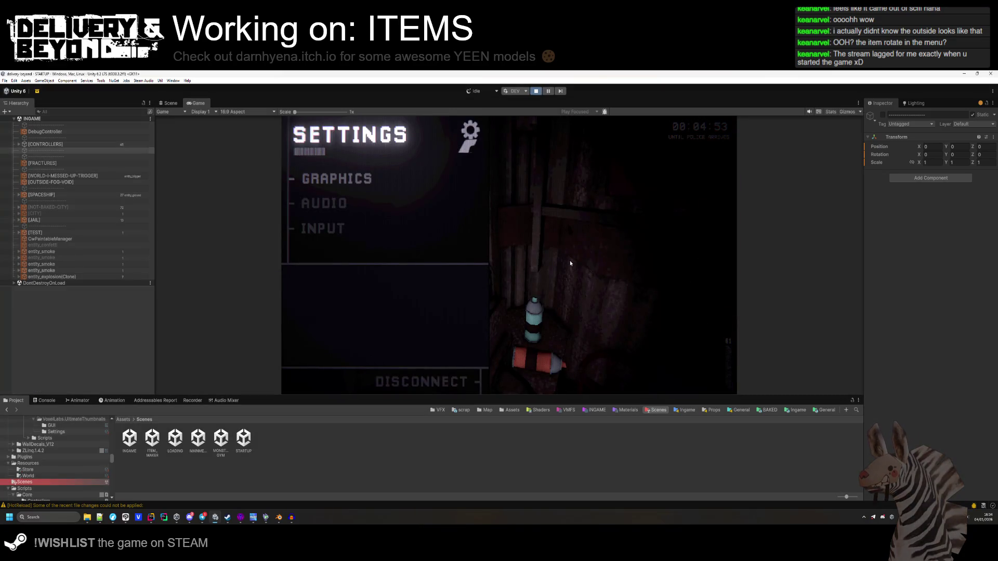
pyautogui.press('w')
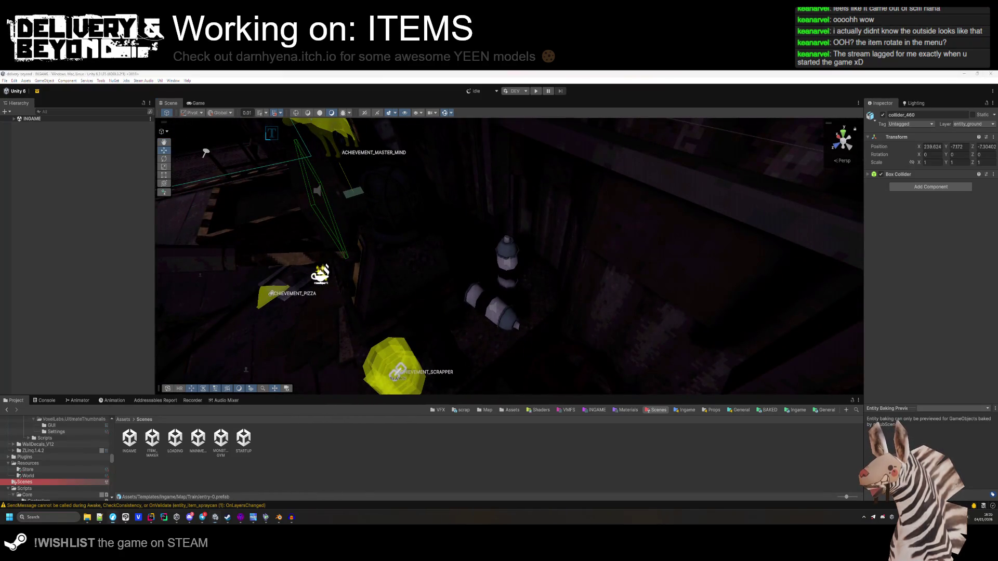
# Select both spray cans and untick their active checkbox in the Inspector.
pyautogui.click(493, 306)
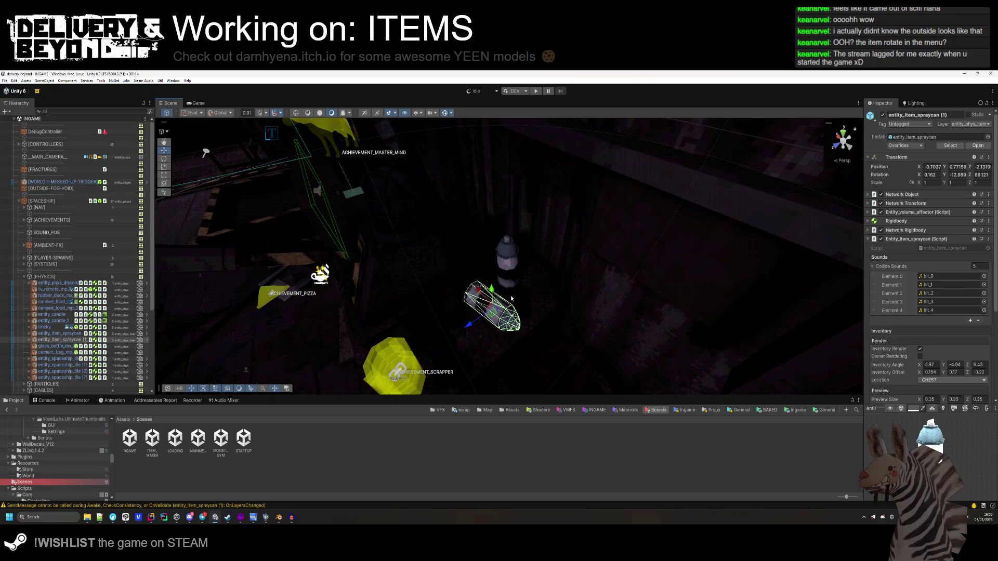
pyautogui.keyDown('ctrl'); pyautogui.click(68, 335); pyautogui.keyUp('ctrl')
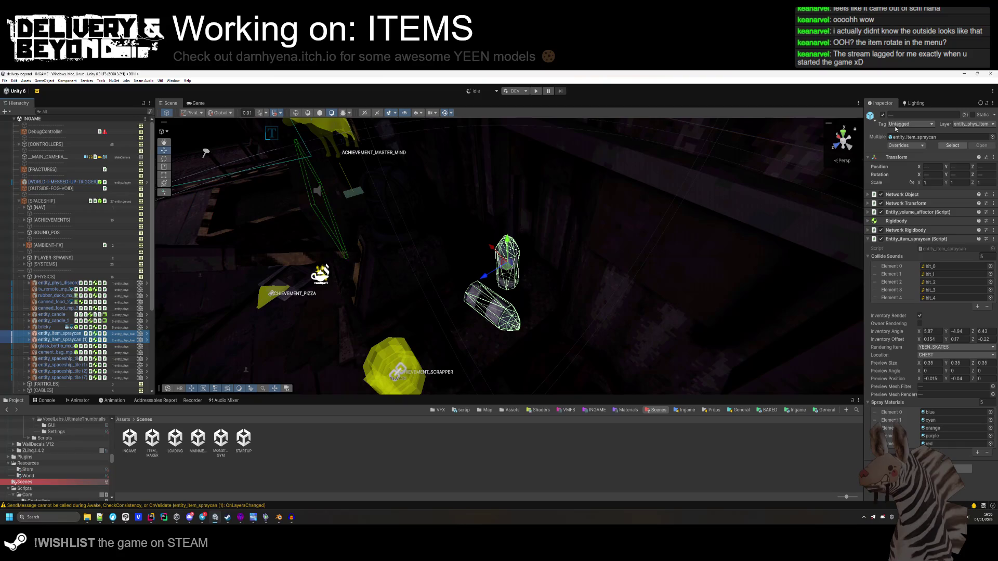
pyautogui.click(882, 115)
pyautogui.moveTo(520, 270); pyautogui.dragTo(614, 293)
# Select the achievement_scrapper object and orbit the Scene view closer to it.
pyautogui.press('s')
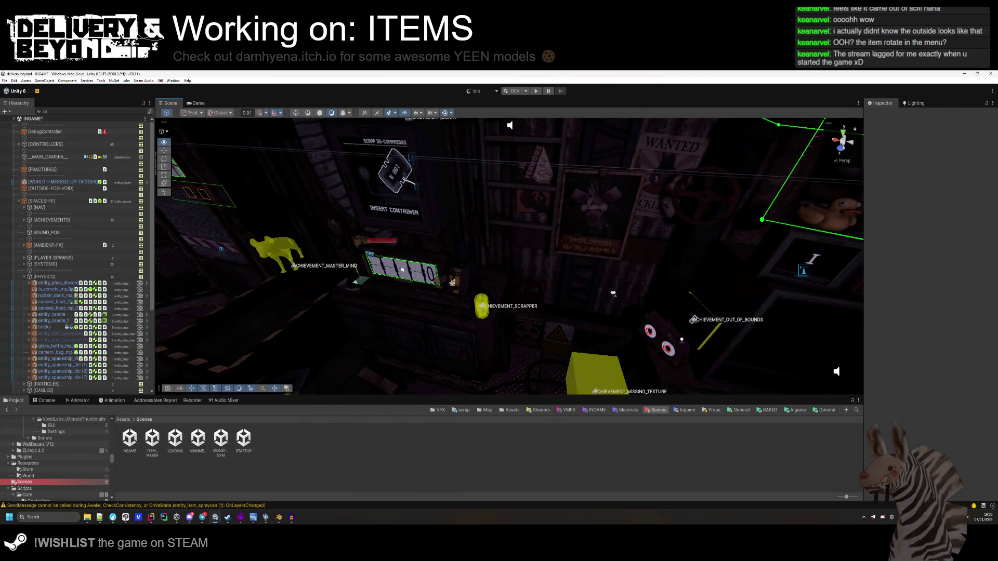
pyautogui.click(483, 311)
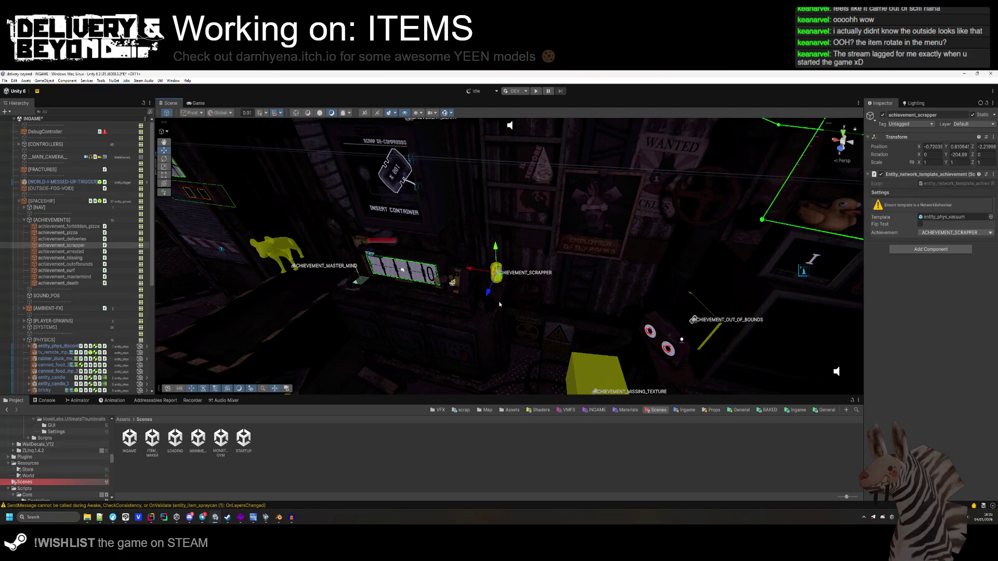
pyautogui.click(507, 422)
pyautogui.moveTo(565, 299); pyautogui.dragTo(578, 249)
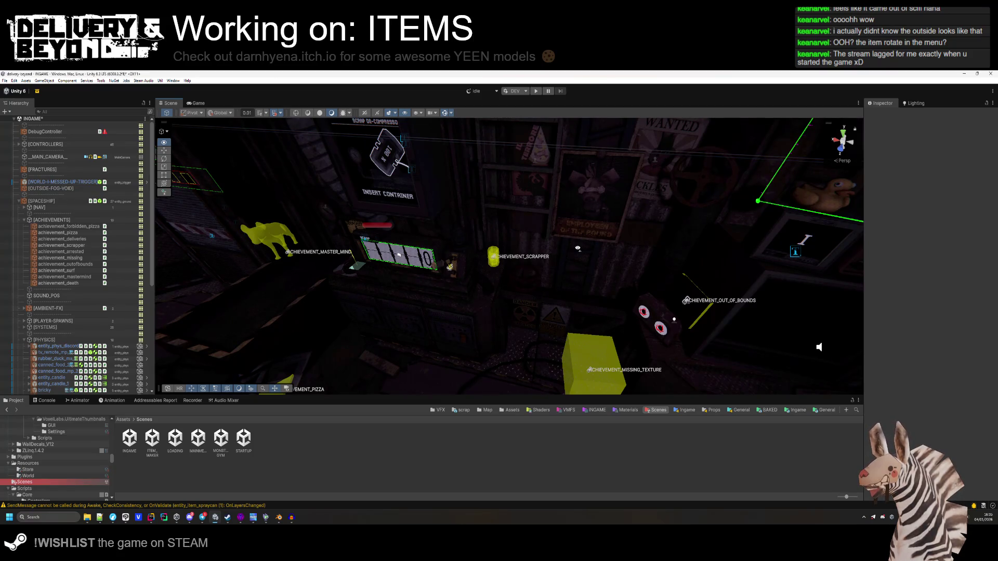
pyautogui.moveTo(577, 248); pyautogui.dragTo(579, 280)
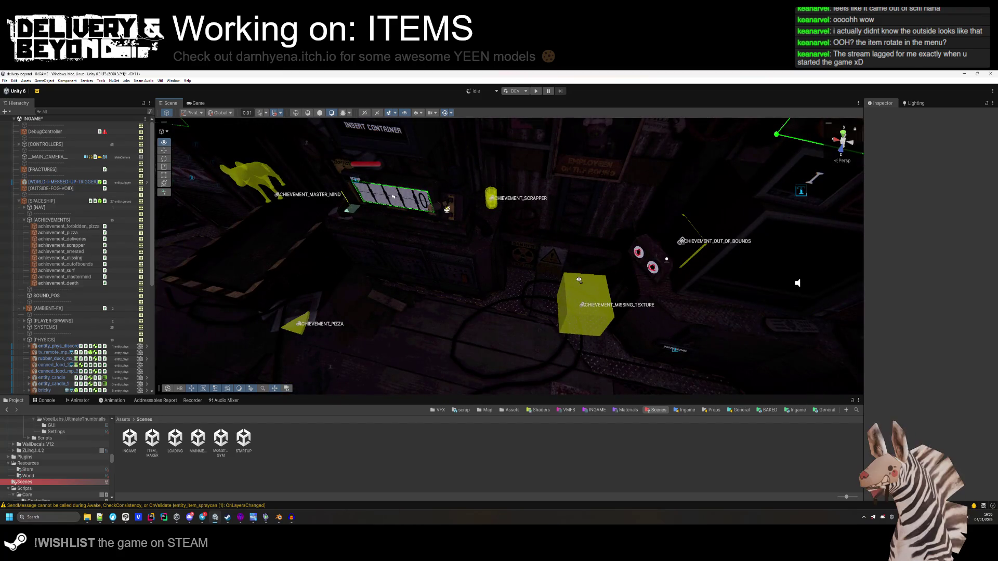
pyautogui.moveTo(578, 279); pyautogui.dragTo(578, 279)
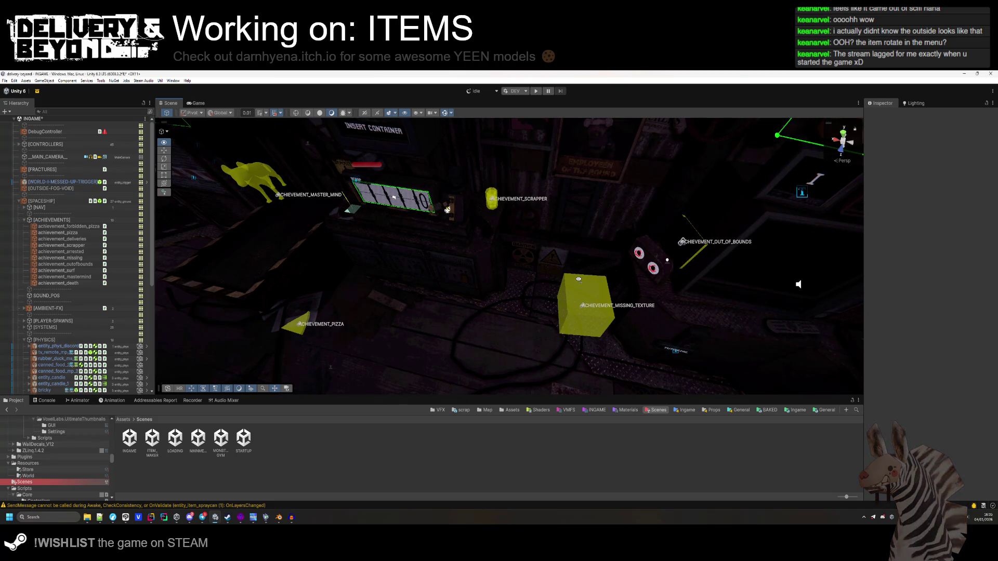
pyautogui.moveTo(578, 280); pyautogui.dragTo(610, 227)
pyautogui.scroll(-3, 610, 227)
# Undo the spray-can deactivation so both cans reappear, then clear the selection.
pyautogui.hotkey('ctrl', 'd')
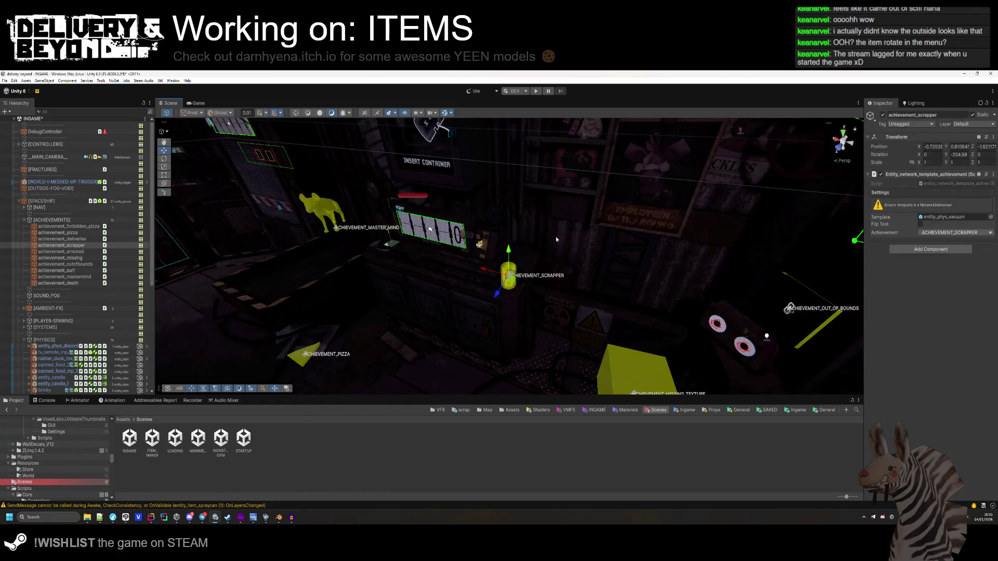
pyautogui.click(531, 259)
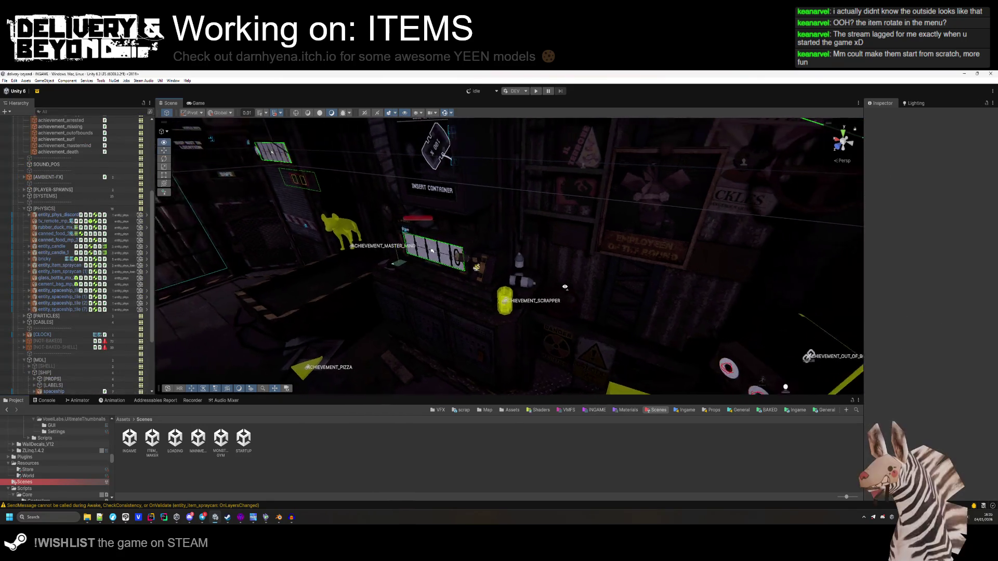
pyautogui.scroll(-10, 517, 286)
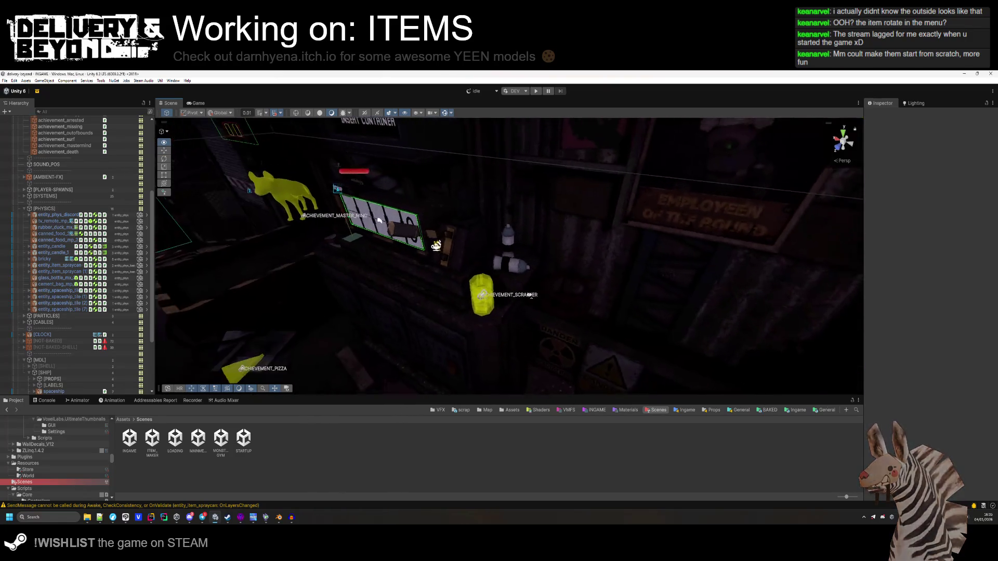
pyautogui.scroll(5, 517, 255)
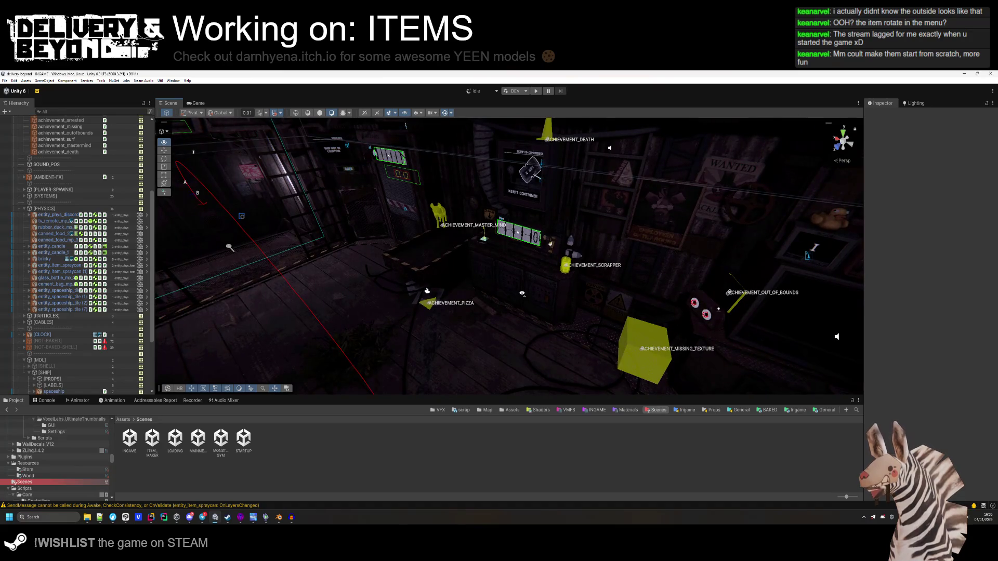
pyautogui.scroll(3, 487, 308)
# Fly the Scene camera toward the STORE and LOCATOR signs, then enter Play mode.
pyautogui.moveTo(606, 248)
pyautogui.mouseDown()
pyautogui.moveTo(491, 226)
pyautogui.moveTo(465, 354)
pyautogui.moveTo(492, 349)
pyautogui.moveTo(473, 278)
pyautogui.moveTo(716, 308)
pyautogui.moveTo(540, 353)
pyautogui.moveTo(474, 341)
pyautogui.moveTo(524, 405)
pyautogui.moveTo(534, 302)
pyautogui.moveTo(301, 264)
pyautogui.moveTo(525, 230)
pyautogui.moveTo(492, 267)
pyautogui.moveTo(475, 319)
pyautogui.mouseUp()
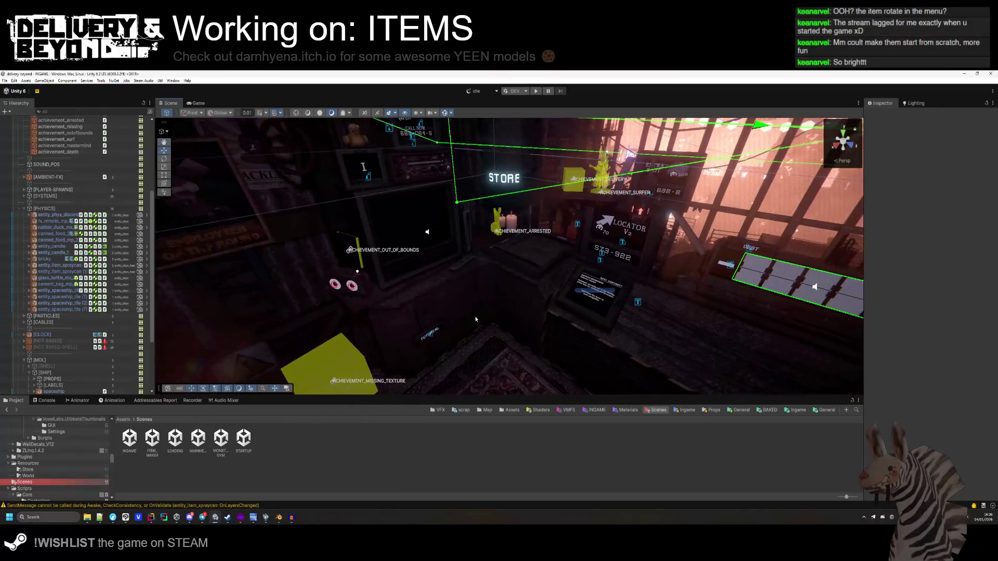
pyautogui.moveTo(499, 428)
pyautogui.mouseDown()
pyautogui.moveTo(438, 237)
pyautogui.moveTo(520, 286)
pyautogui.moveTo(174, 303)
pyautogui.moveTo(492, 274)
pyautogui.moveTo(509, 299)
pyautogui.moveTo(582, 280)
pyautogui.moveTo(262, 257)
pyautogui.moveTo(560, 261)
pyautogui.moveTo(542, 232)
pyautogui.moveTo(924, 251)
pyautogui.moveTo(617, 343)
pyautogui.moveTo(396, 351)
pyautogui.mouseUp()
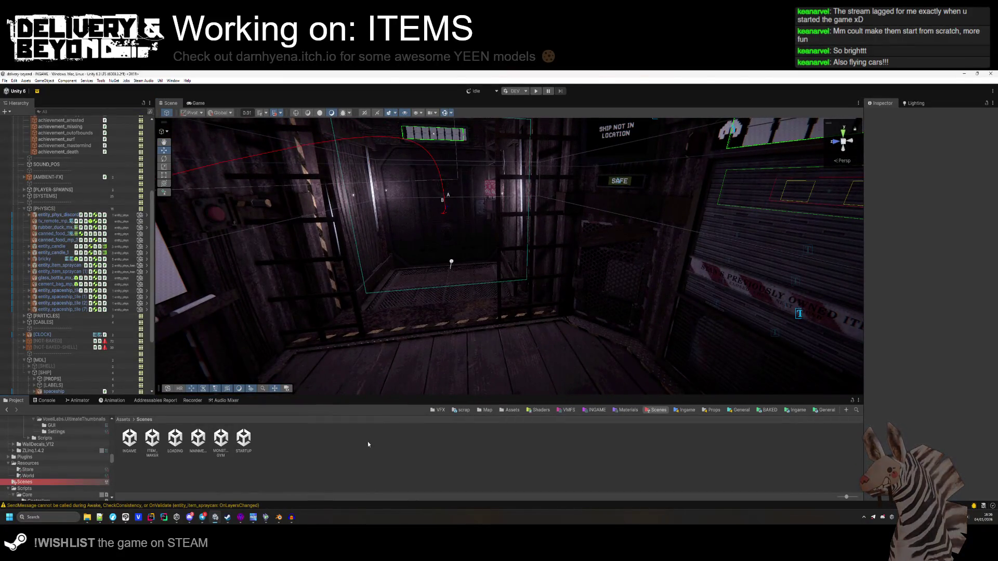
pyautogui.click(536, 92)
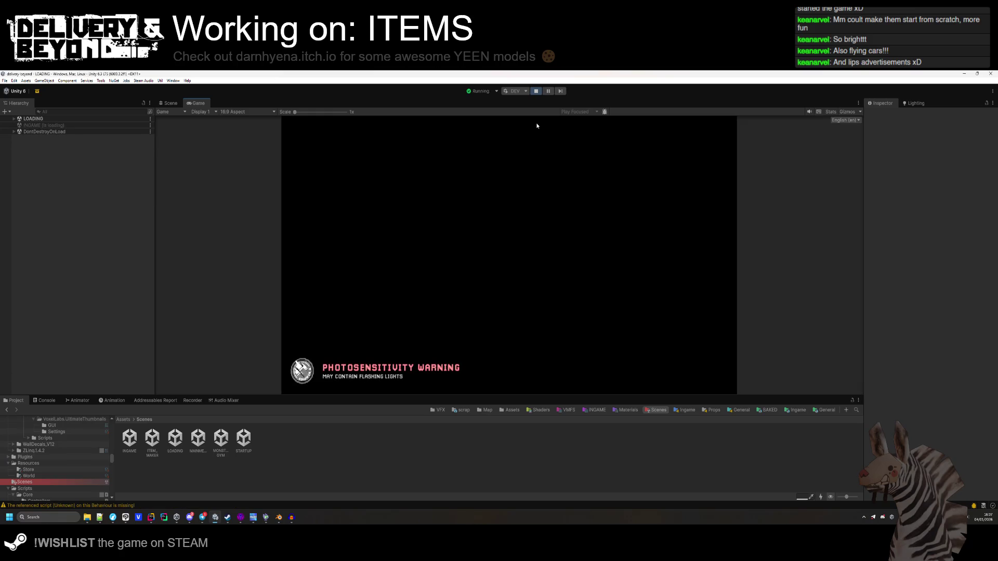
# Enlarge the Game view and set the DebugController World Index to 1.
pyautogui.moveTo(513, 398)
pyautogui.mouseDown()
pyautogui.moveTo(500, 478)
pyautogui.moveTo(500, 469)
pyautogui.mouseUp()
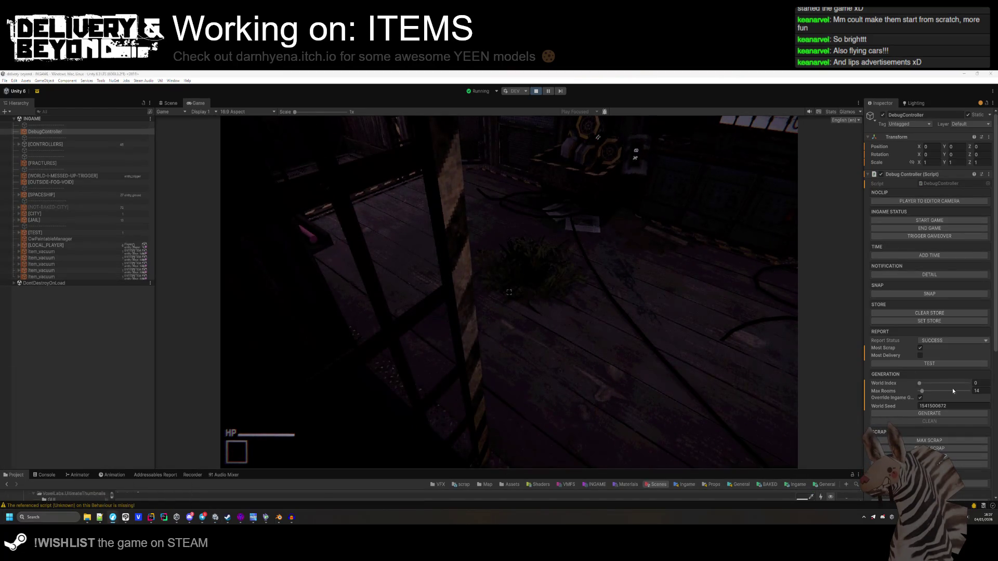
pyautogui.write('1')
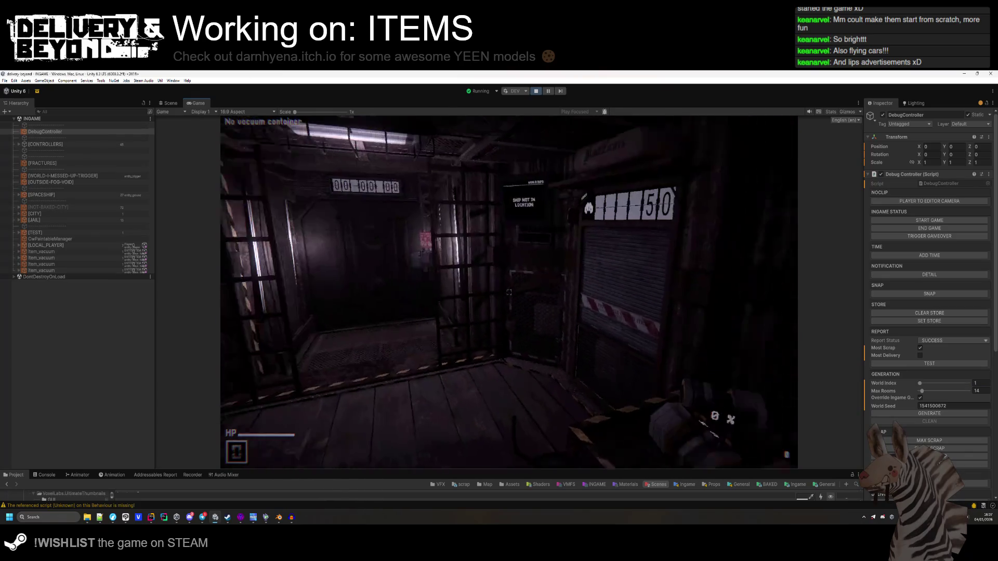
pyautogui.press('super')
pyautogui.click(509, 295)
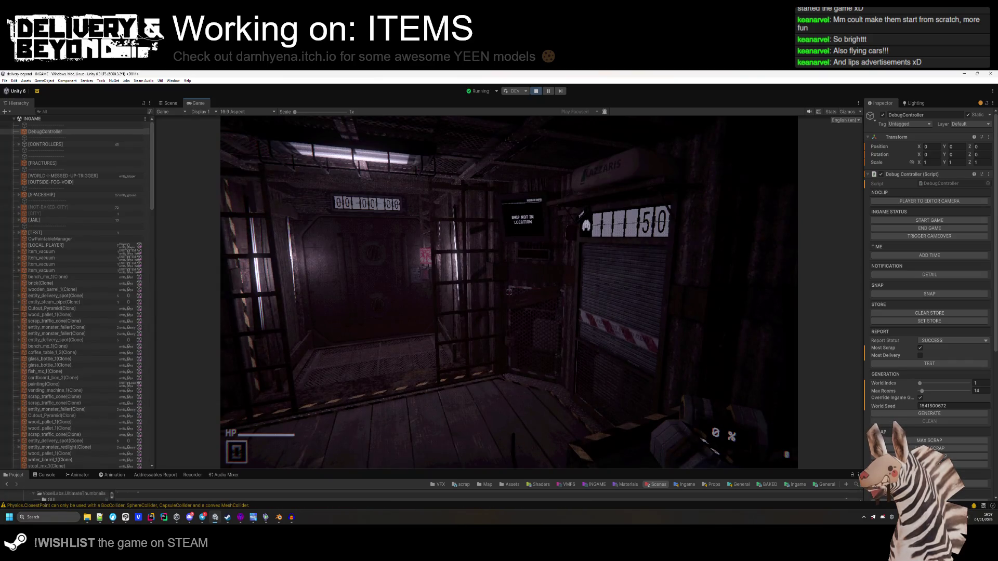
pyautogui.press('super')
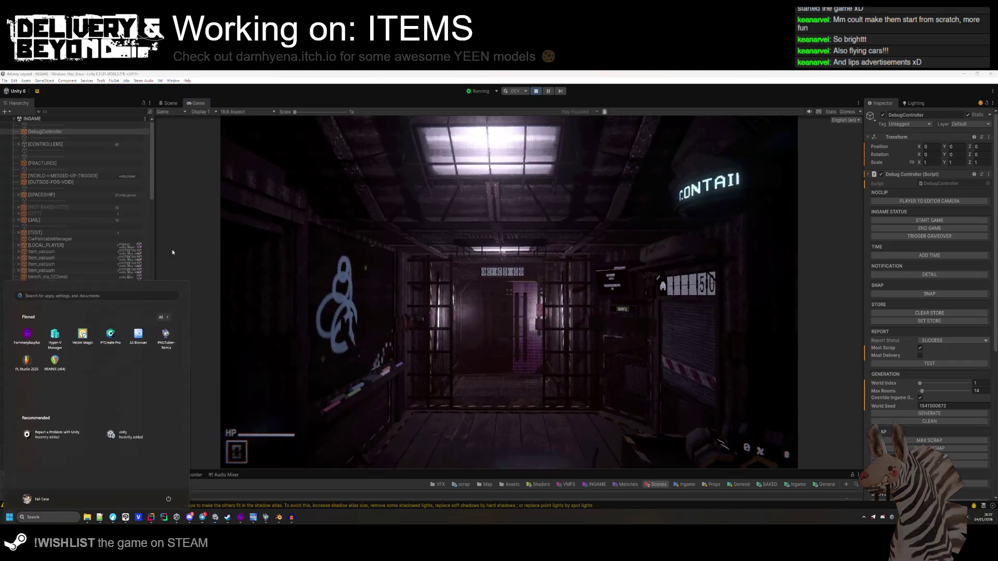
# Walk out to the Shield Breaker console, drop the held item, and pick it back up.
pyautogui.click(68, 157)
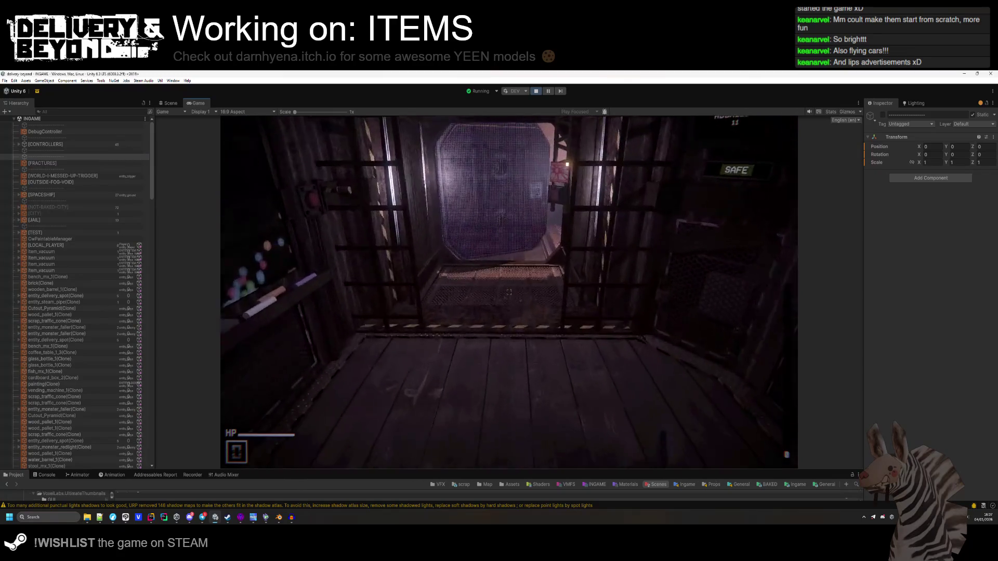
pyautogui.press('w')
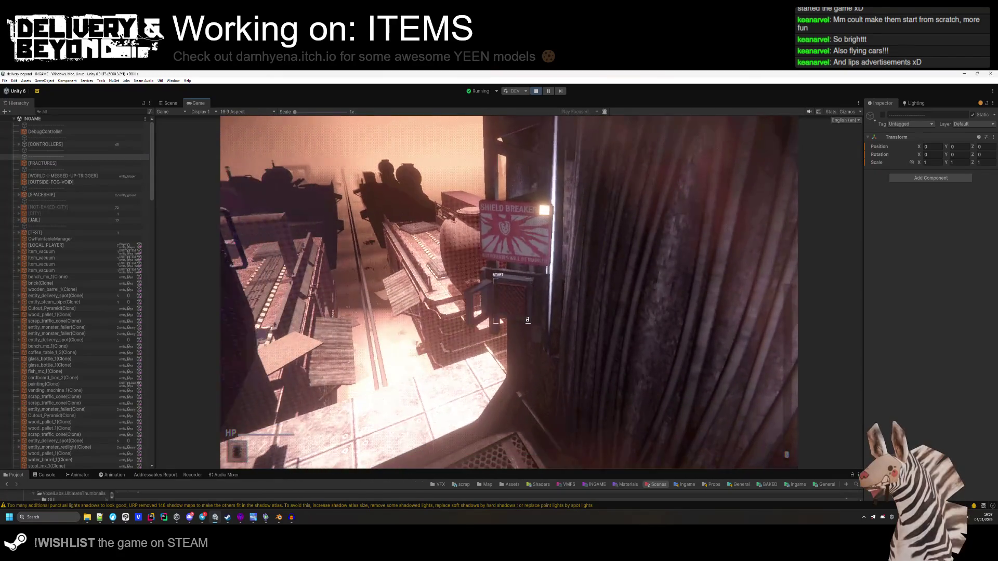
pyautogui.press('w')
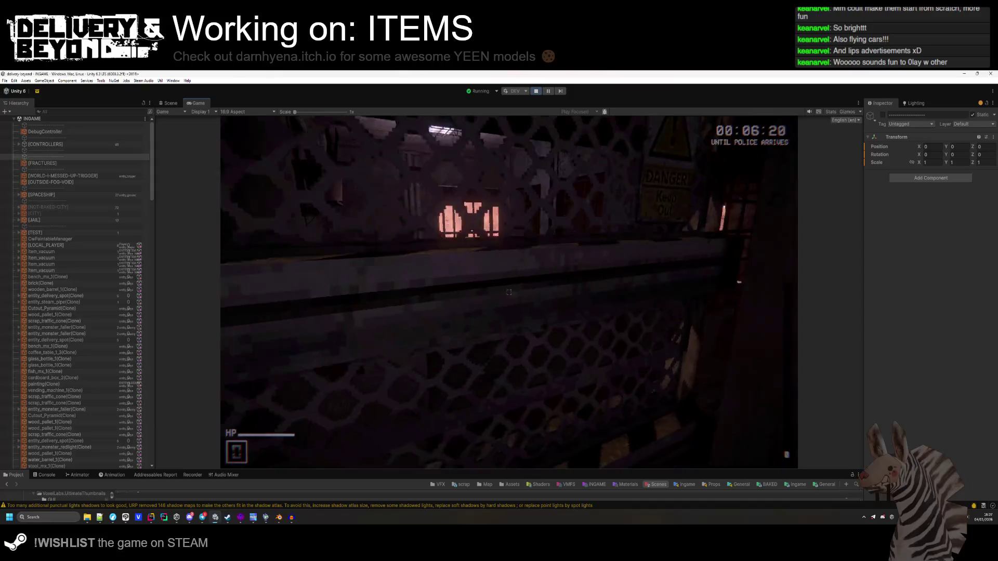
pyautogui.press('g')
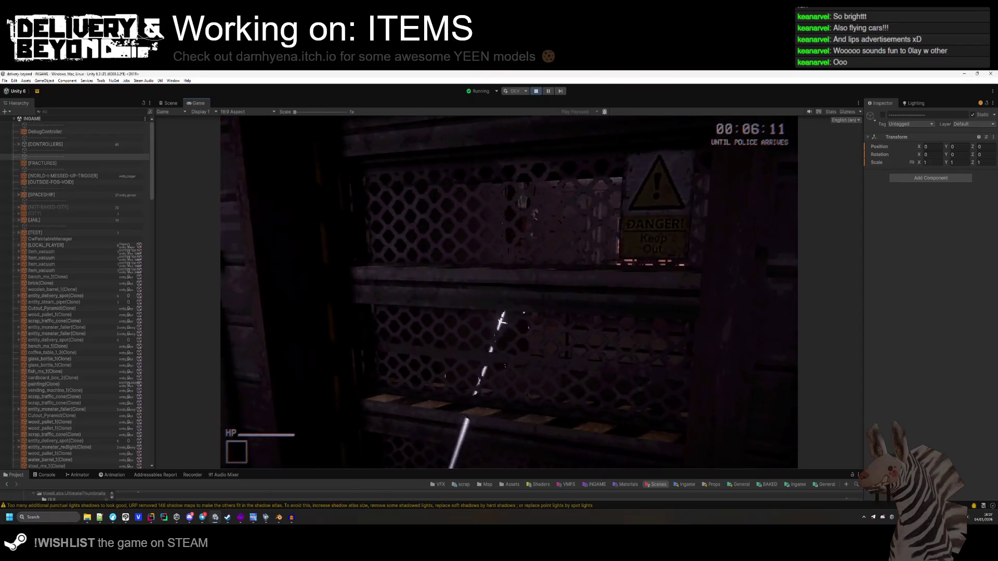
pyautogui.press('e')
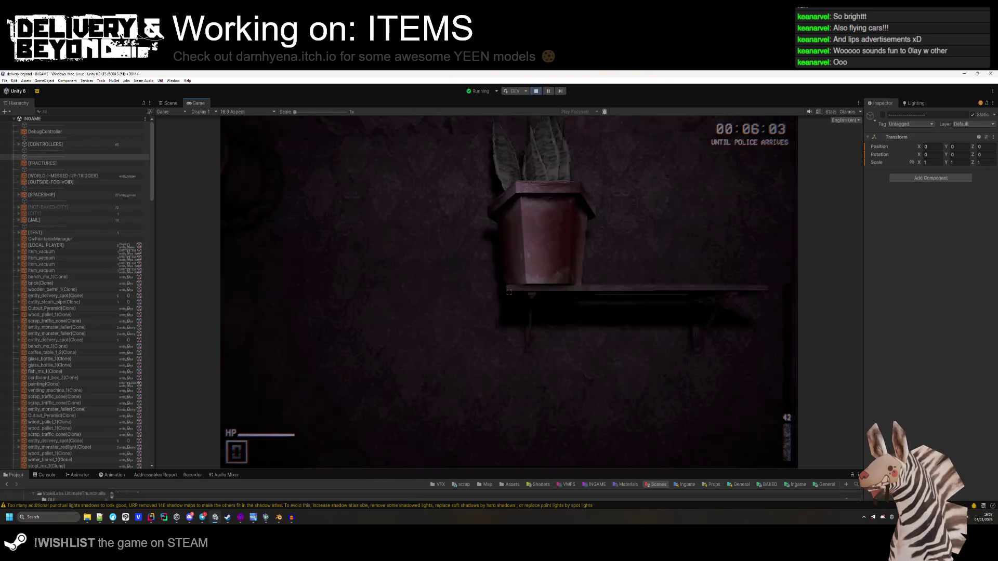
# Equip the scrap vacuum, scrap the bench and crate, then walk through the train-car corridor.
pyautogui.press('1')
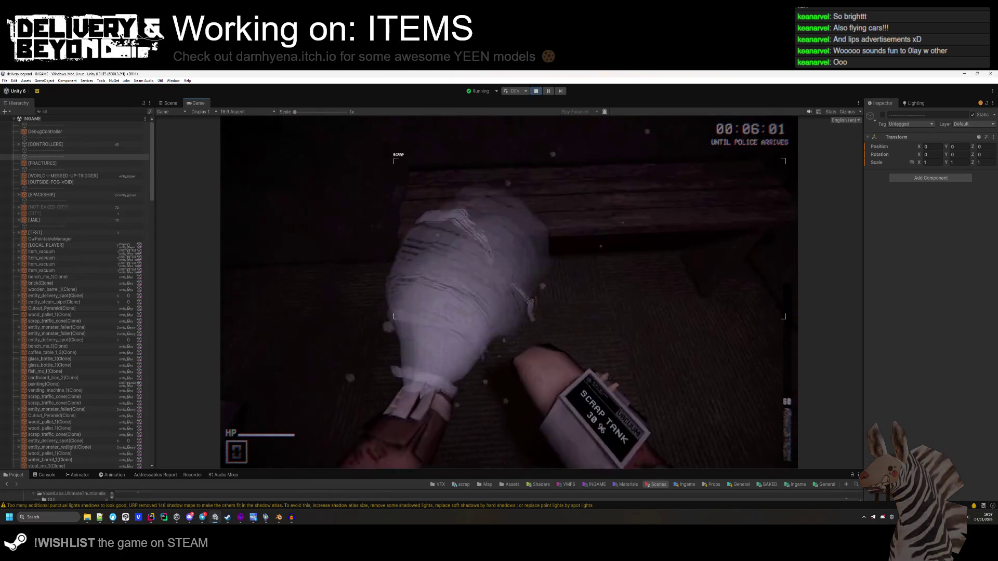
pyautogui.click(509, 292)
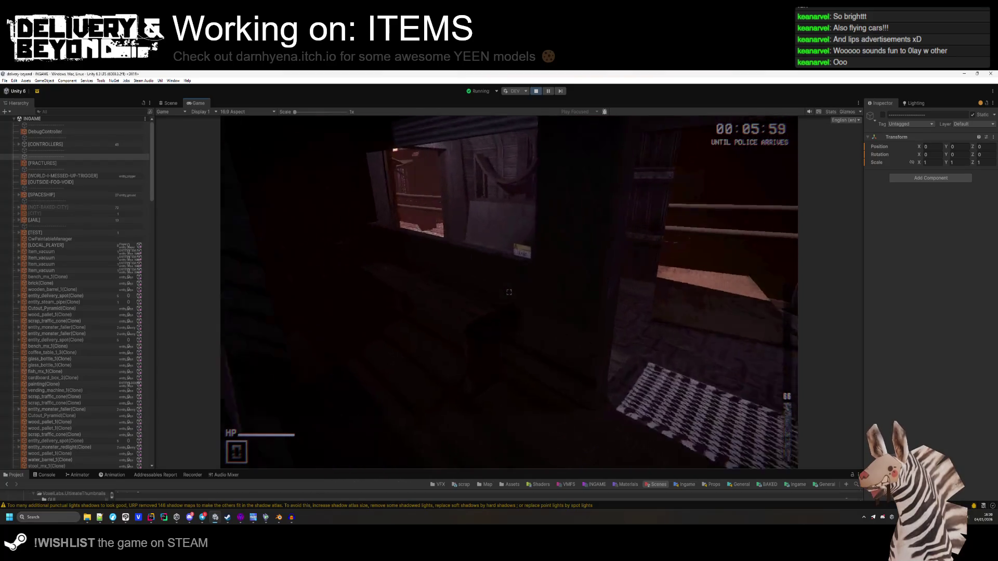
pyautogui.click(509, 292)
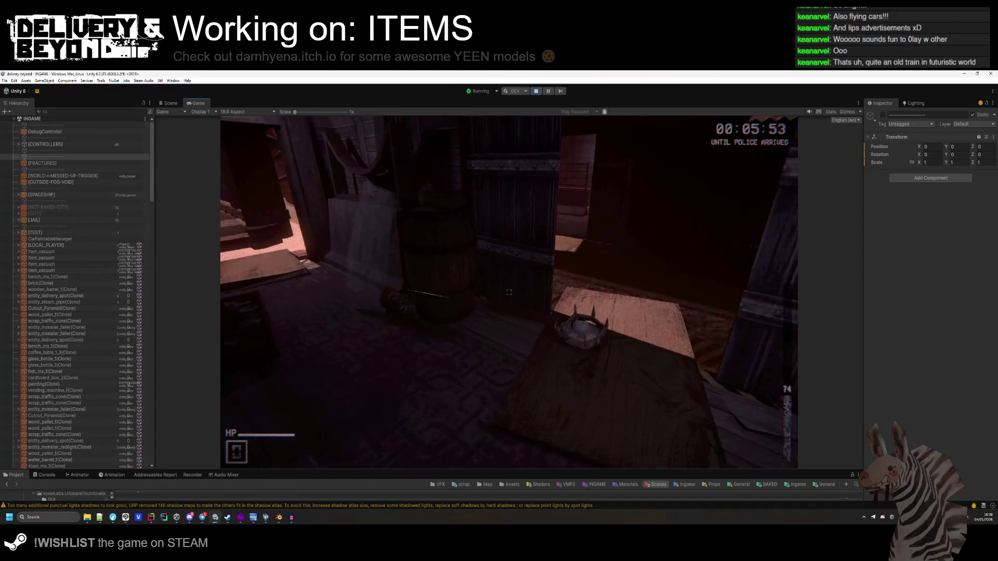
pyautogui.press('w')
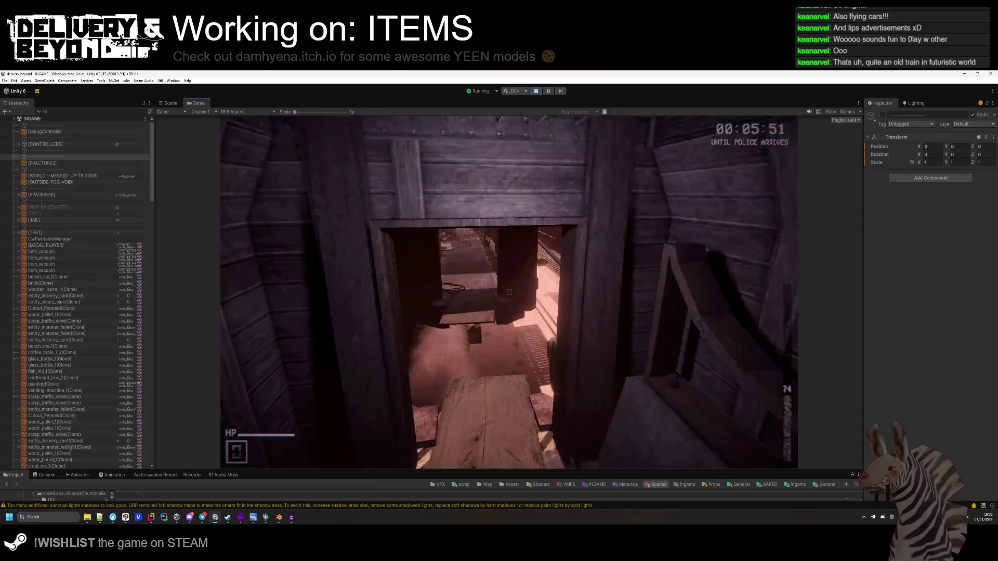
pyautogui.press('w')
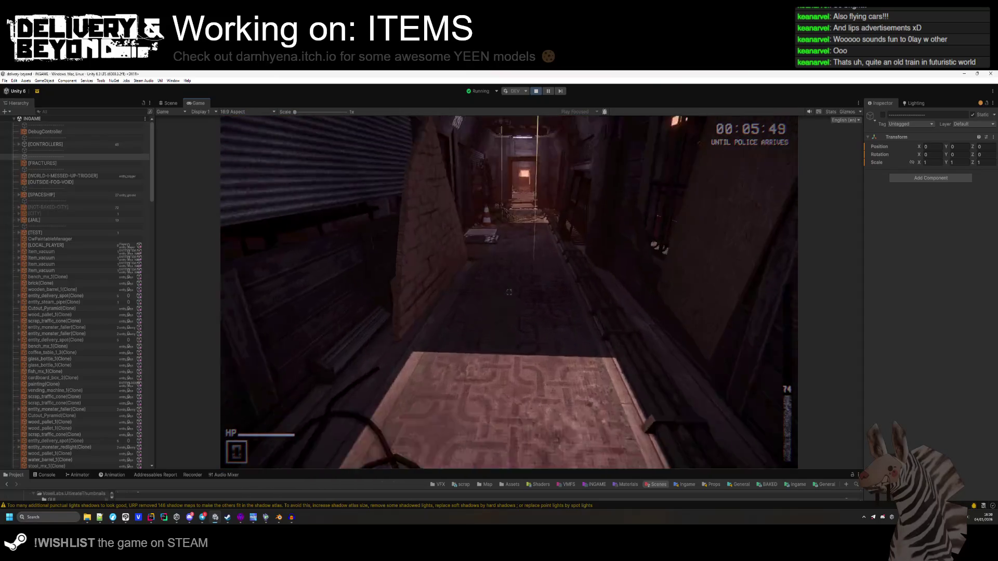
pyautogui.press('w')
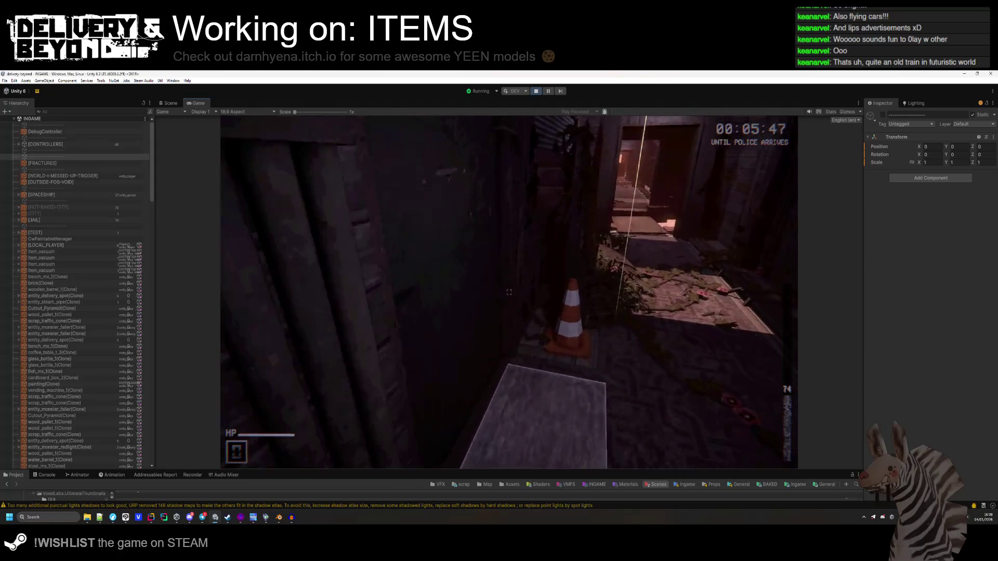
pyautogui.press('s')
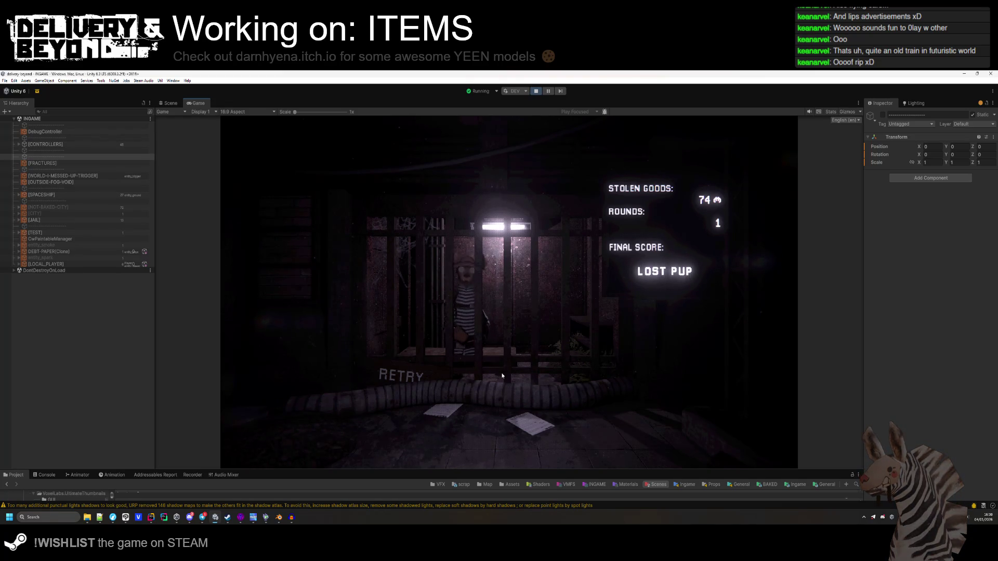
# Retry the run, disconnect to the main menu, and stop play mode.
pyautogui.click(401, 375)
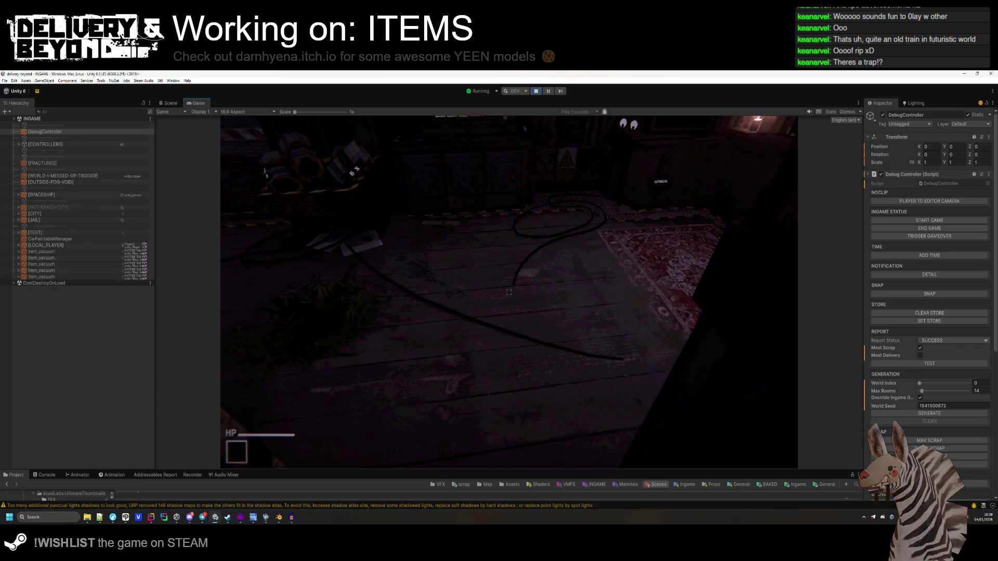
pyautogui.moveTo(509, 292)
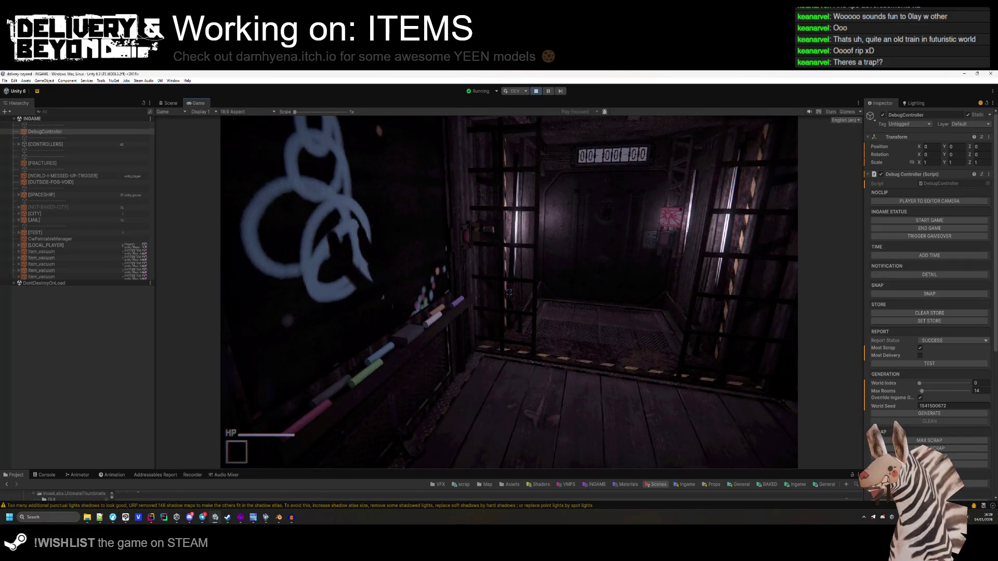
pyautogui.press('Escape')
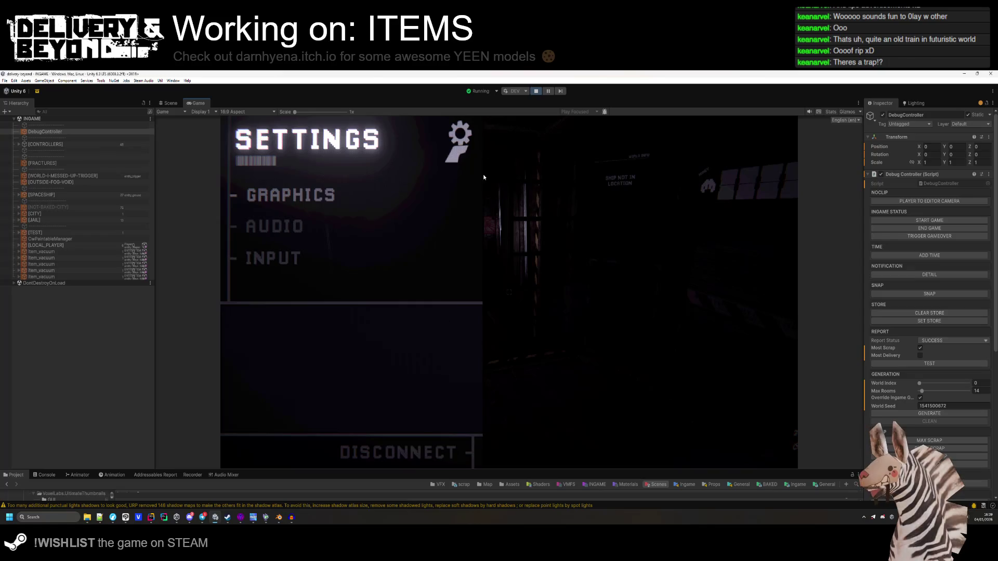
pyautogui.click(385, 448)
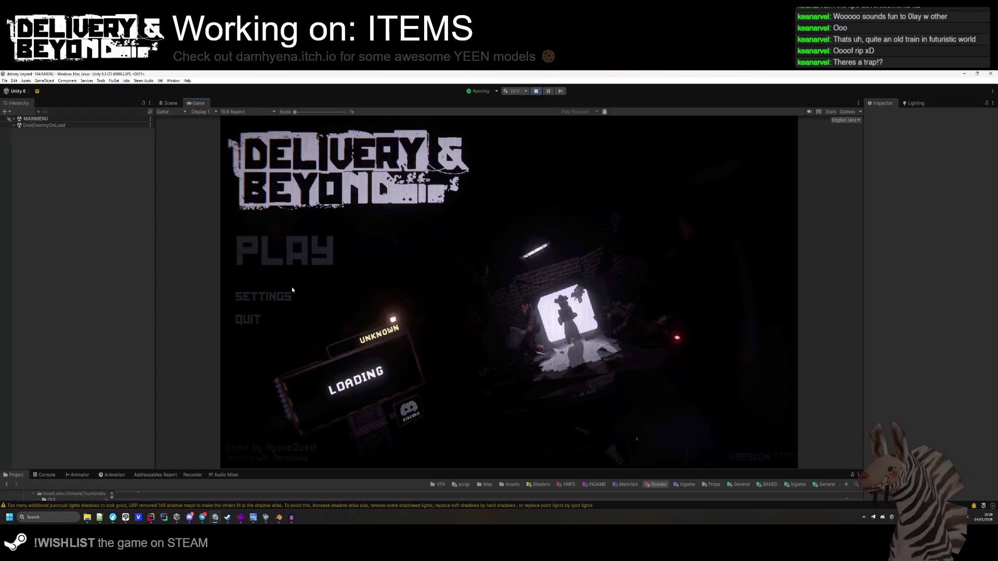
pyautogui.click(535, 93)
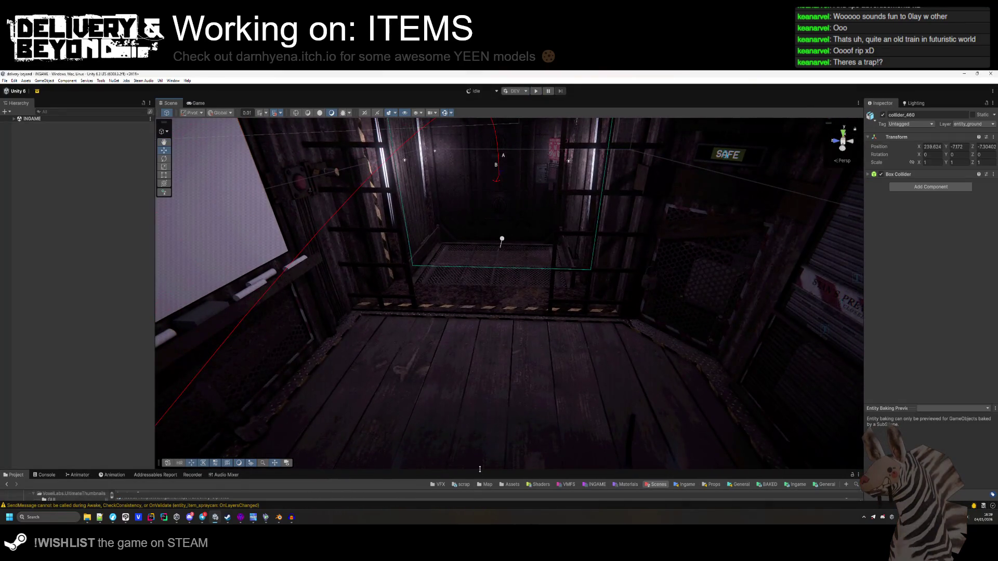
# Run Tools > Code Stage > Maintainer's Scan Project, review the missing reference, then close it.
pyautogui.moveTo(480, 470); pyautogui.dragTo(361, 421)
pyautogui.click(119, 289)
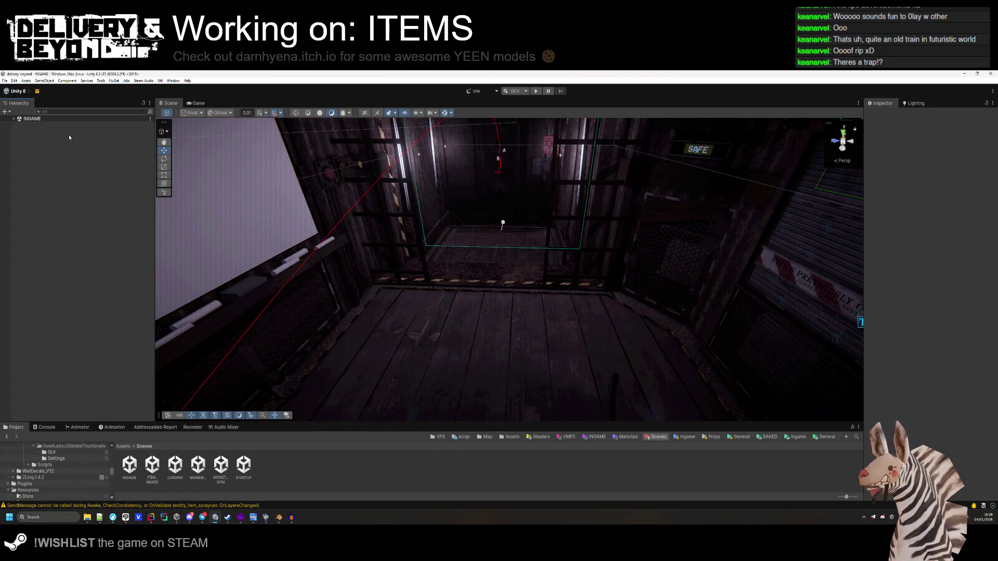
pyautogui.click(101, 81)
pyautogui.moveTo(127, 142)
pyautogui.click(181, 145)
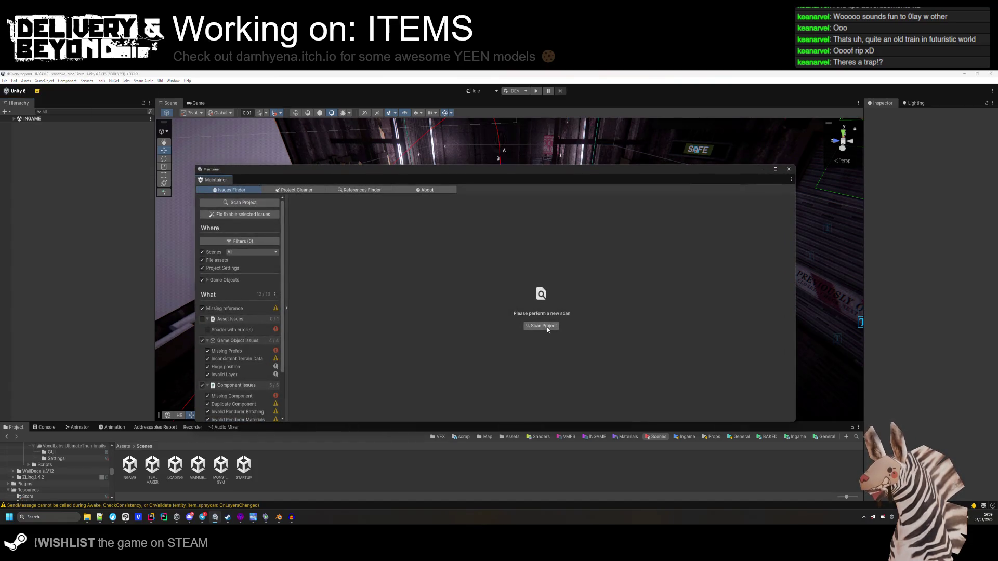
pyautogui.click(547, 326)
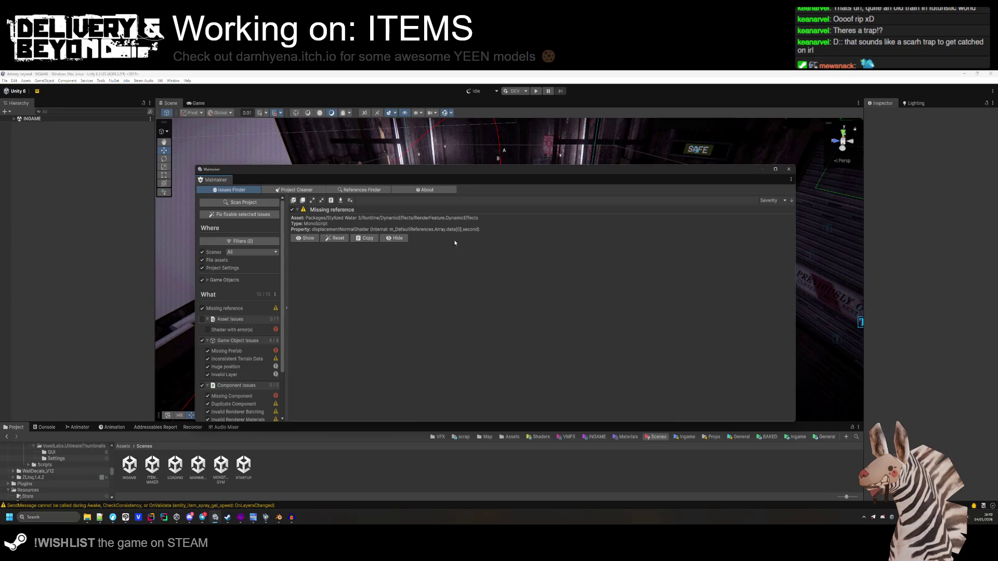
pyautogui.click(789, 169)
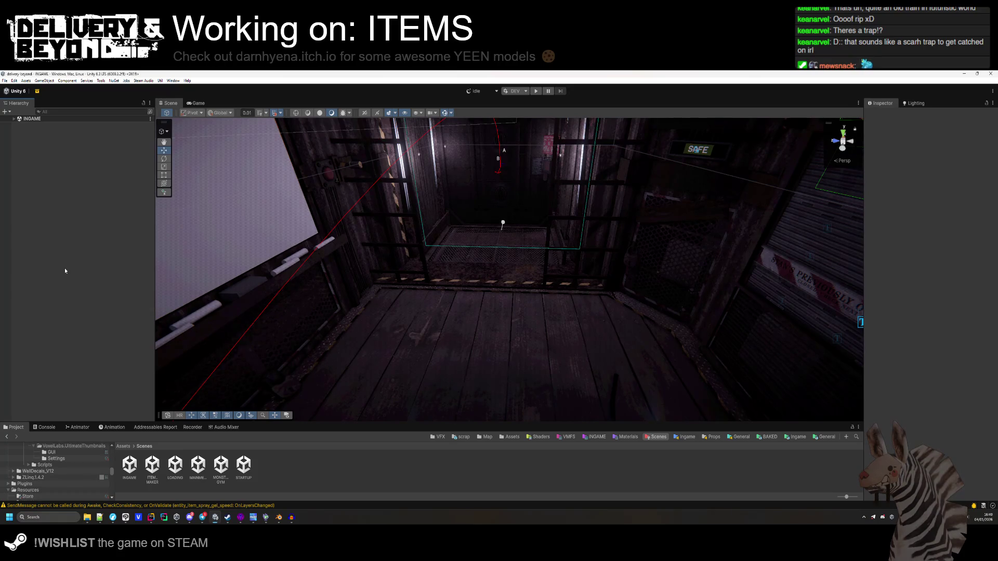
# Open Build Profiles, start a build, and inspect the existing .windows output folder.
pyautogui.hotkey('ctrl', 'shift', 'b')
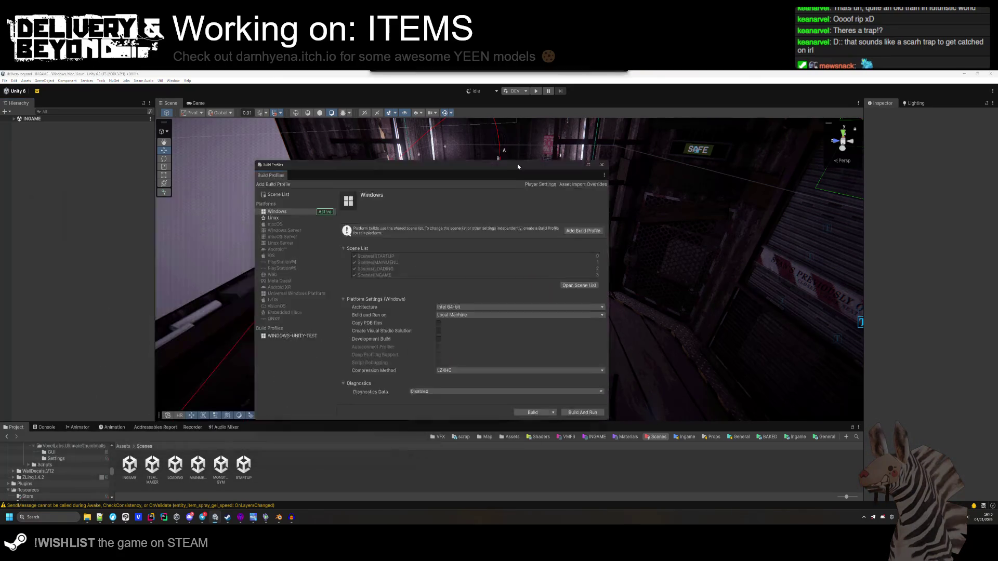
pyautogui.moveTo(518, 166); pyautogui.dragTo(563, 154)
pyautogui.click(574, 400)
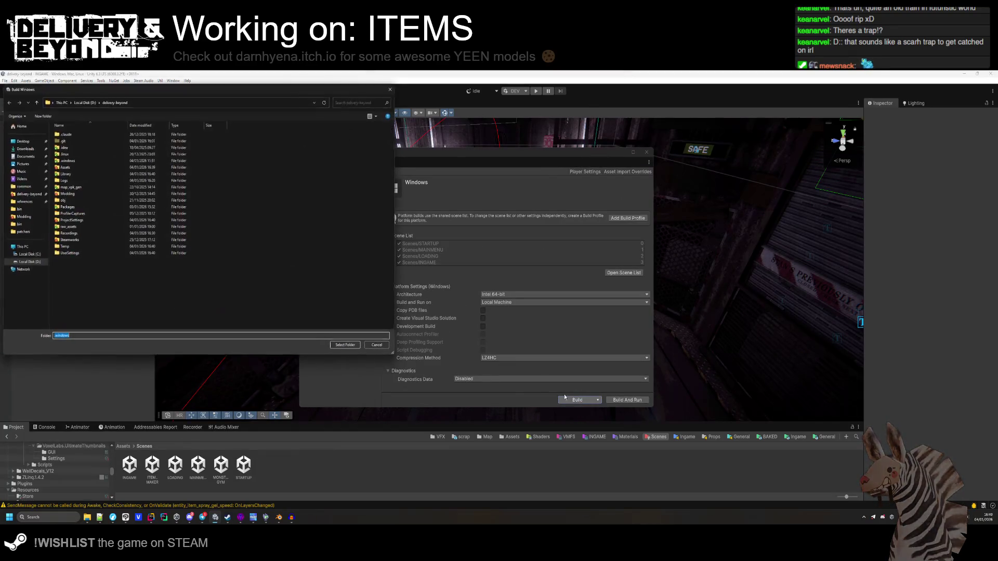
pyautogui.doubleClick(84, 162)
pyautogui.click(86, 163)
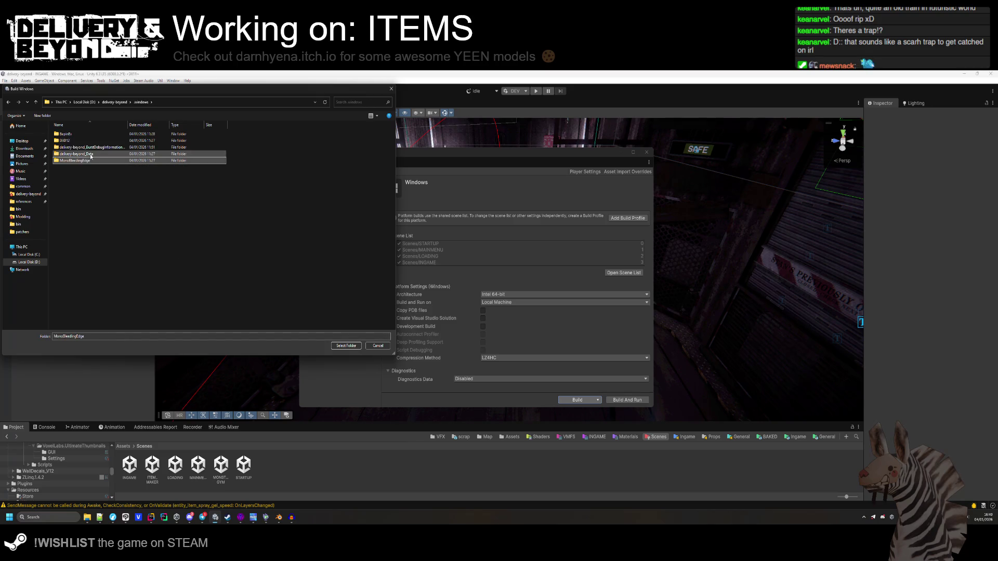
pyautogui.hotkey('alt', 'Up')
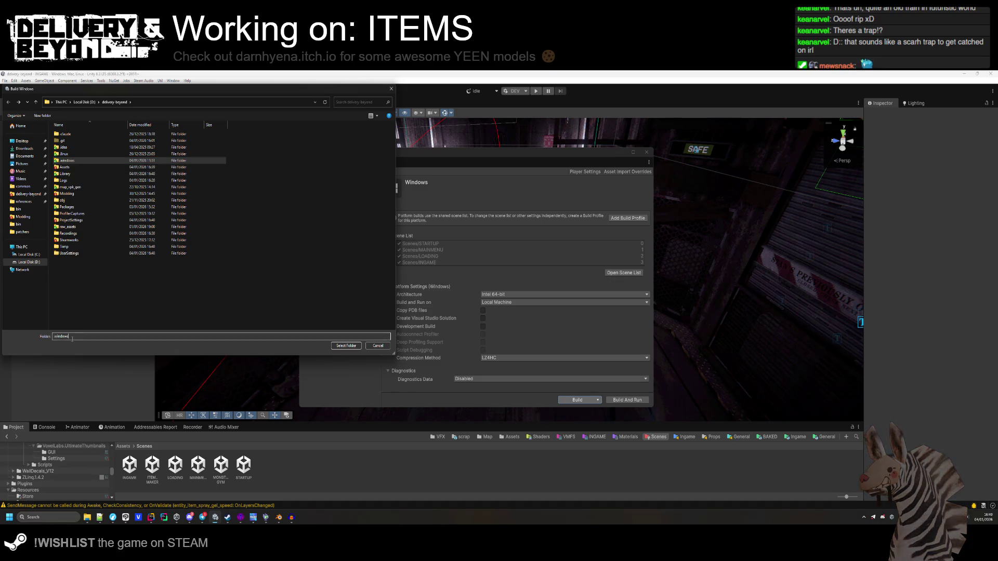
# Delete the old .windows folder, create a new .windows folder, and select it as destination.
pyautogui.press('Delete')
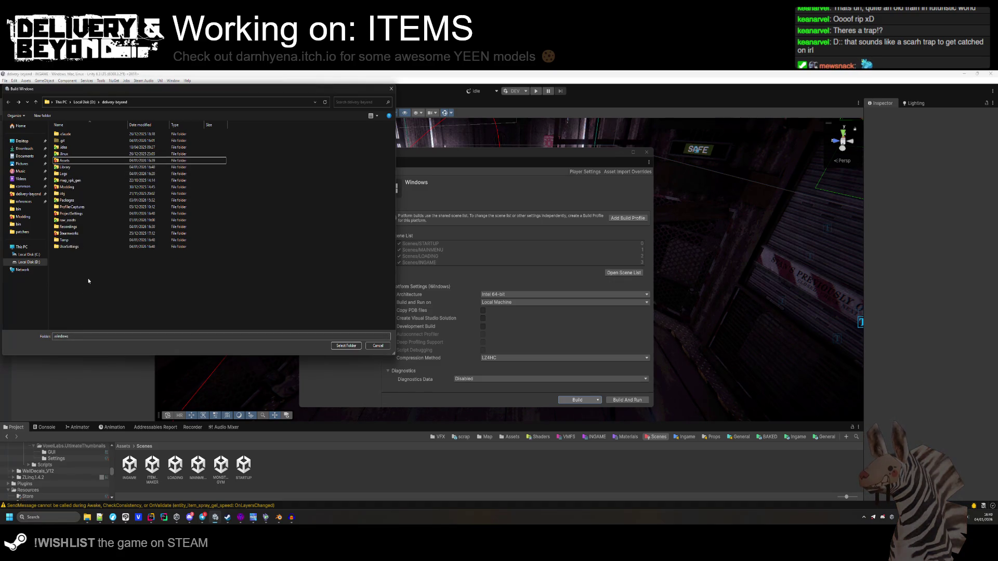
pyautogui.rightClick(89, 278)
pyautogui.moveTo(128, 417)
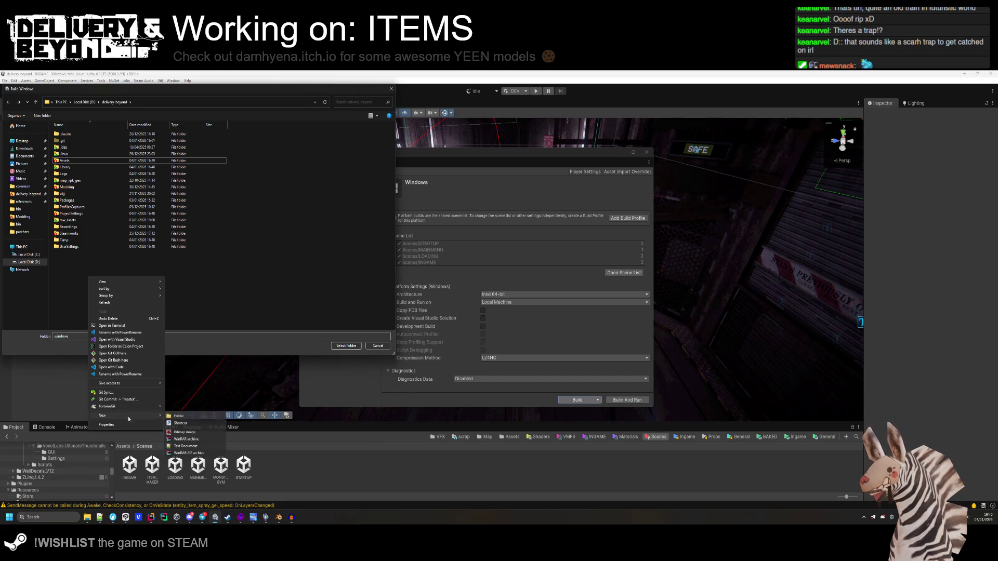
pyautogui.click(180, 415)
pyautogui.write('windows')
pyautogui.press('Return')
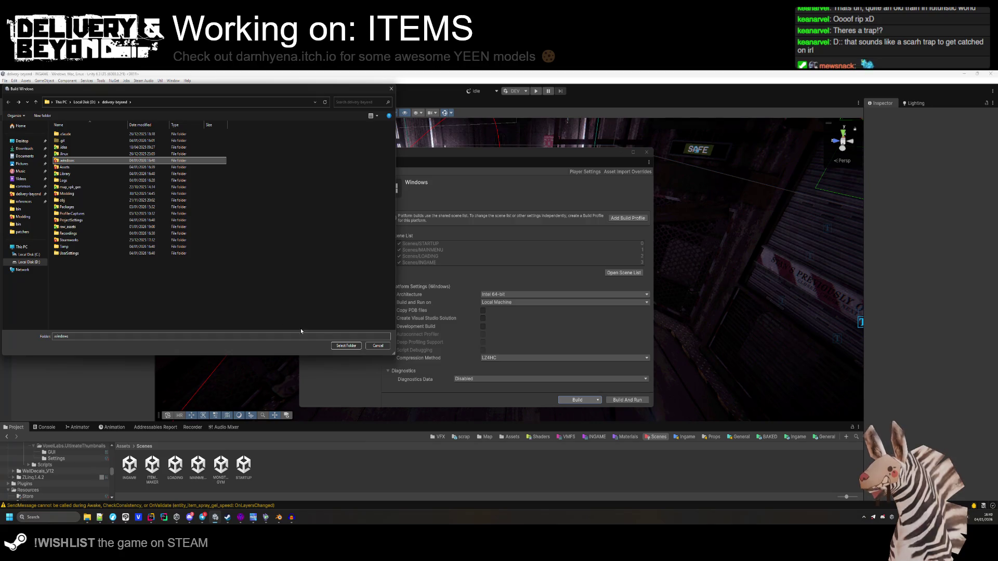
pyautogui.click(344, 345)
# Confirm the .windows output folder so Unity builds delivery-beyond.exe for Windows.
pyautogui.click(344, 346)
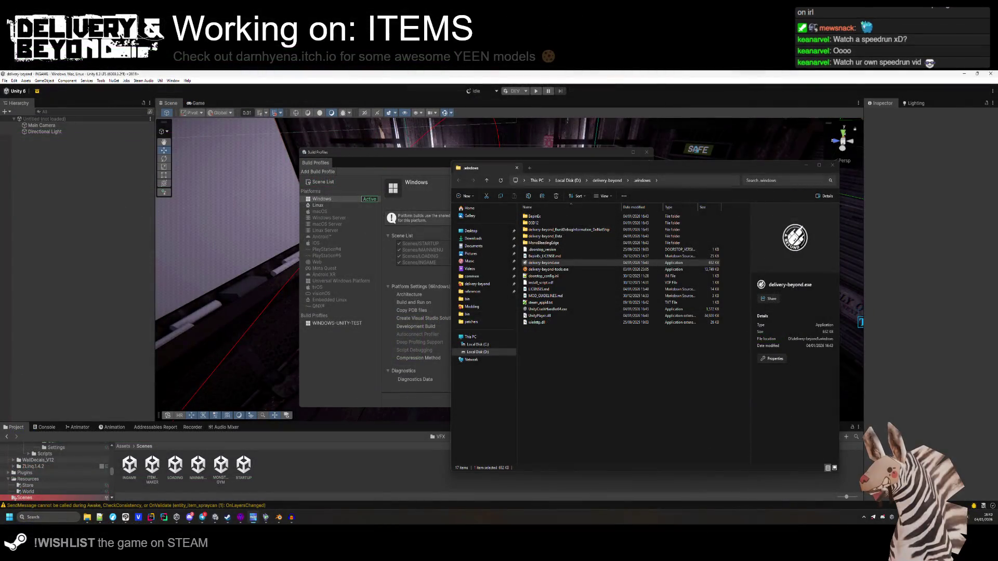
# Run deploy.bat in the delivery-beyond Steamworks folder to upload the build, then minimize Explorer.
pyautogui.click(624, 374)
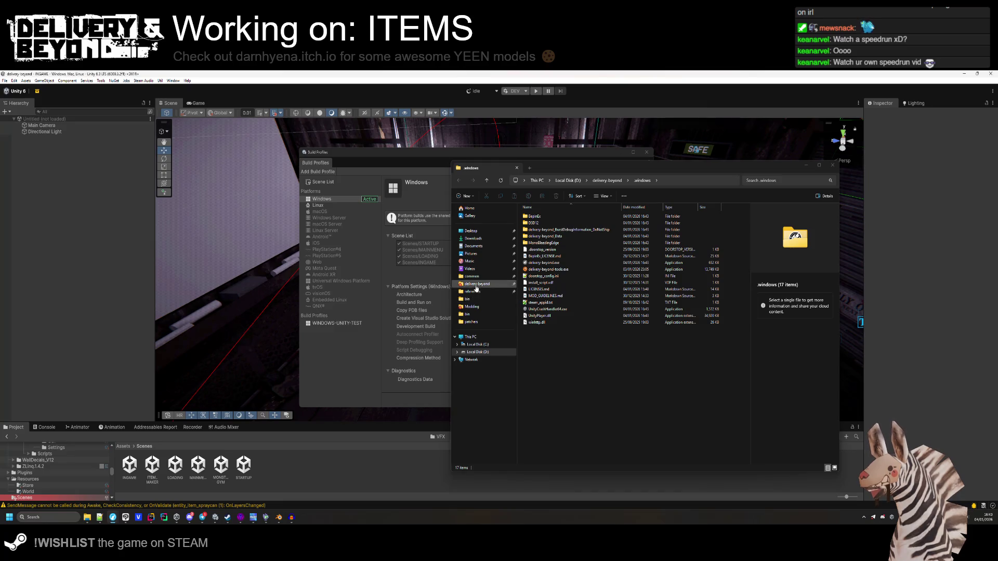
pyautogui.click(607, 180)
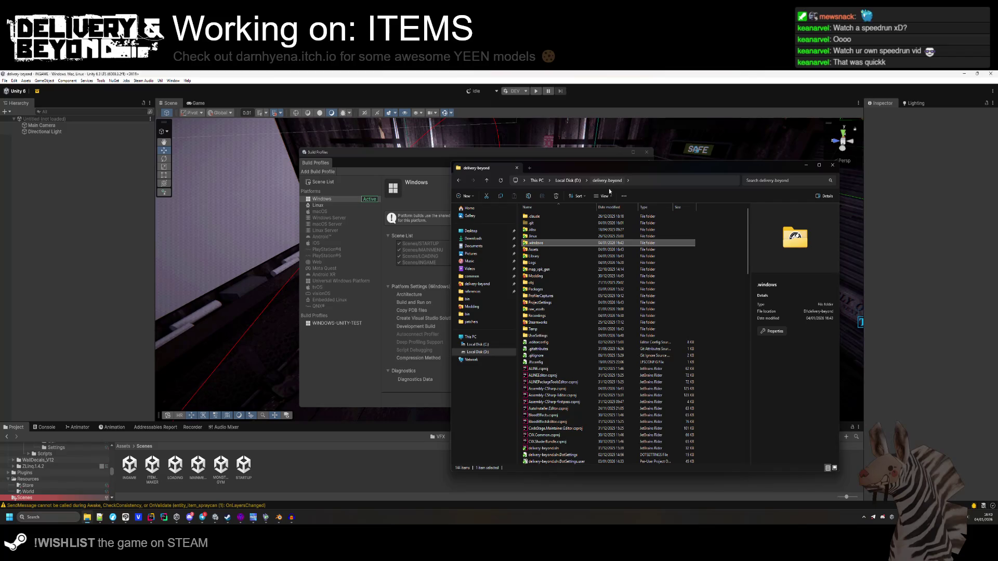
pyautogui.doubleClick(550, 324)
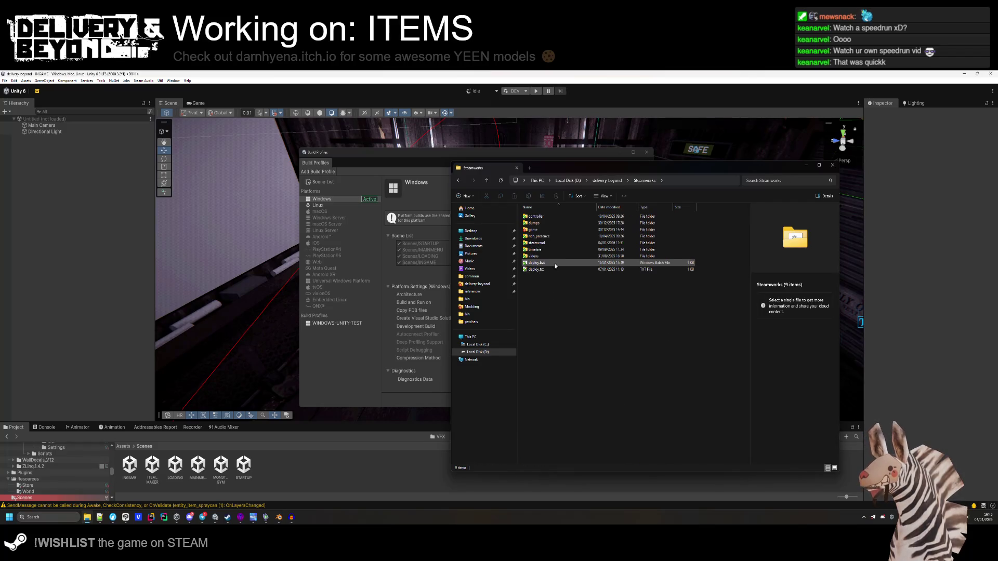
pyautogui.doubleClick(537, 263)
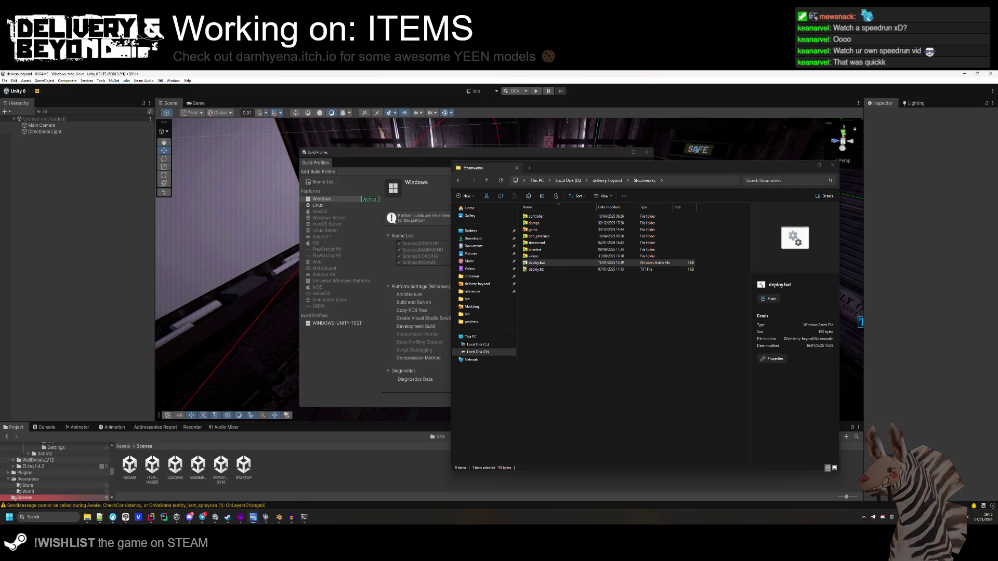
pyautogui.hotkey('alt', 'Up')
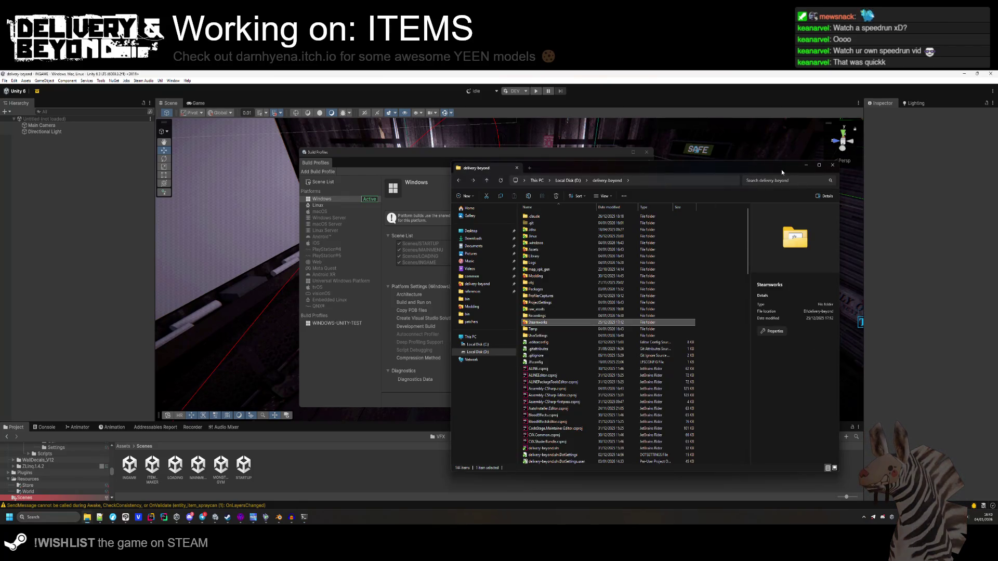
pyautogui.click(806, 165)
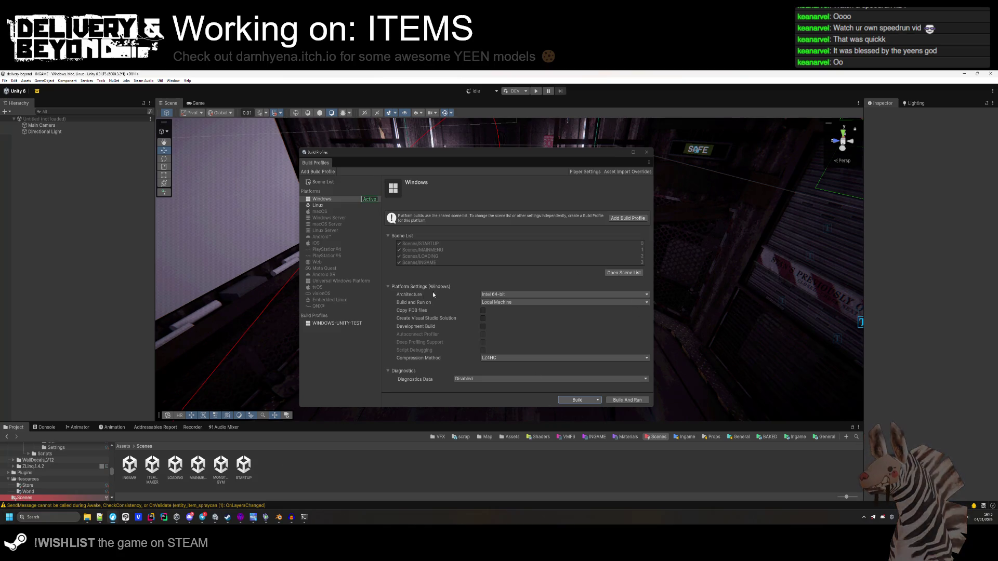
# Close Unity's Build Profiles window and show the Console panel.
pyautogui.click(646, 152)
pyautogui.click(45, 427)
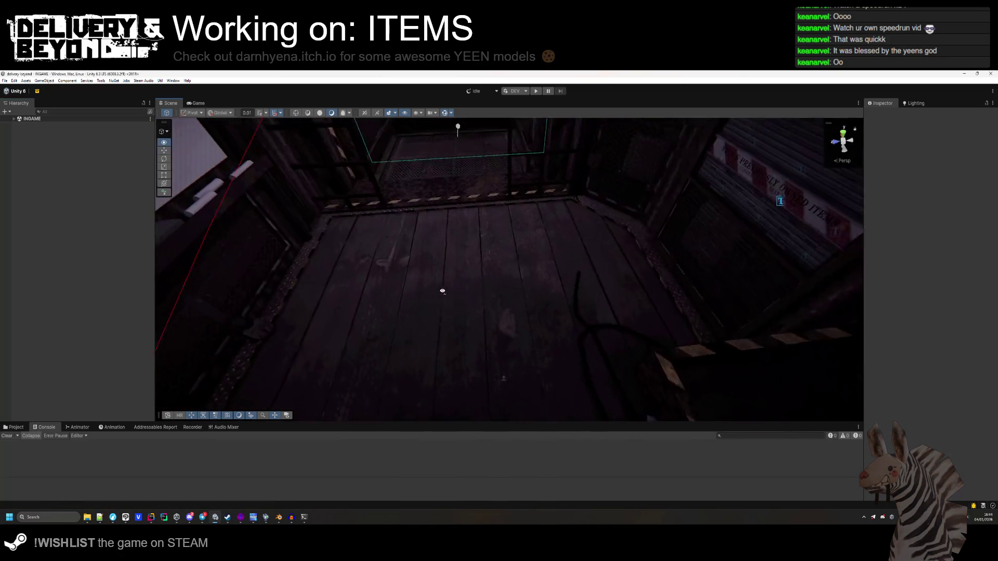
pyautogui.click(74, 263)
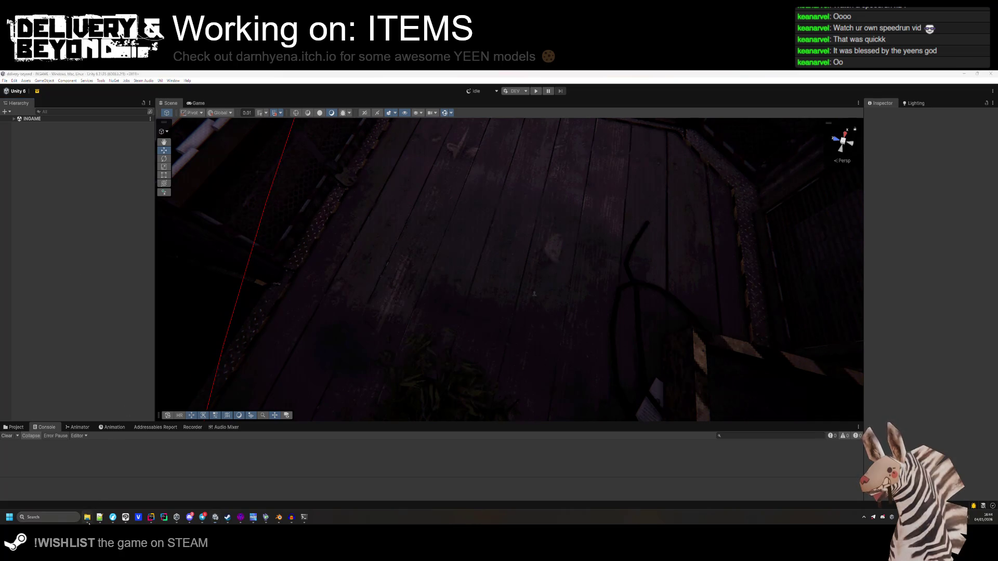
# Bring the project folder window forward, then restore and close the Unity editor.
pyautogui.moveTo(87, 517)
pyautogui.click(104, 492)
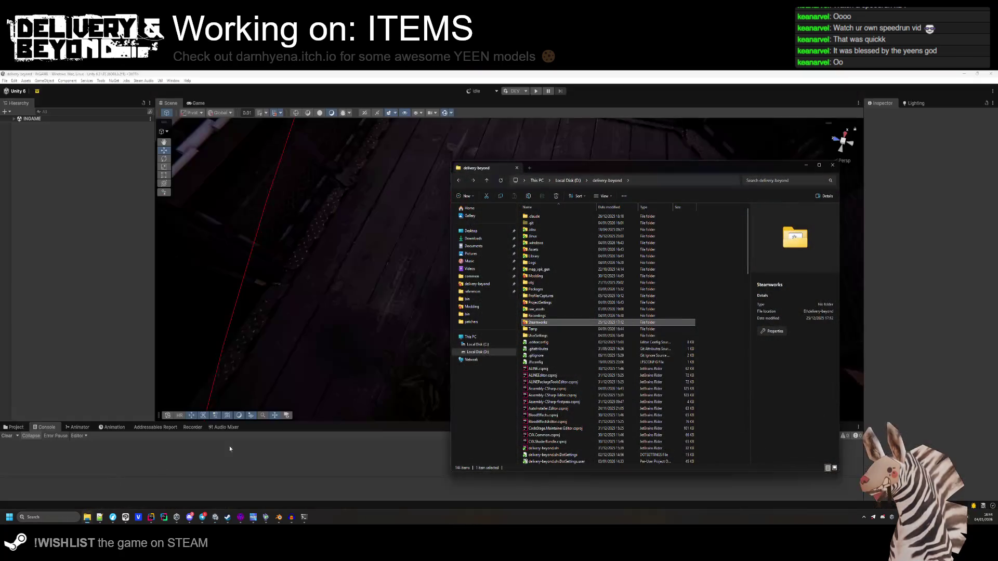
pyautogui.click(732, 311)
pyautogui.click(294, 285)
pyautogui.click(977, 73)
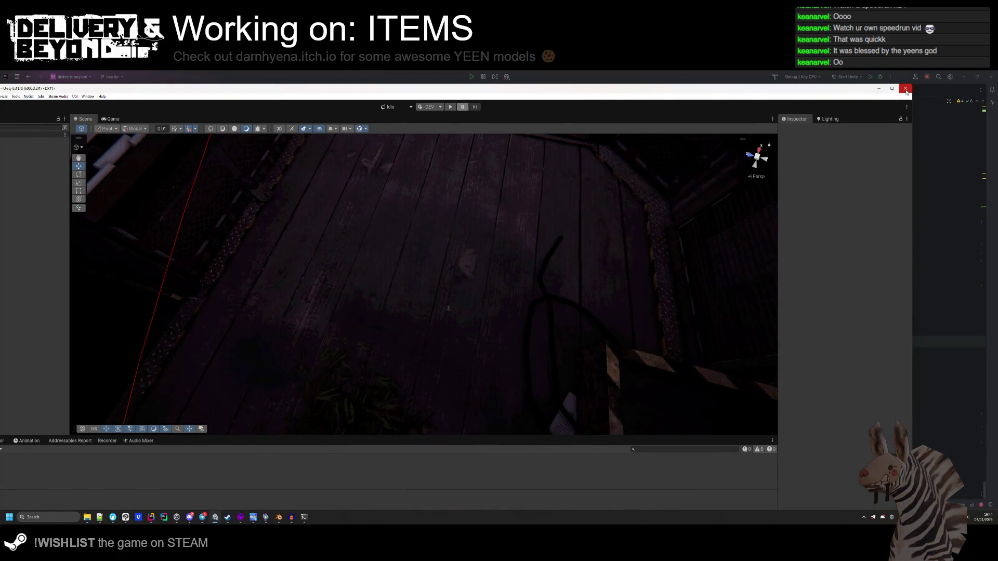
pyautogui.click(906, 91)
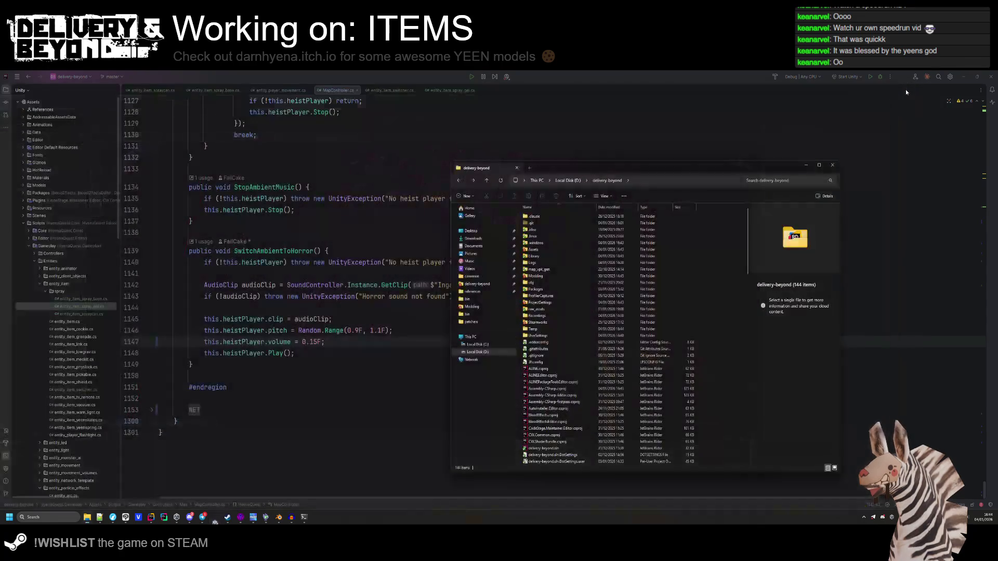
# Start a TortoiseGit commit to master for the project folder with every changed file ticked.
pyautogui.rightClick(715, 293)
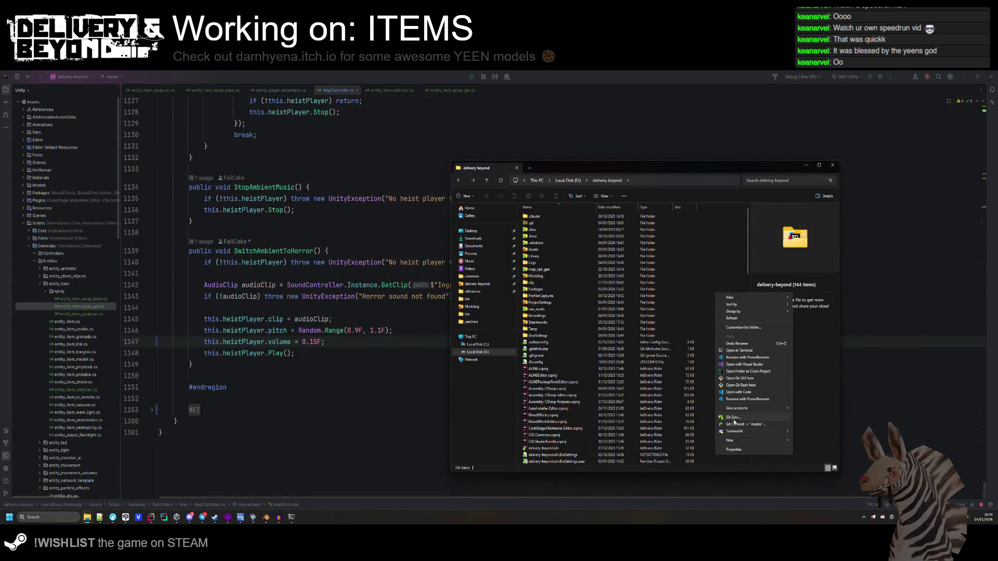
pyautogui.click(744, 425)
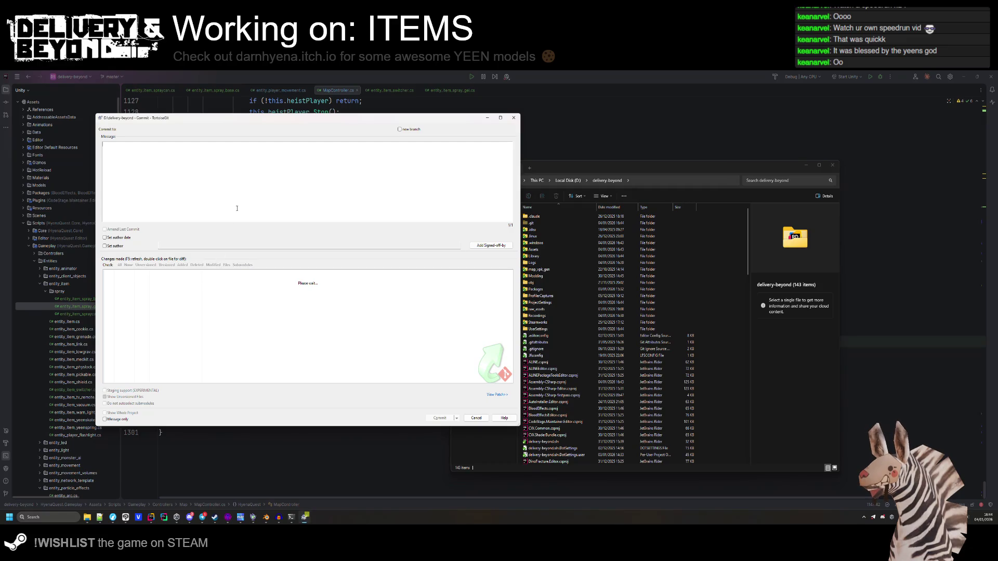
pyautogui.scroll(-20, 218, 349)
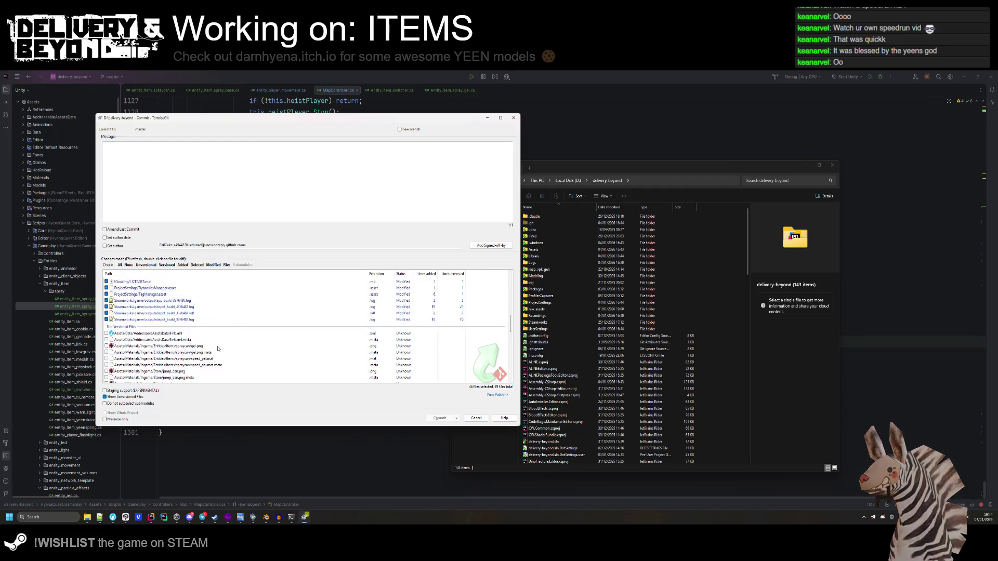
pyautogui.click(121, 266)
pyautogui.scroll(20, 174, 345)
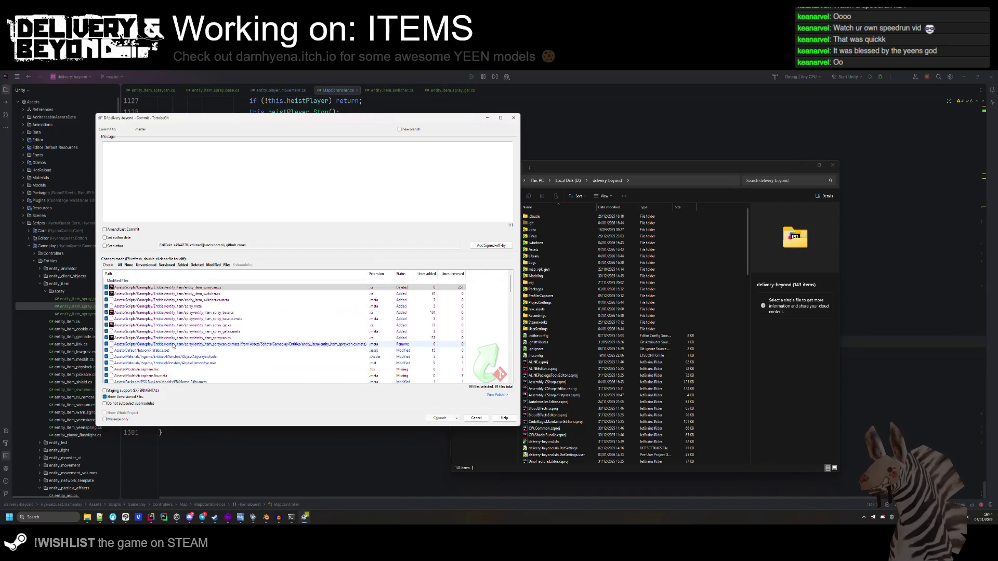
# Write the commit message listing the added item switcher, speed gel and jump gel.
pyautogui.write('- Added item_')
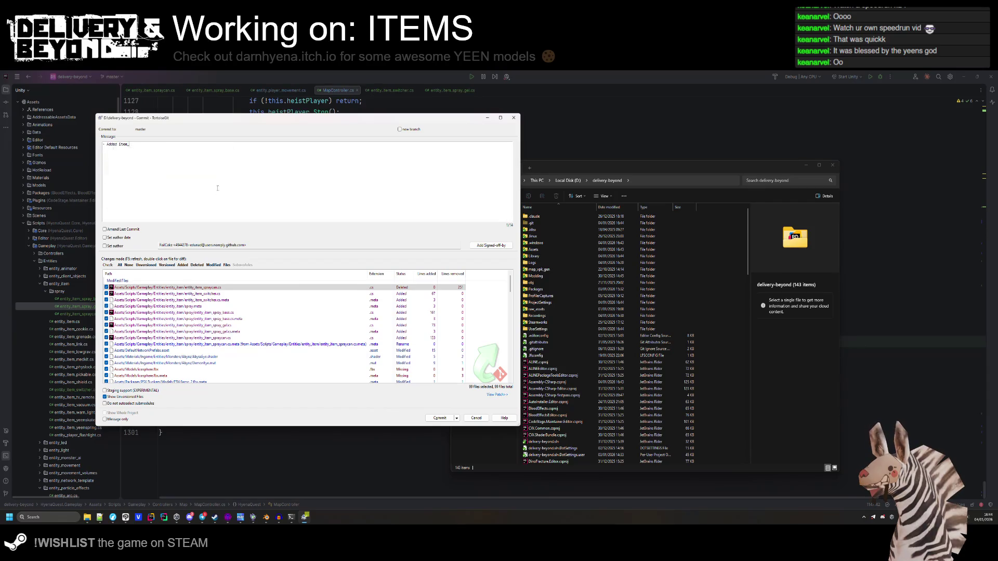
pyautogui.write('swi')
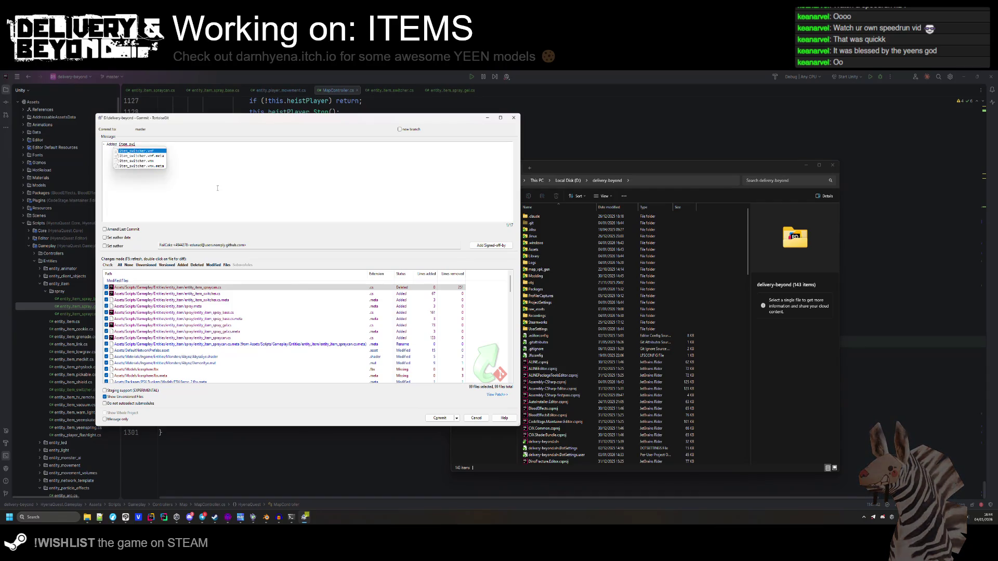
pyautogui.write('tcher to')
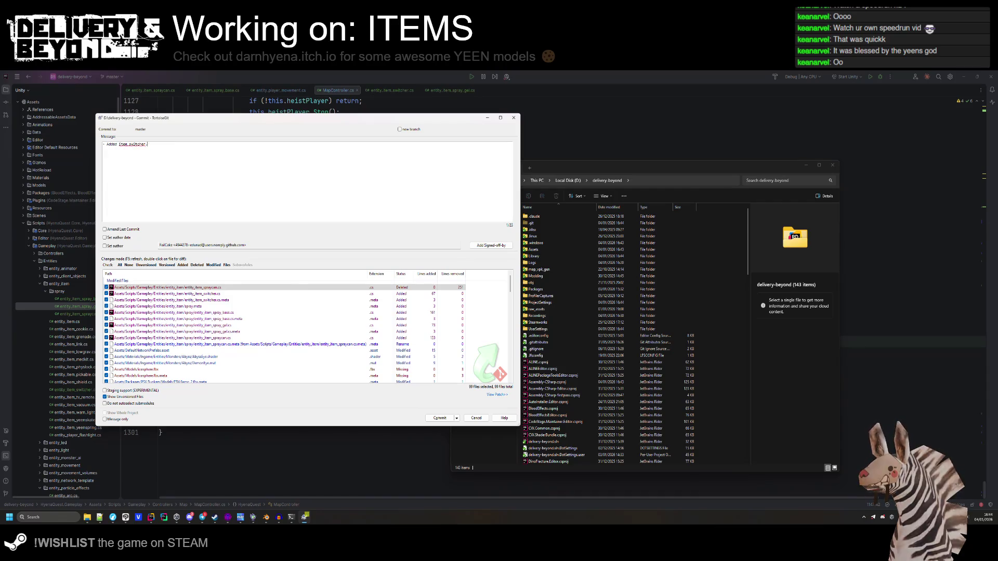
pyautogui.press('BackSpace')
pyautogui.press('BackSpace')
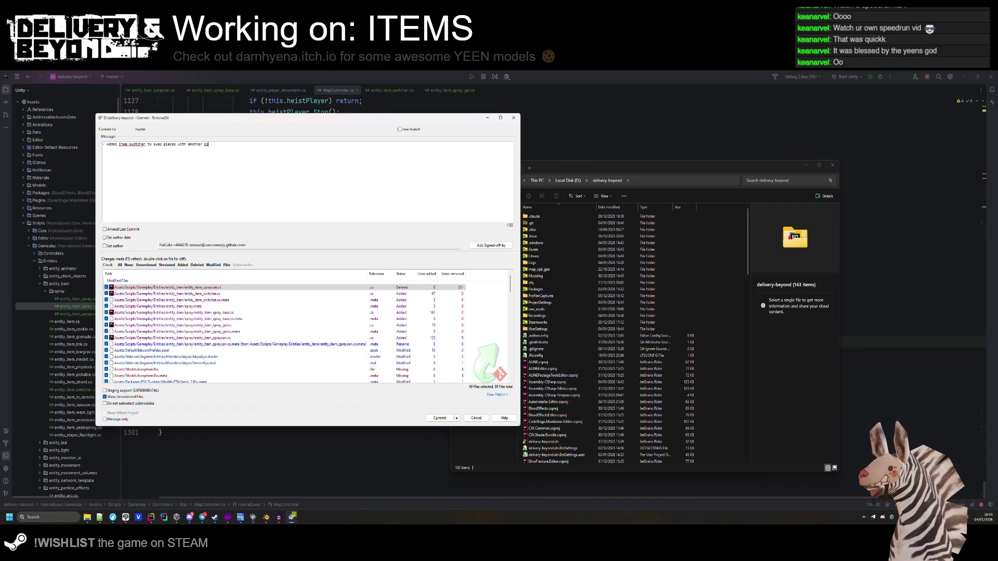
pyautogui.press('BackSpace')
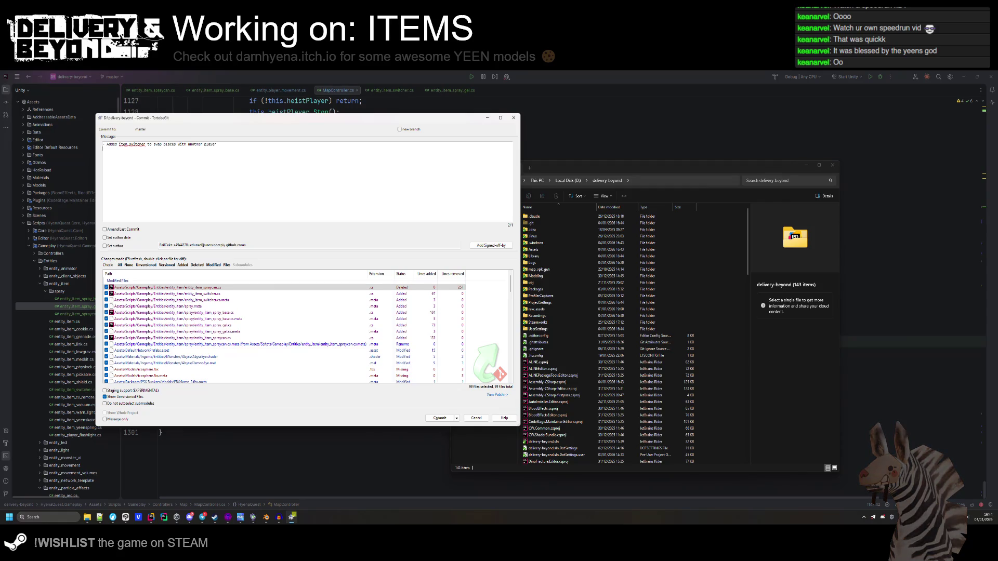
pyautogui.write('dded ')
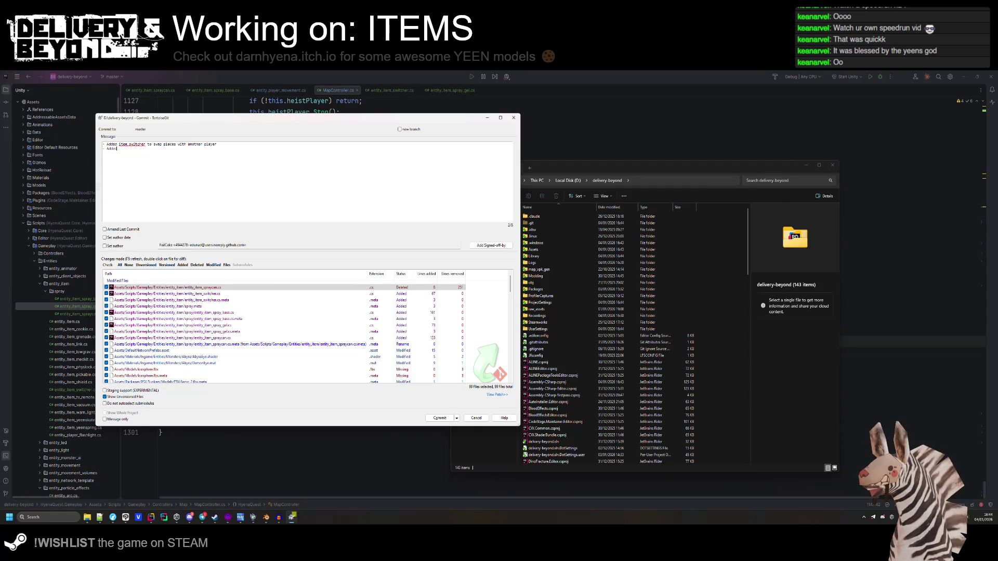
pyautogui.write('gel')
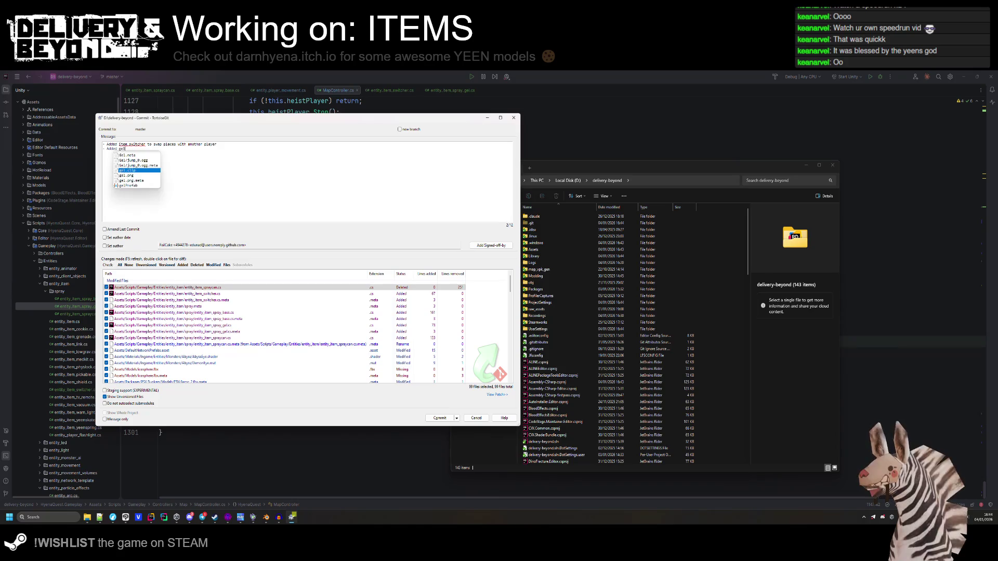
pyautogui.press('BackSpace')
pyautogui.press('BackSpace')
pyautogui.press('BackSpace')
pyautogui.write('speed g')
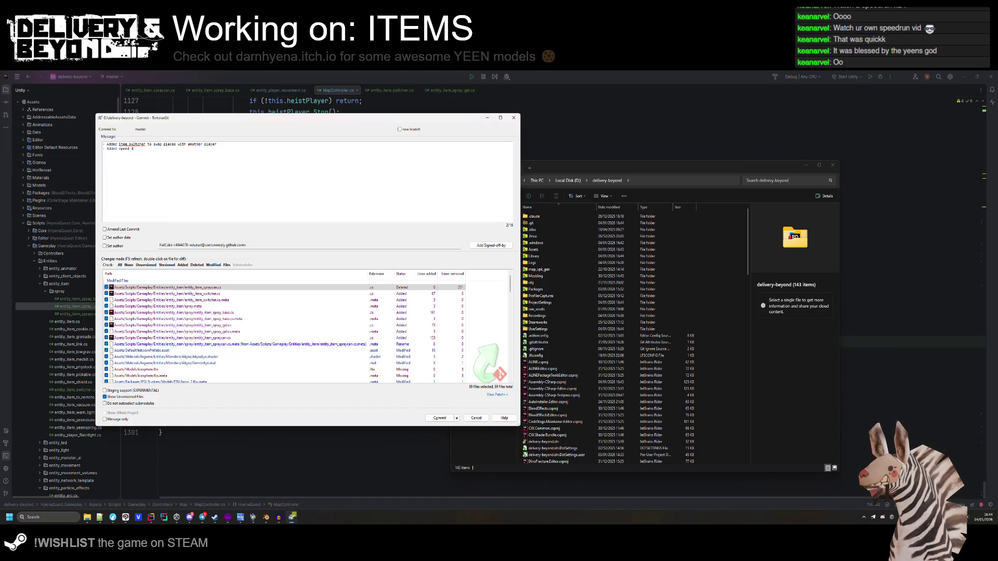
pyautogui.write('el  Added jump gel')
pyautogui.click(139, 149)
pyautogui.write('item')
pyautogui.press('BackSpace')
pyautogui.scroll(-10, 257, 317)
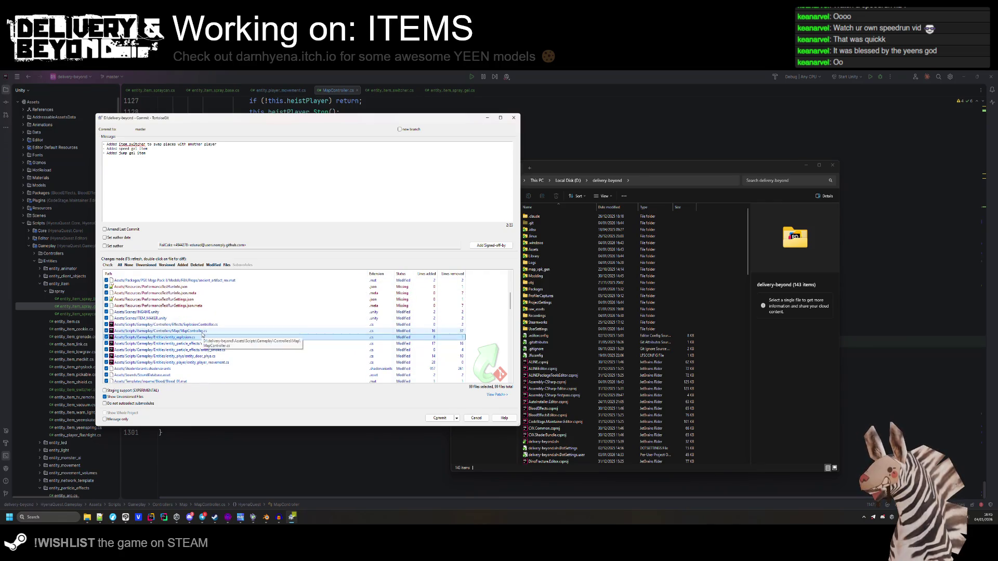
# Review the MapController.cs diff side by side, then close the comparison.
pyautogui.doubleClick(239, 330)
pyautogui.scroll(-20, 467, 248)
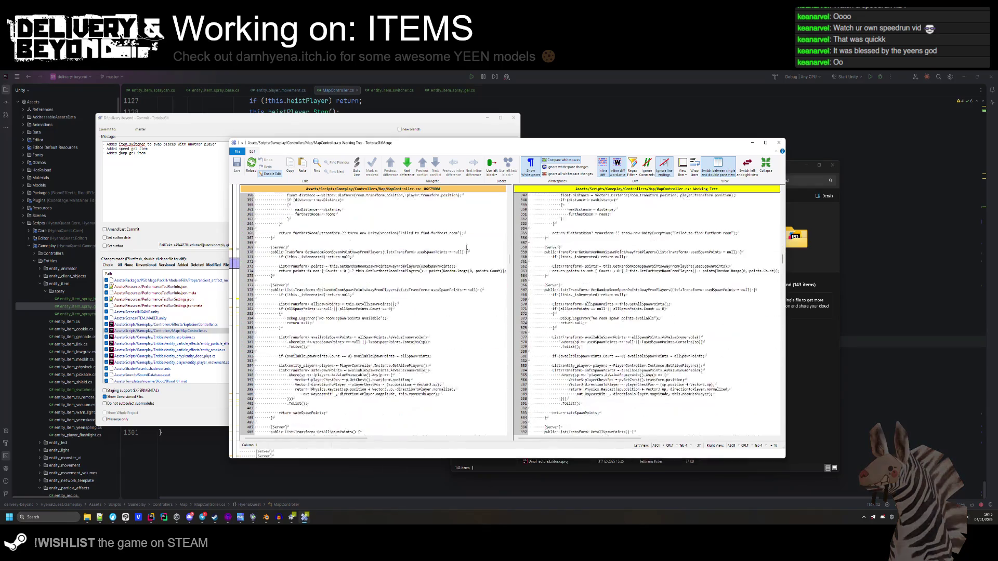
pyautogui.scroll(-15, 451, 248)
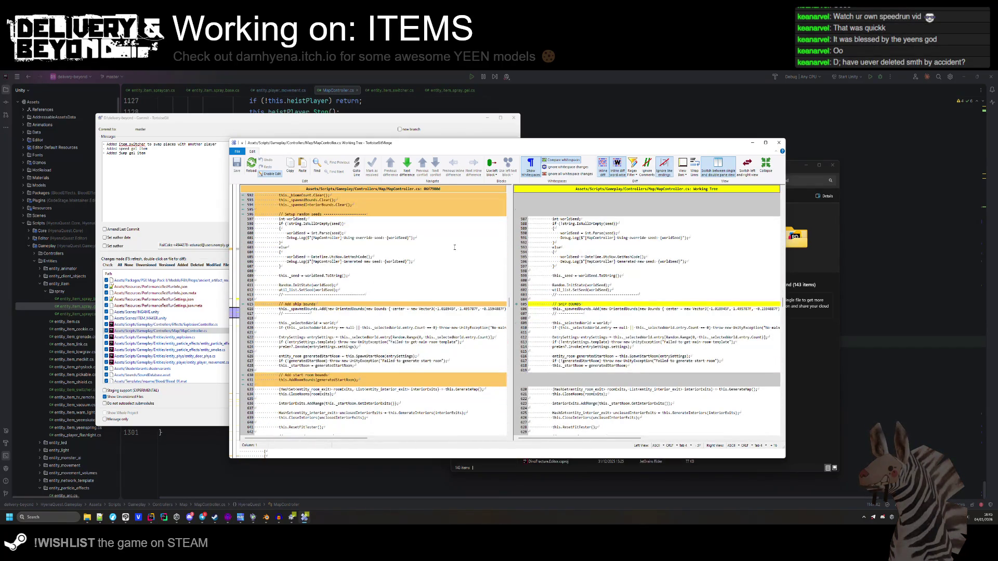
pyautogui.scroll(-20, 454, 247)
pyautogui.press('Escape')
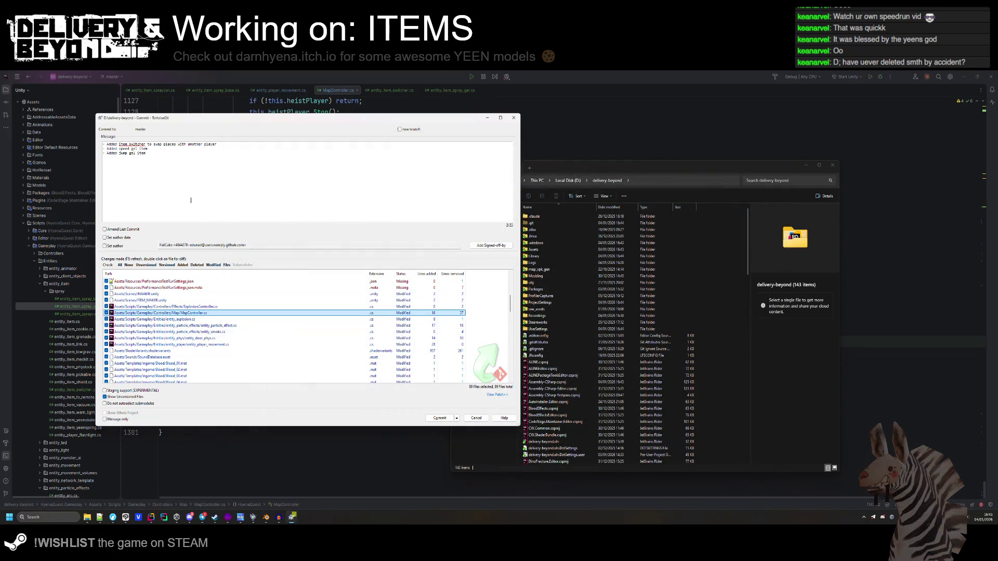
# Add a 'Fixed explosion particles' line to the message, commit, and close the progress window.
pyautogui.write('- fixe')
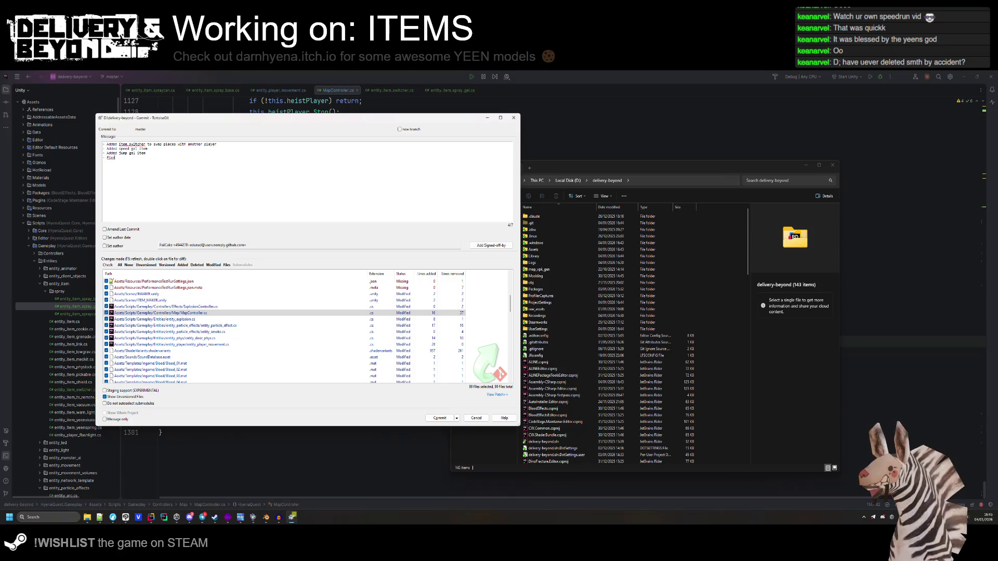
pyautogui.press('BackSpace')
pyautogui.press('BackSpace')
pyautogui.press('BackSpace')
pyautogui.write('Fixed par')
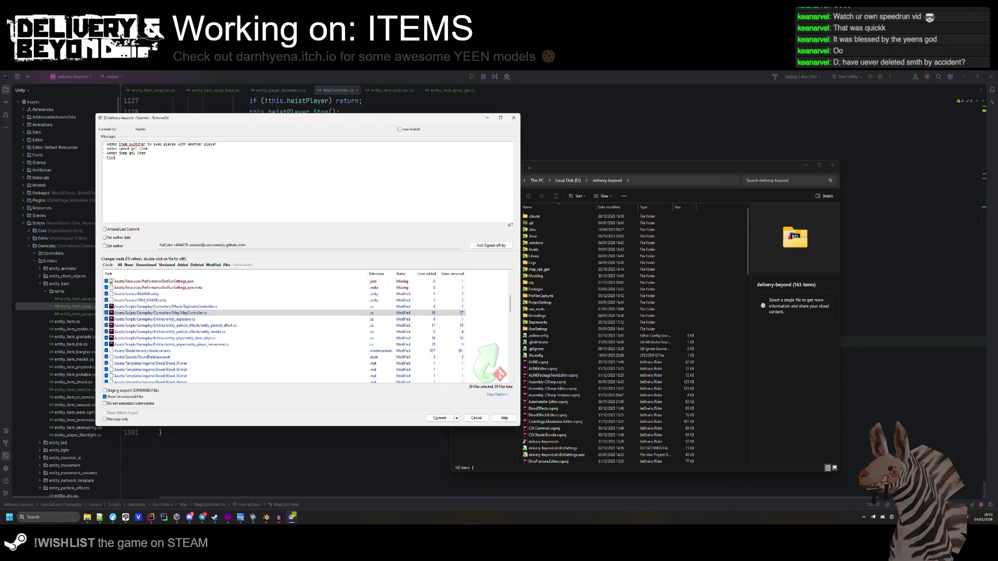
pyautogui.write('s')
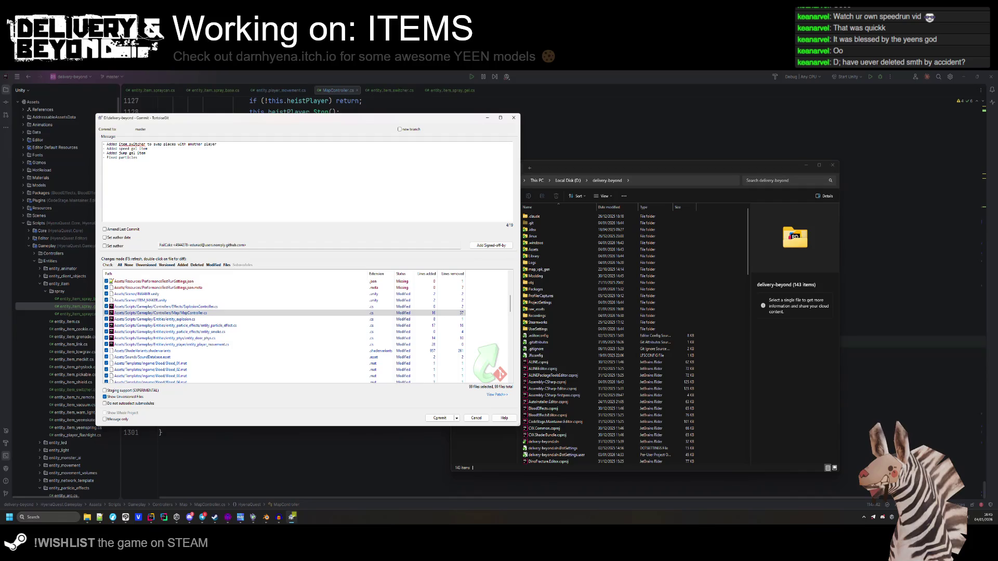
pyautogui.press('BackSpace')
pyautogui.press('BackSpace')
pyautogui.press('BackSpace')
pyautogui.write('xplosion pa')
pyautogui.write('rticles not fini')
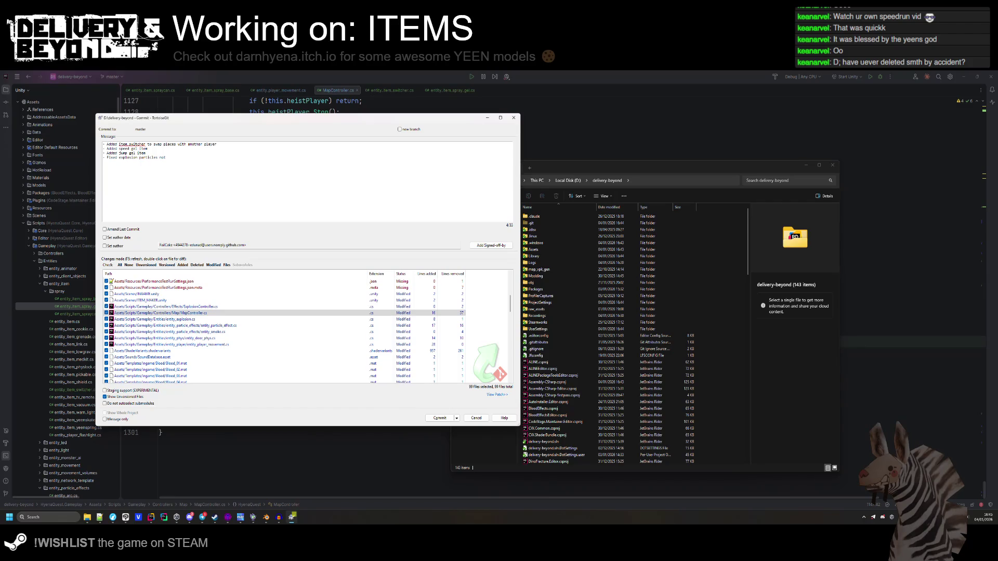
pyautogui.write('ng after c')
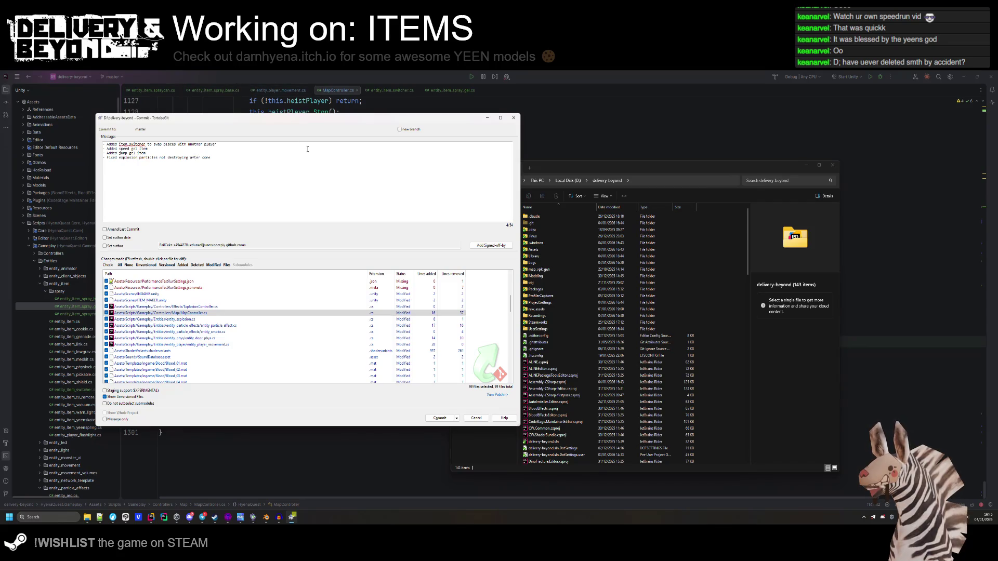
pyautogui.scroll(-10, 215, 353)
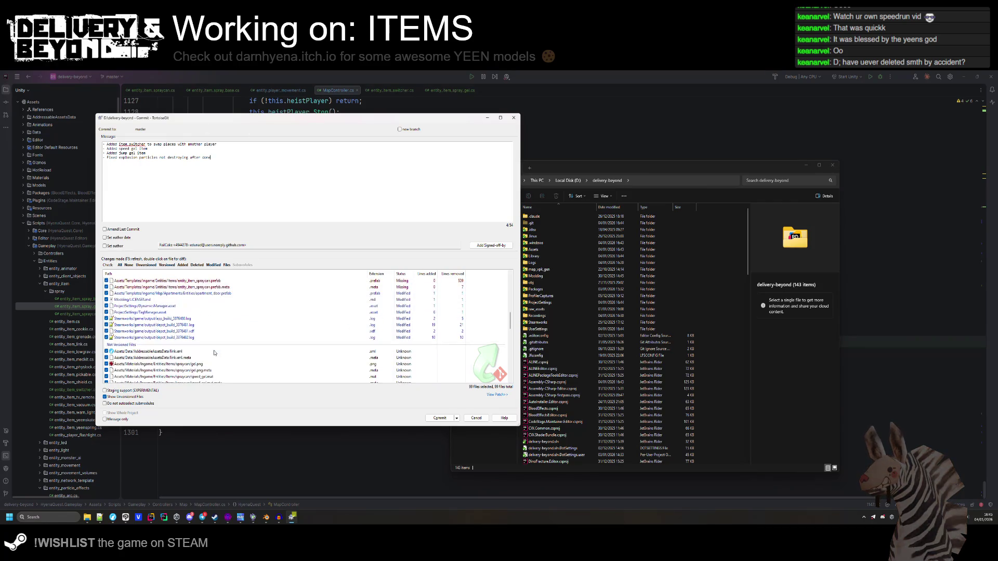
pyautogui.scroll(-10, 214, 352)
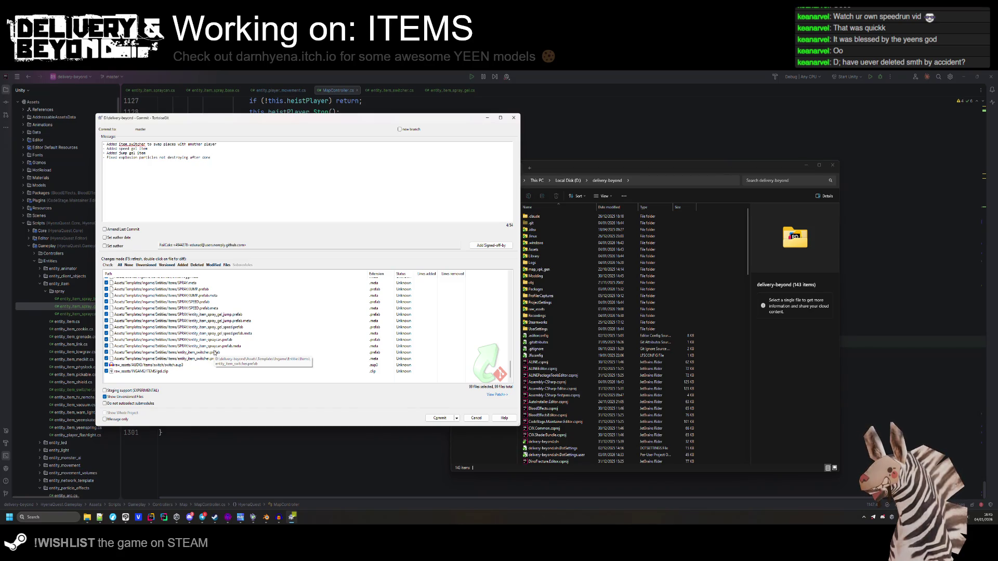
pyautogui.click(439, 418)
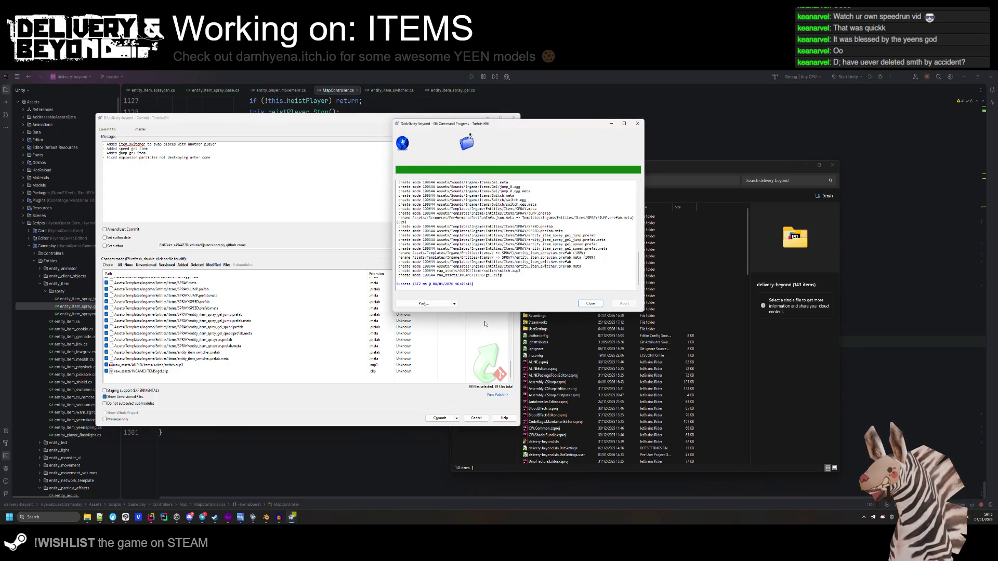
pyautogui.click(415, 304)
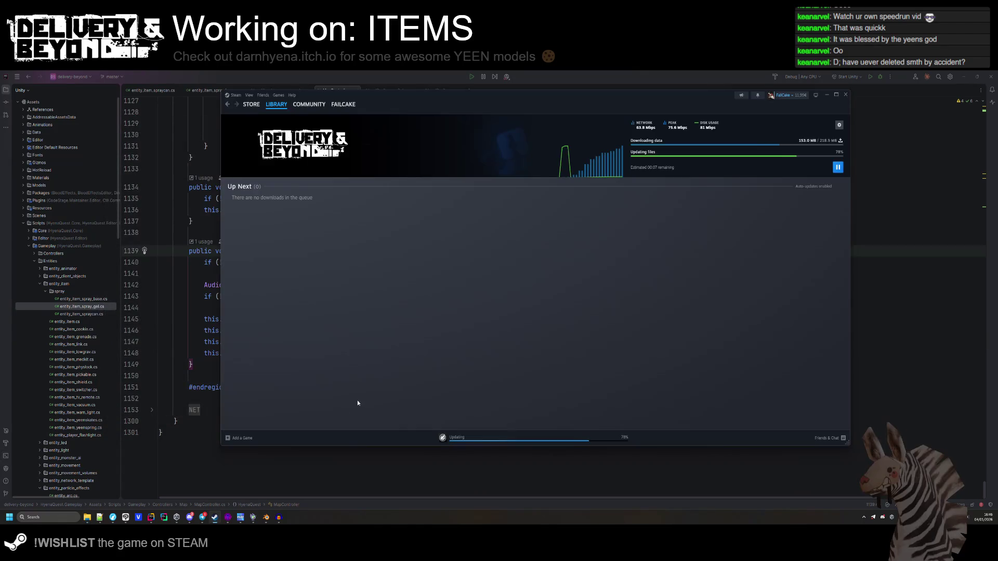
# After checking the Steam download progress, bring Rider with MapController.cs back to the front.
pyautogui.click(411, 432)
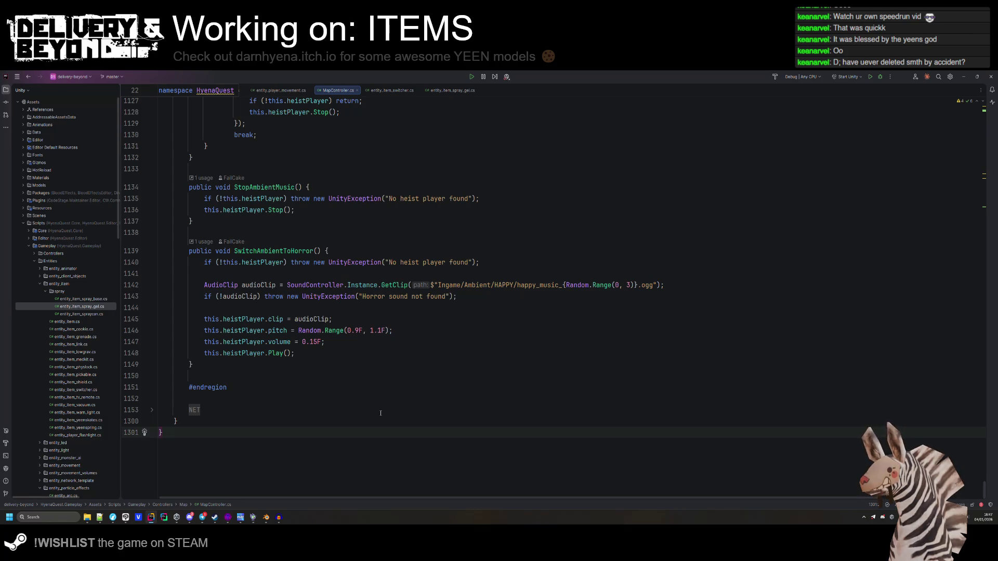
# Jump to the end of MapController.cs, then launch Delivery & Beyond from the Steam tray.
pyautogui.click(456, 296)
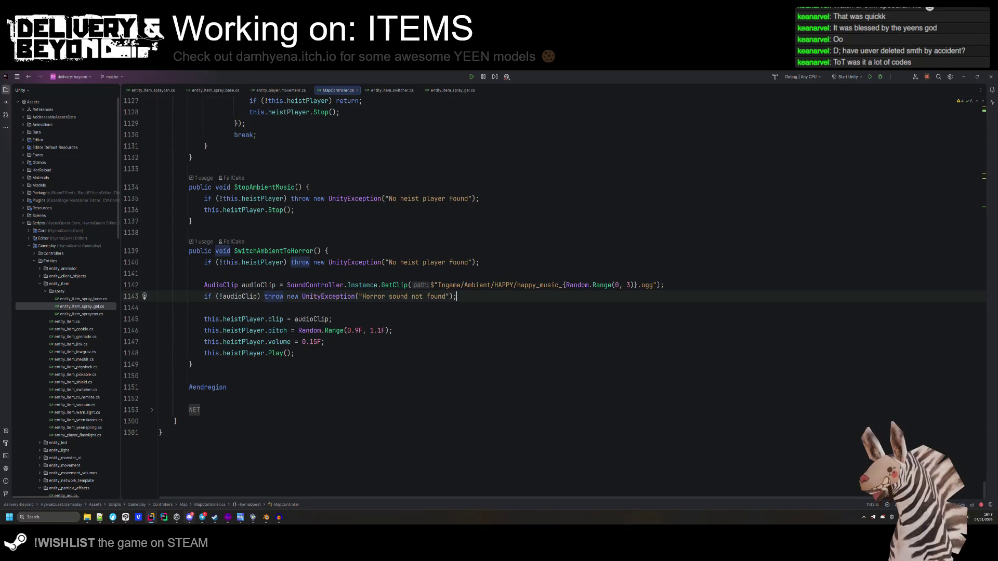
pyautogui.press('Down')
pyautogui.press('Down')
pyautogui.press('Down')
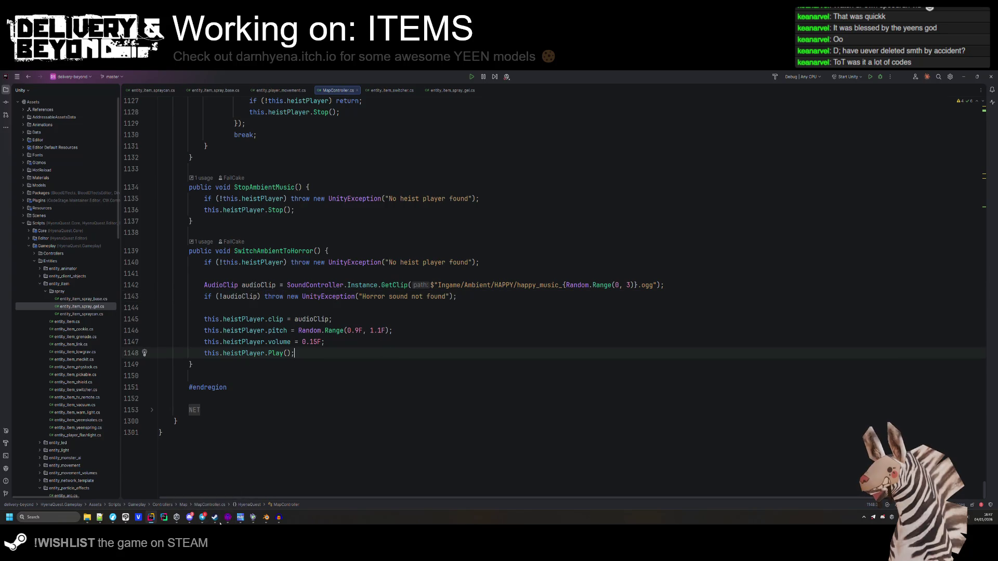
pyautogui.hotkey('ctrl', 'End')
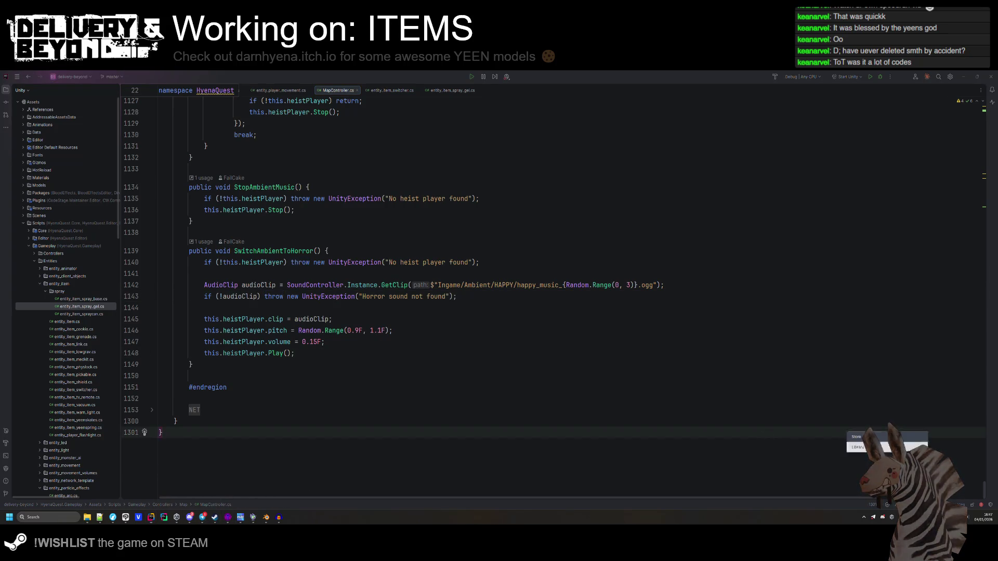
pyautogui.click(874, 387)
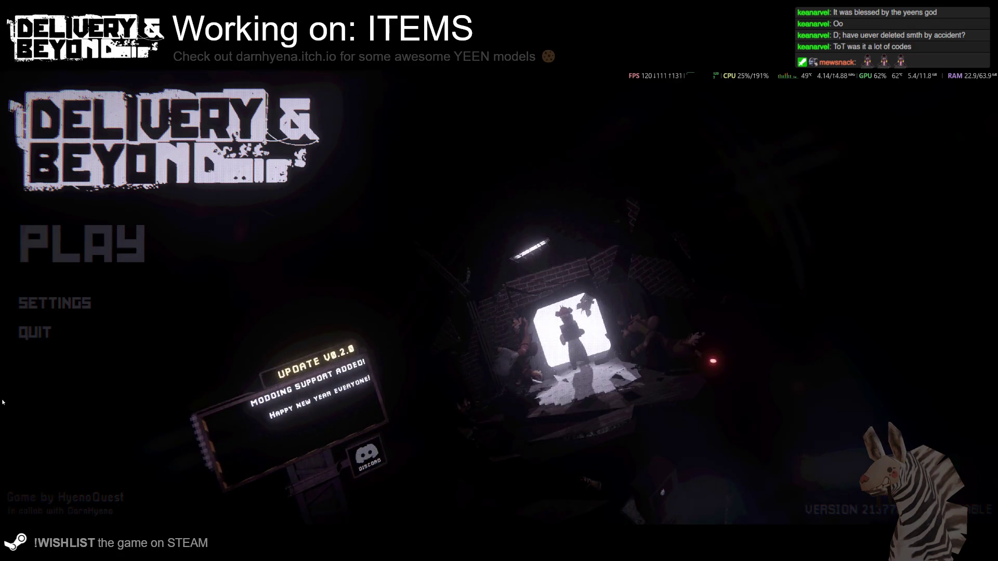
# Open the Play screen, glance at the Steam overlay and window switcher, then return to the main menu.
pyautogui.click(155, 250)
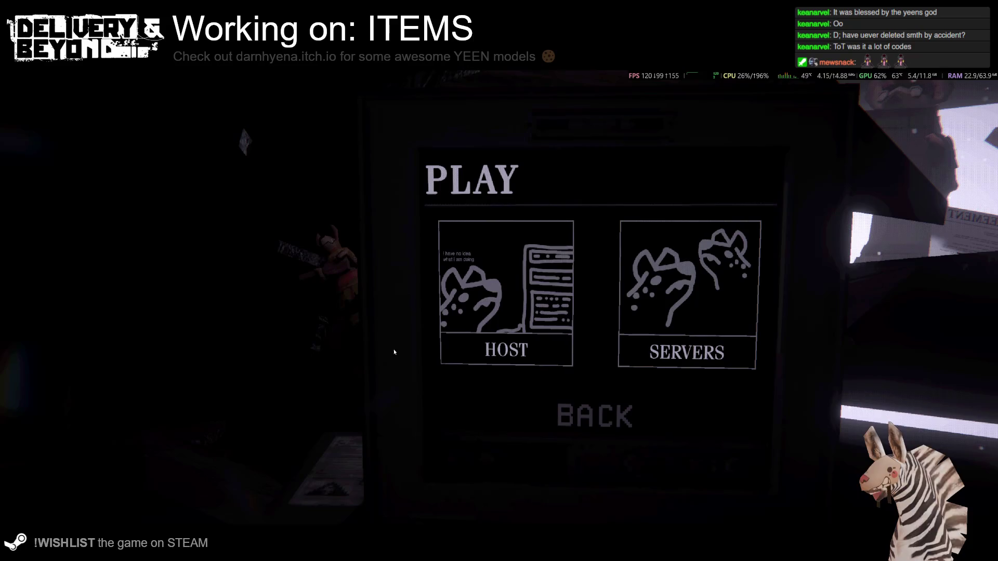
pyautogui.hotkey('shift', 'Tab')
pyautogui.hotkey('shift', 'Tab')
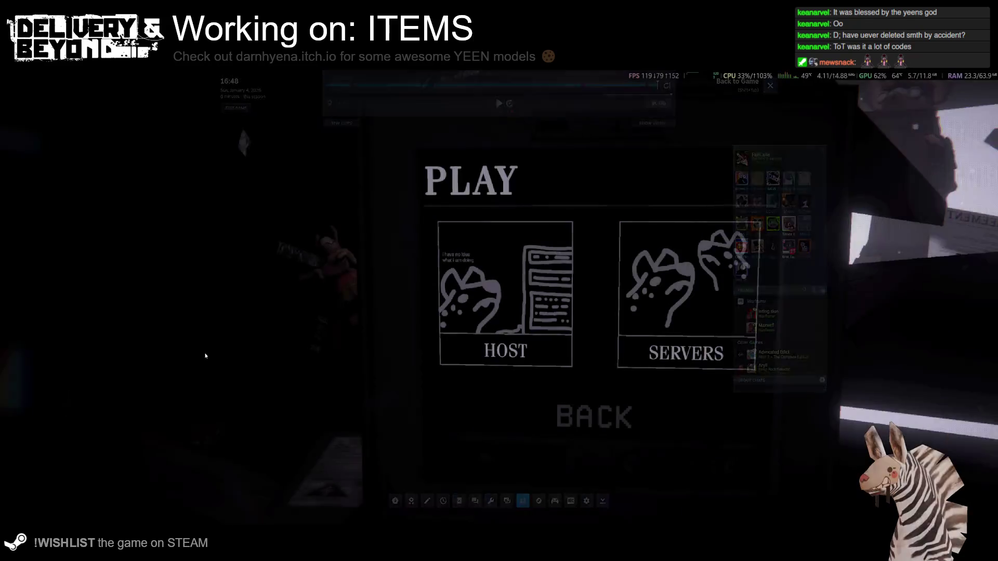
pyautogui.hotkey('alt', 'Tab')
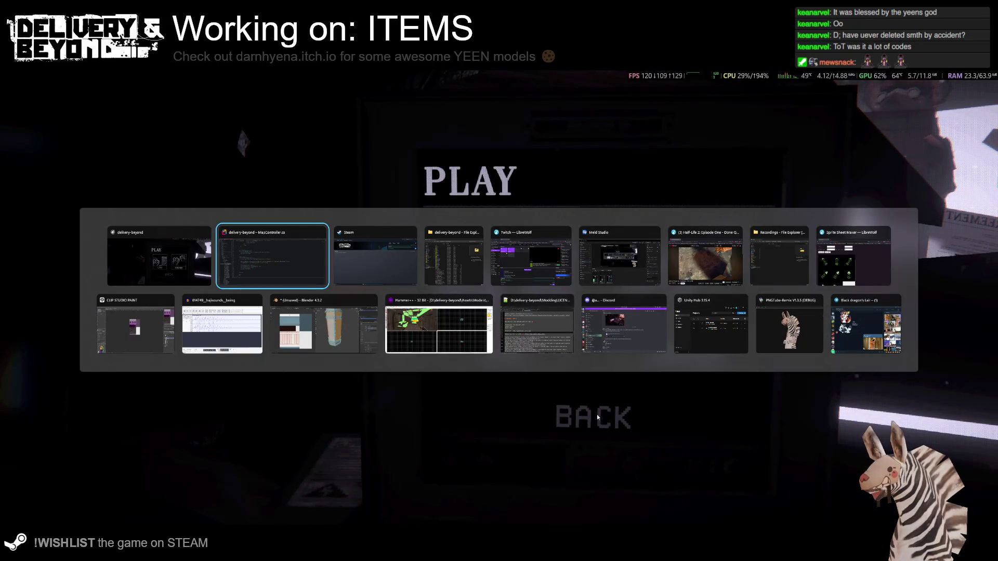
pyautogui.press('Escape')
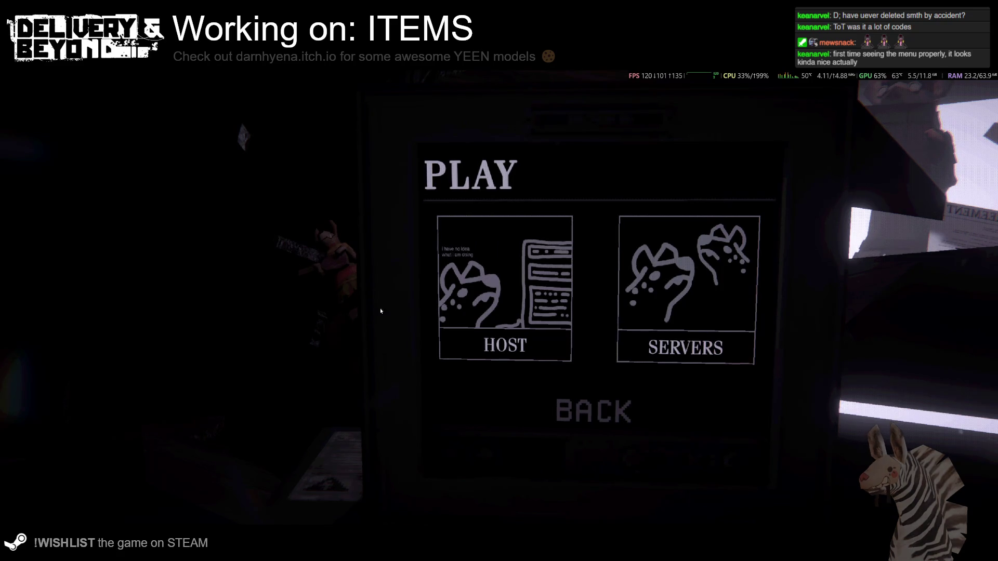
pyautogui.click(560, 430)
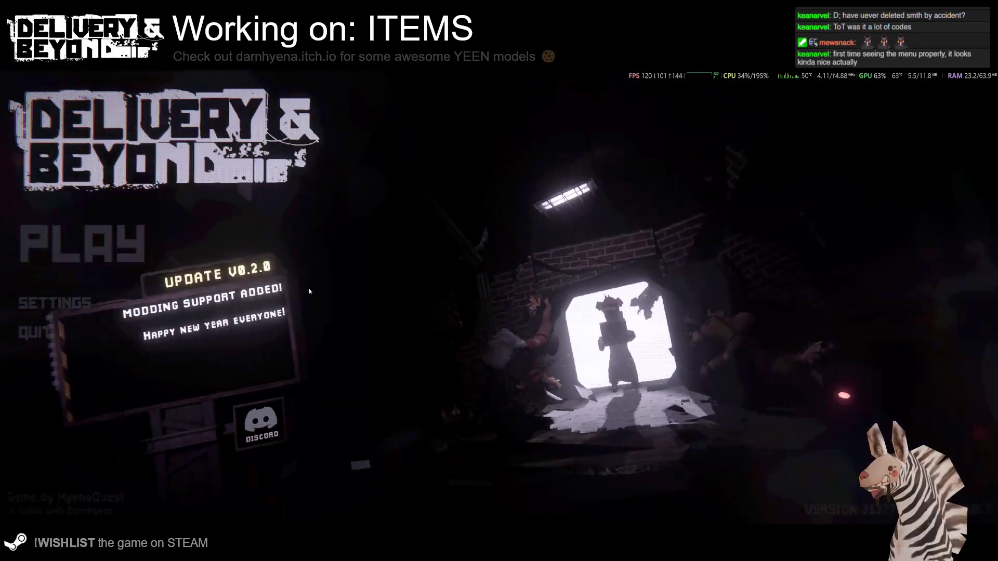
# Set the Audio microphone to Headset Microphone (2- Arctis Pro Wireless Chat), leave settings, and reopen Play.
pyautogui.click(70, 301)
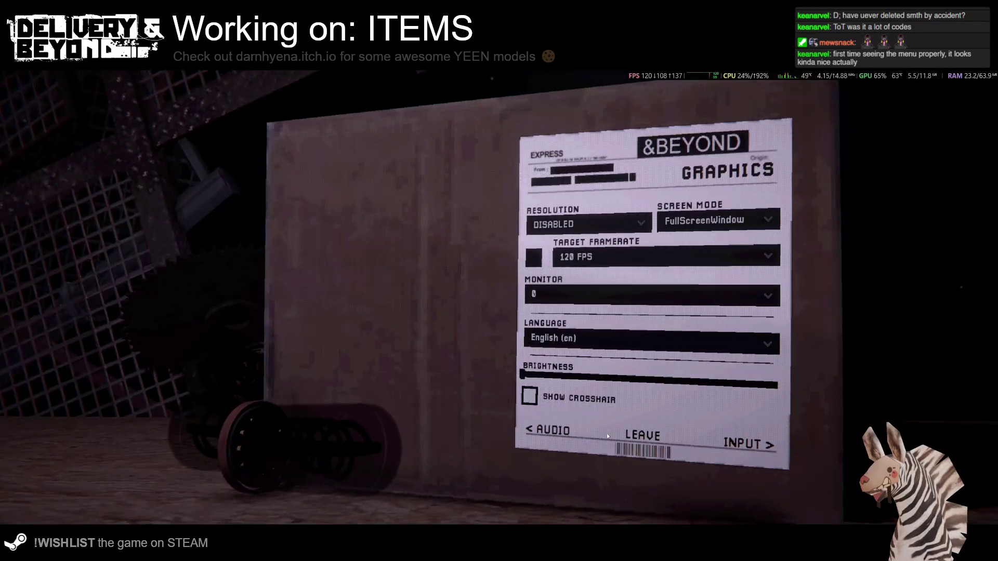
pyautogui.click(560, 431)
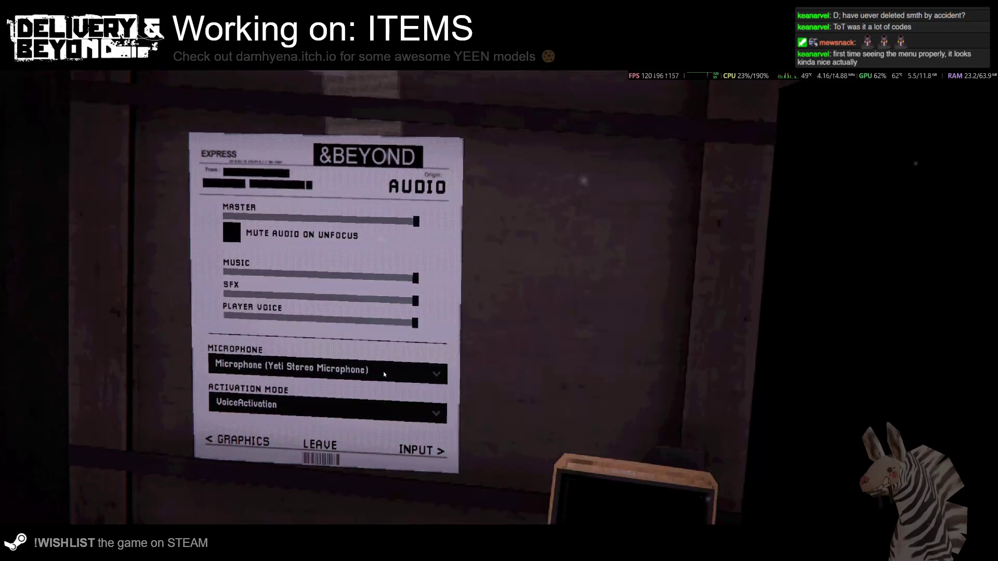
pyautogui.click(419, 367)
pyautogui.click(411, 378)
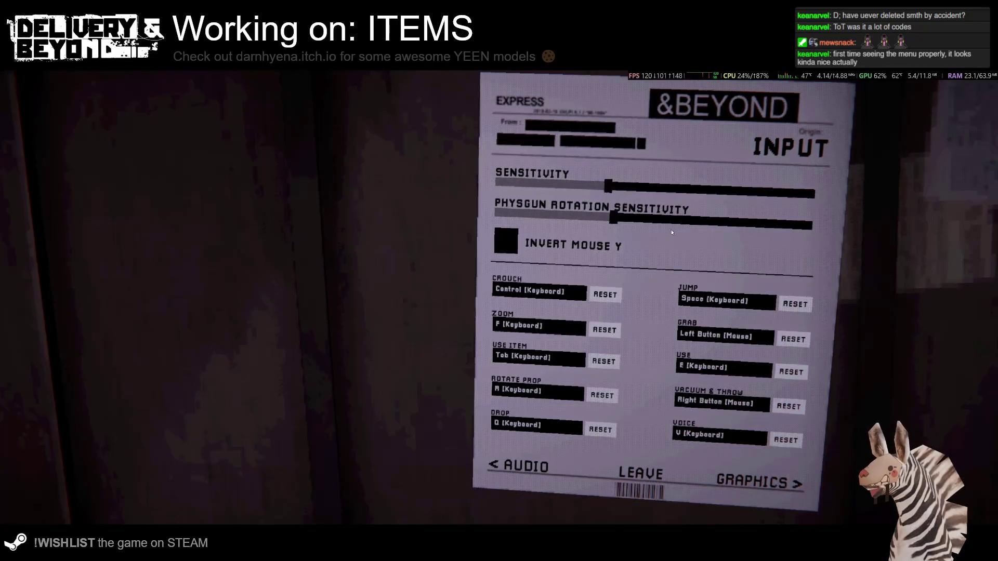
pyautogui.click(640, 469)
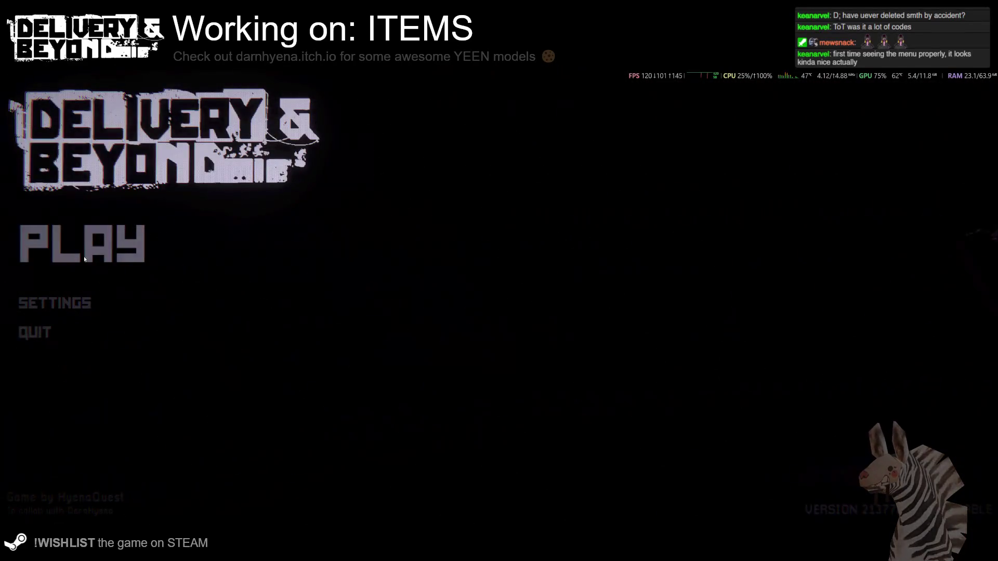
pyautogui.click(55, 306)
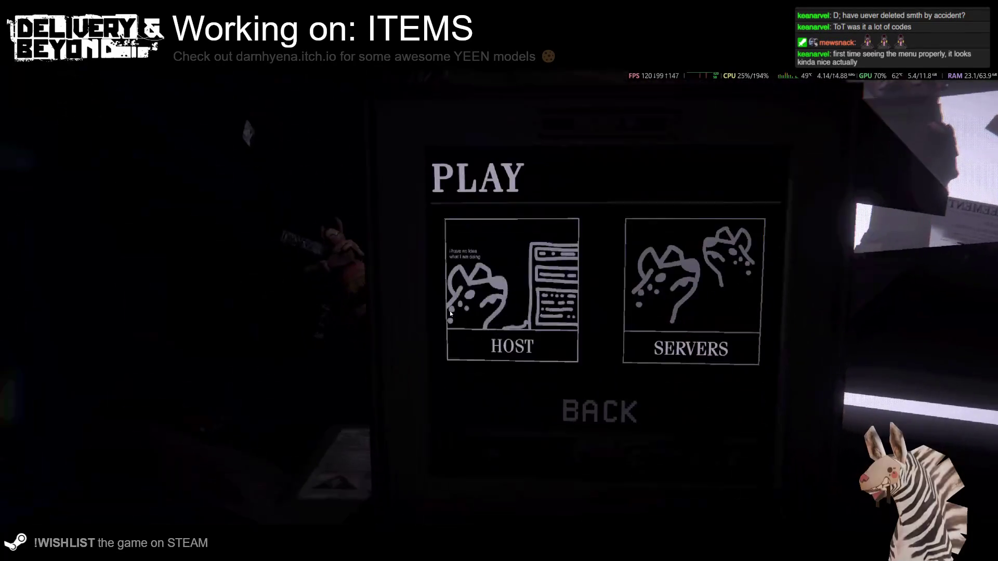
# Check the empty server list, then host a PUBLIC game to load into the ship.
pyautogui.click(450, 311)
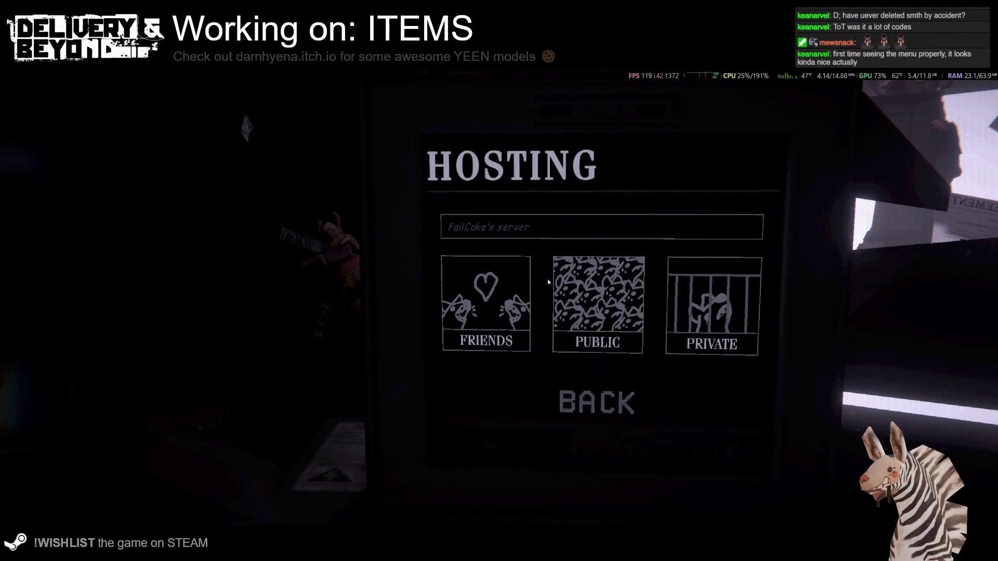
pyautogui.click(588, 407)
pyautogui.click(676, 219)
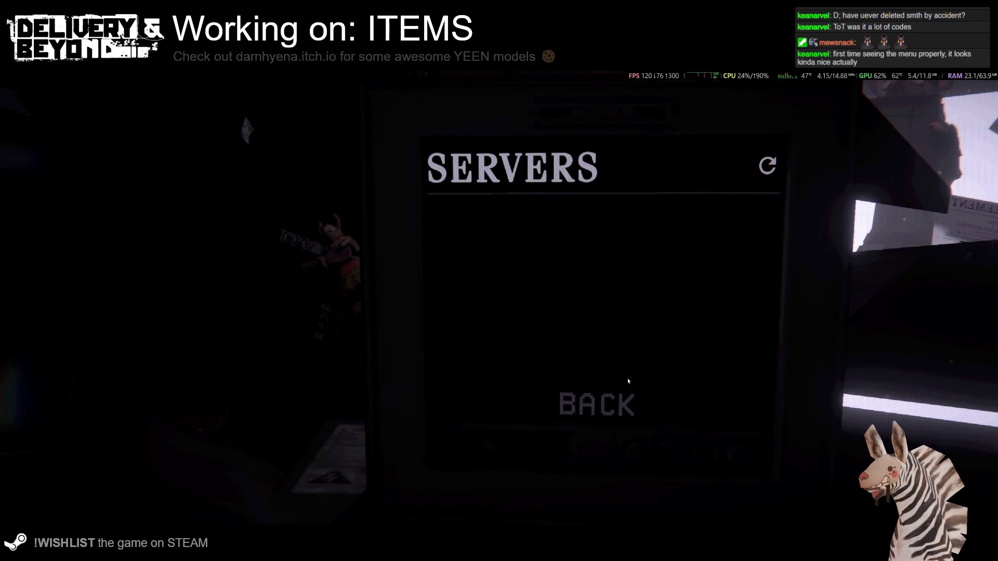
pyautogui.click(613, 406)
pyautogui.click(493, 301)
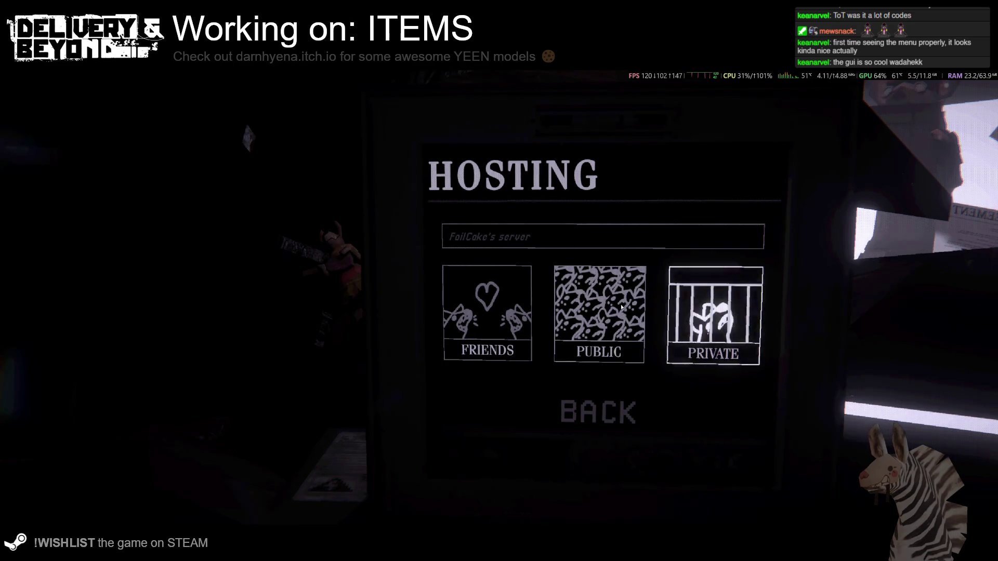
pyautogui.click(599, 312)
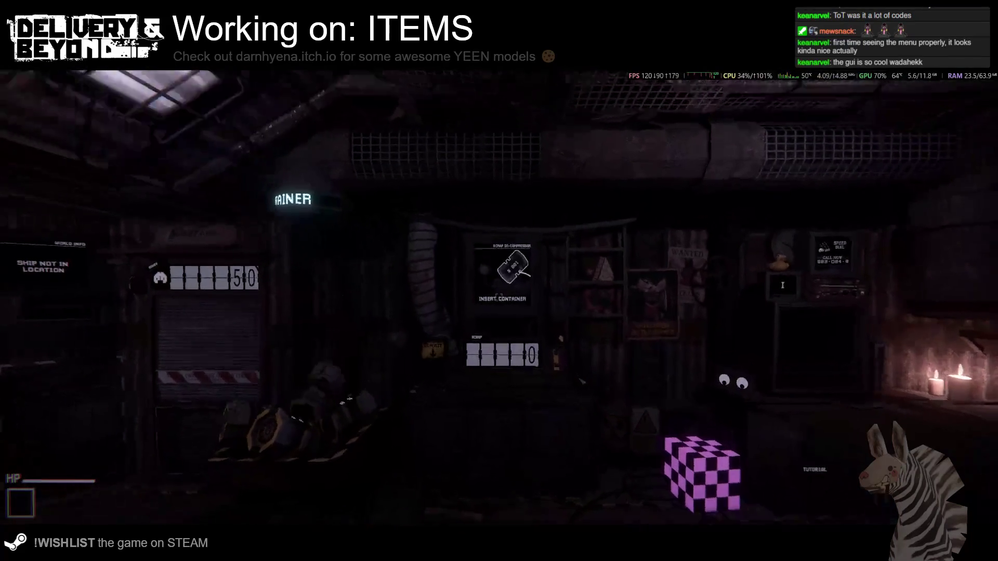
# Invite a friend from the Steam overlay's friends list to the hosted session, then close the overlay.
pyautogui.moveTo(499, 281)
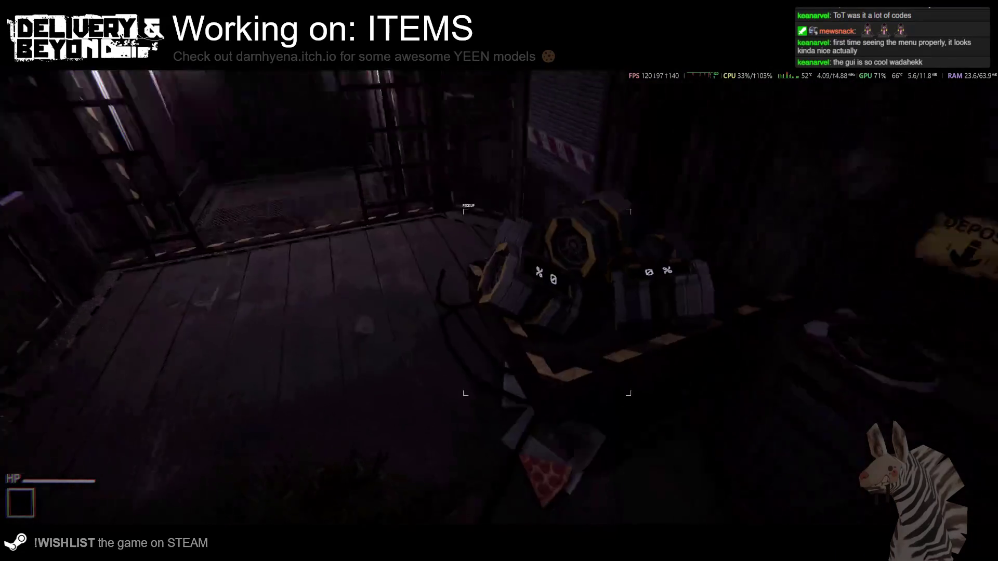
pyautogui.hotkey('shift', 'Tab')
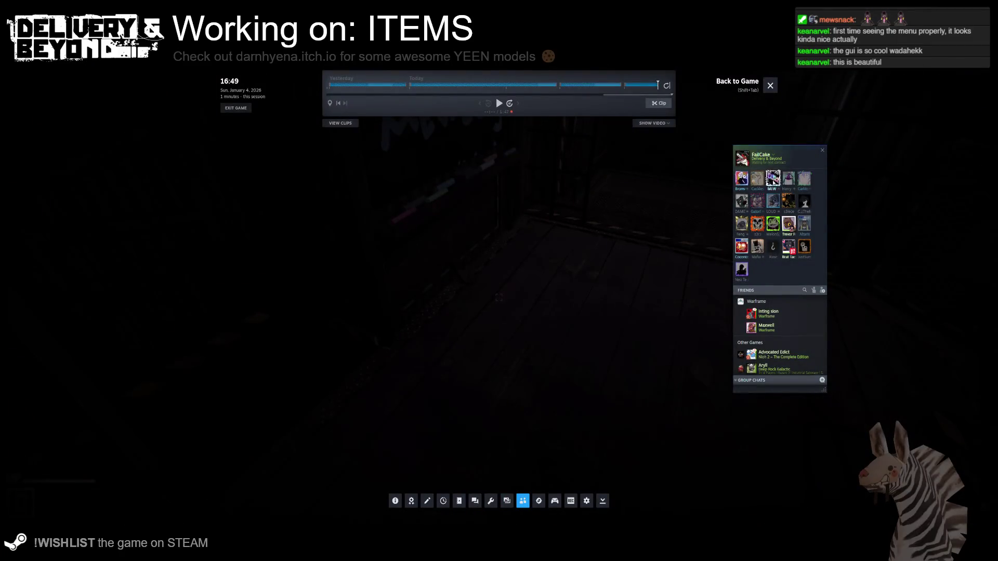
pyautogui.rightClick(770, 175)
pyautogui.click(792, 249)
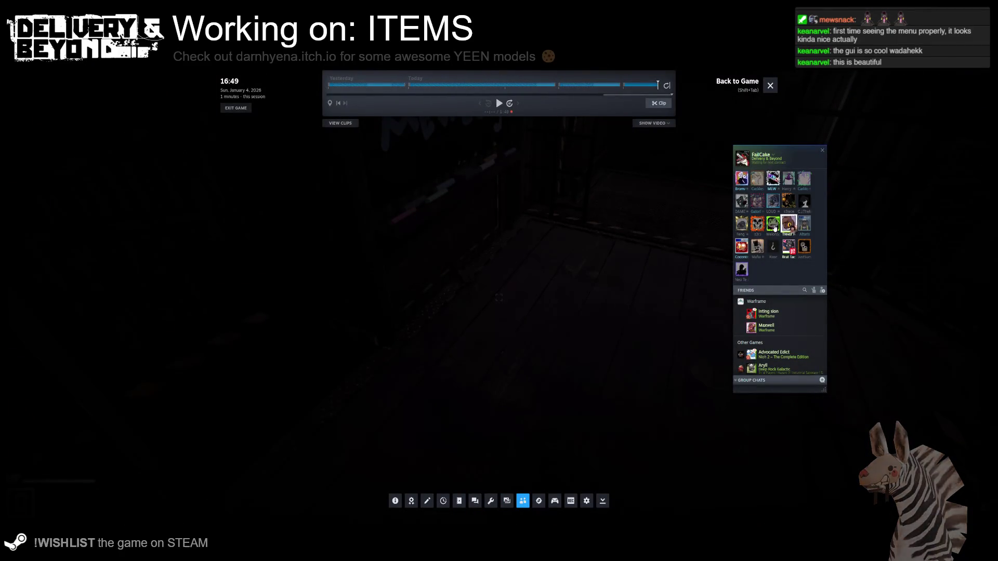
pyautogui.hotkey('shift', 'Tab')
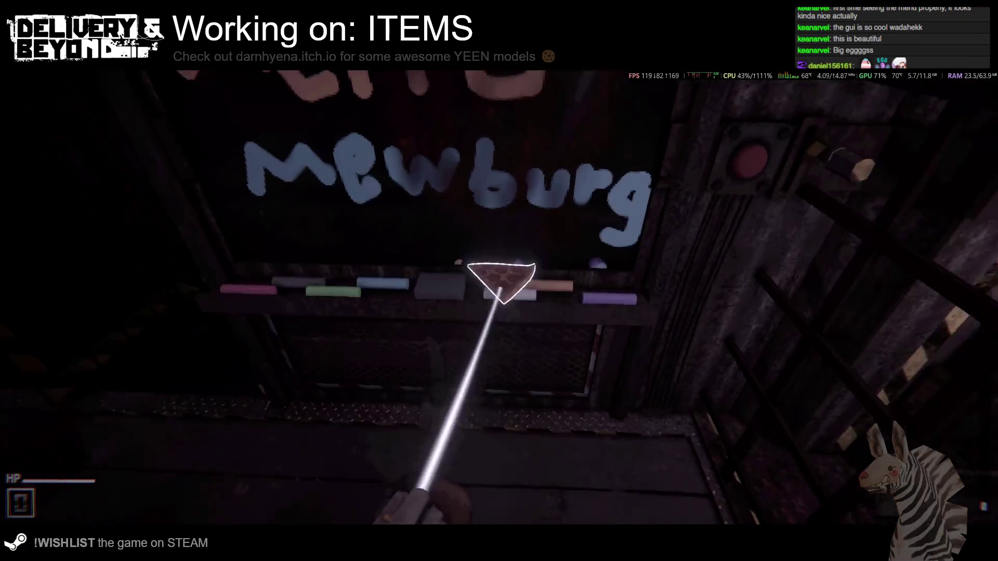
# Check the settings and player list, then collect scrap around the level, raising the count to 12.
pyautogui.press('Escape')
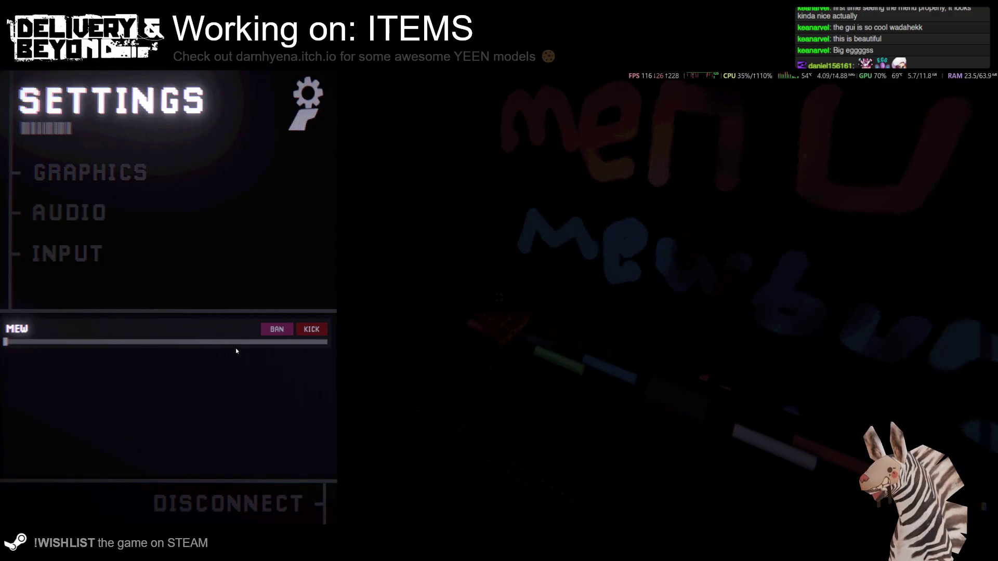
pyautogui.press('Escape')
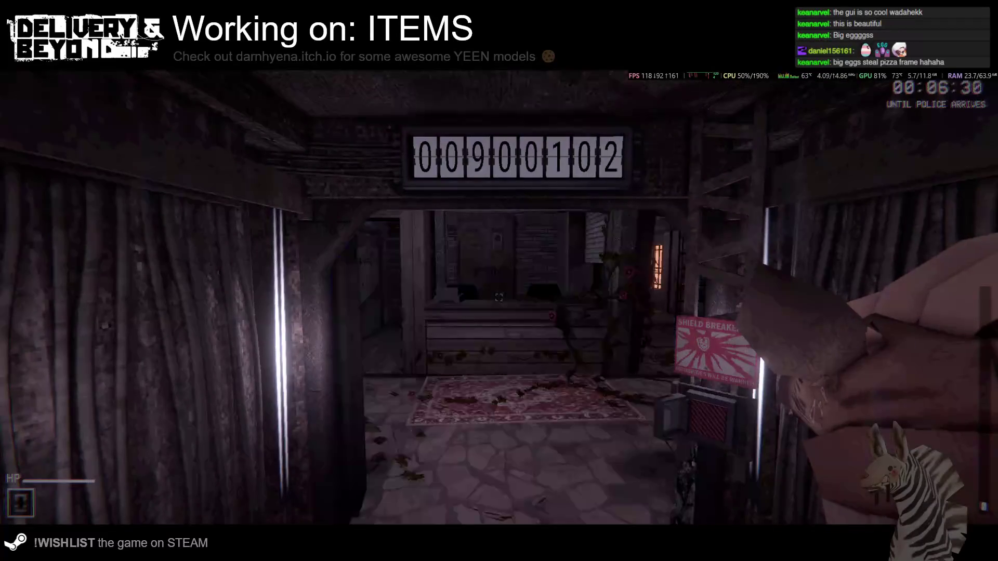
pyautogui.press('e')
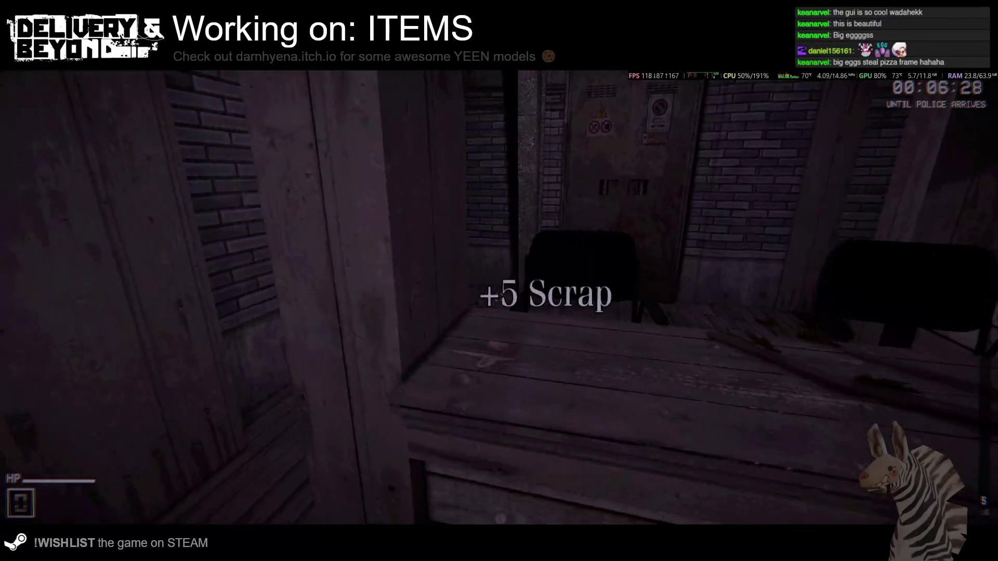
pyautogui.press('e')
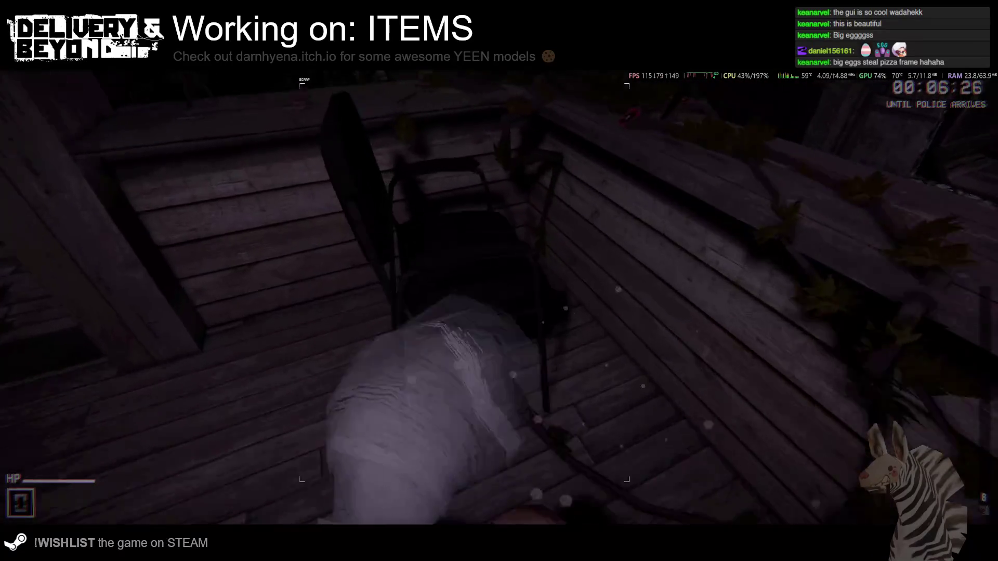
pyautogui.press('e')
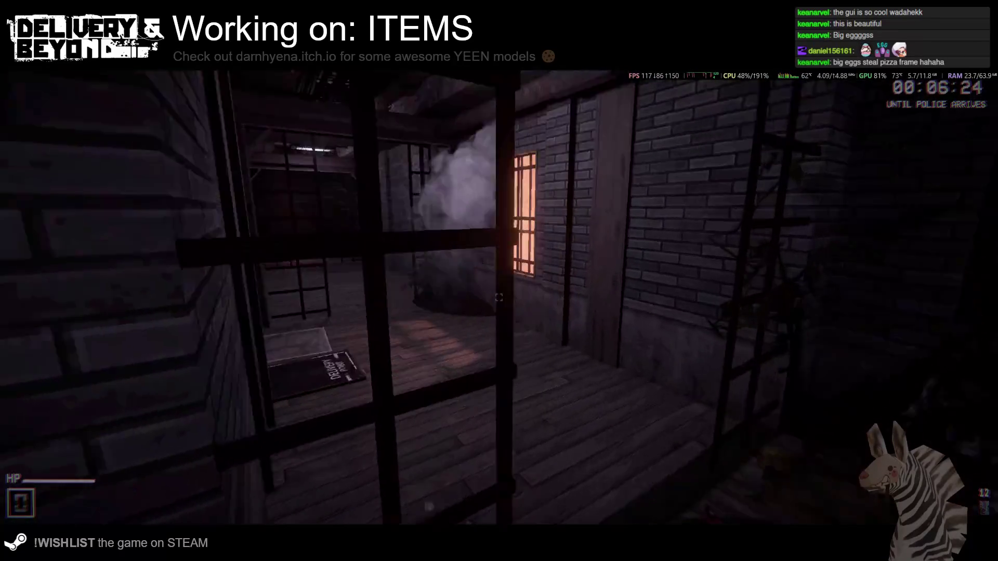
pyautogui.press('w')
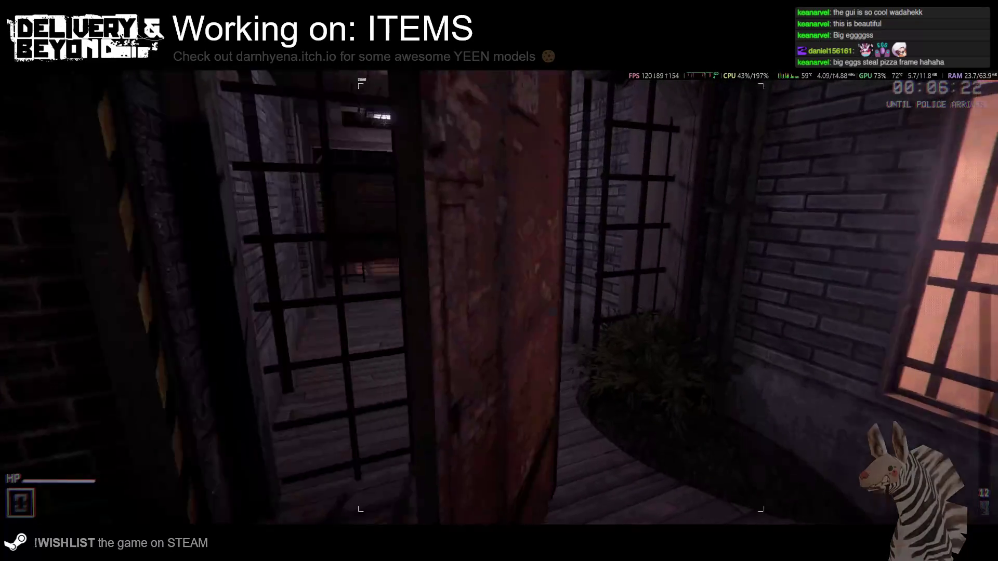
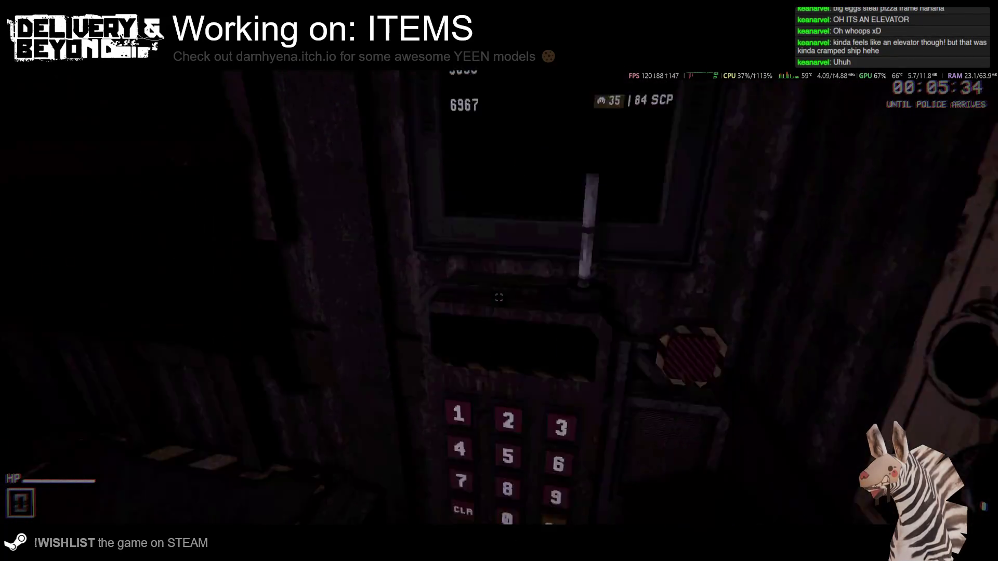
# Send the elevator to address 6967 and carry the box to its delivery point.
pyautogui.click(508, 297)
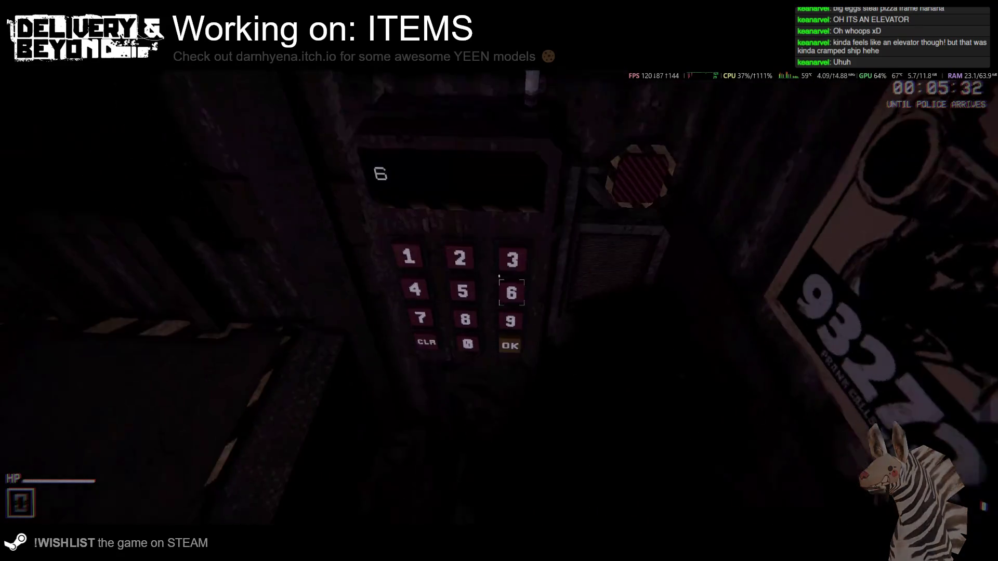
pyautogui.click(504, 291)
pyautogui.click(502, 289)
pyautogui.click(501, 290)
pyautogui.click(500, 292)
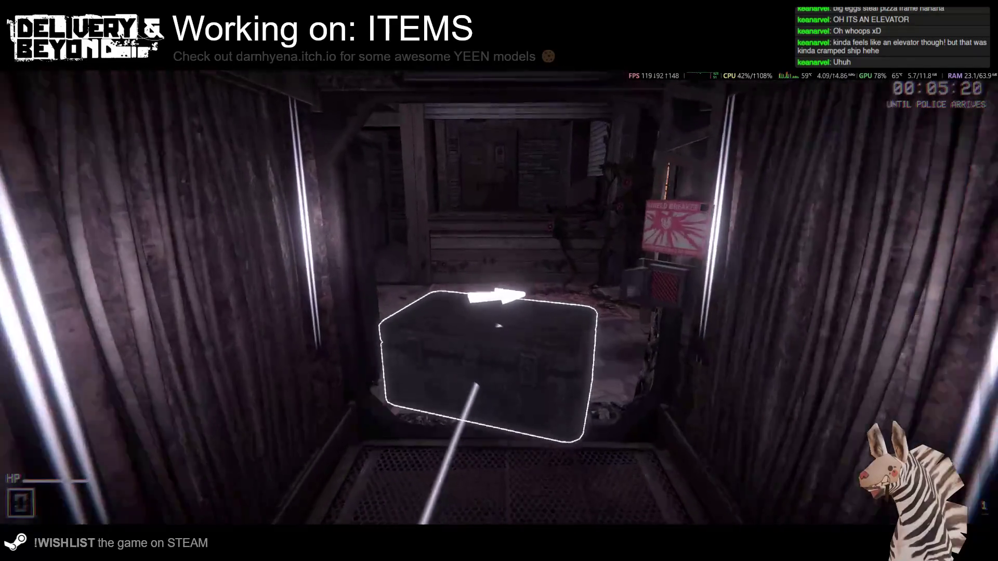
pyautogui.press('w')
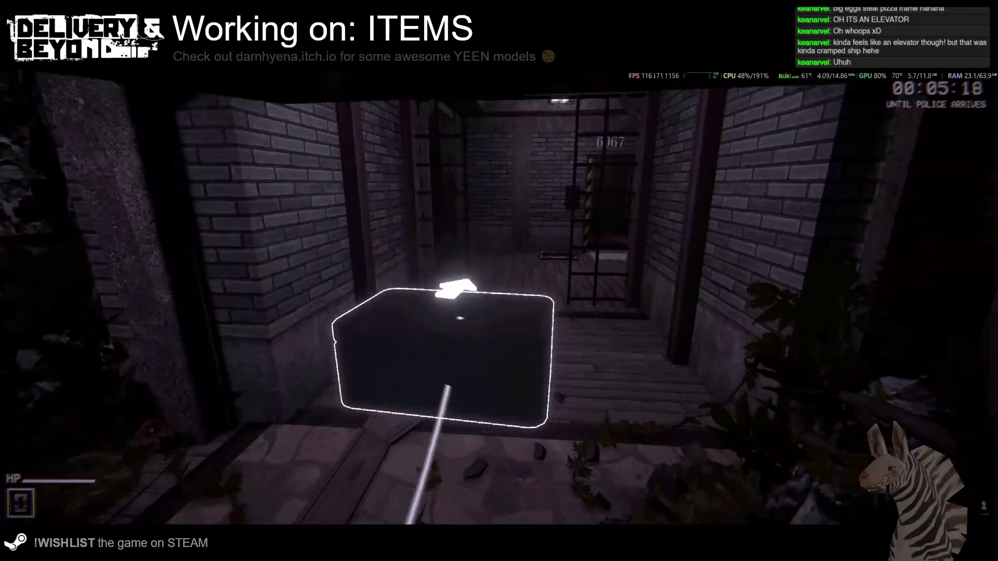
pyautogui.press('w')
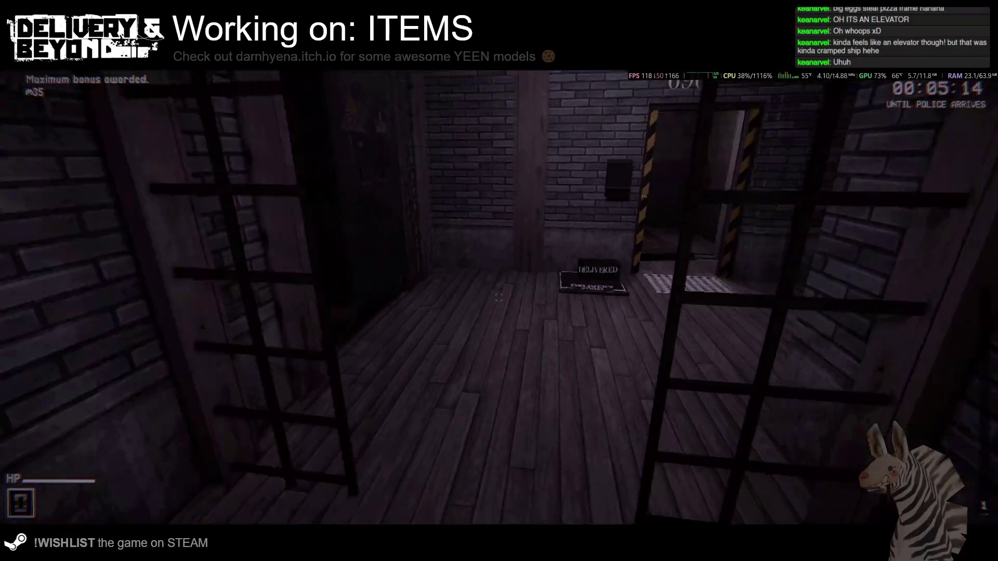
# Walk to the dark storage room and vacuum scrap from its shelves, raising the count to 71.
pyautogui.press('w')
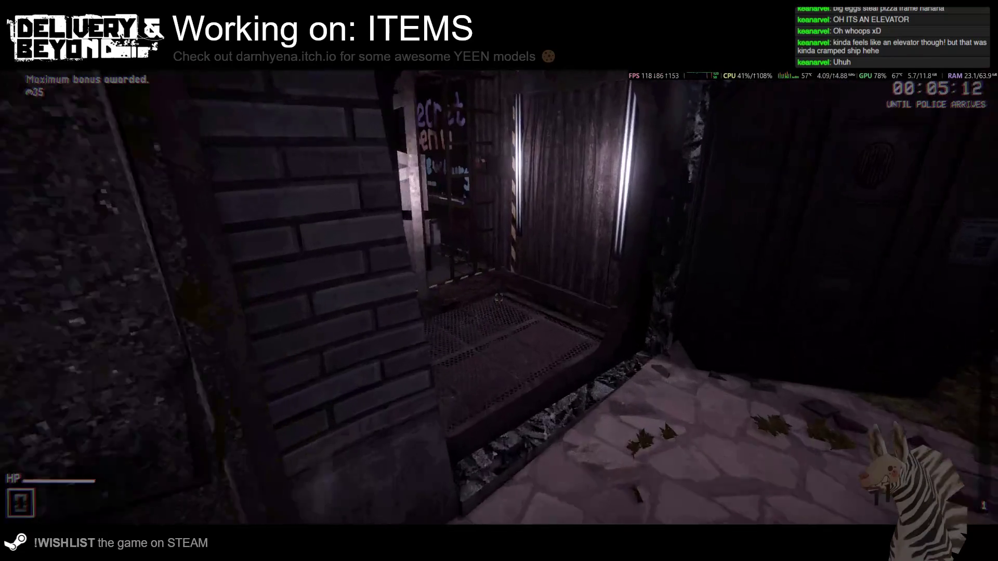
pyautogui.press('w')
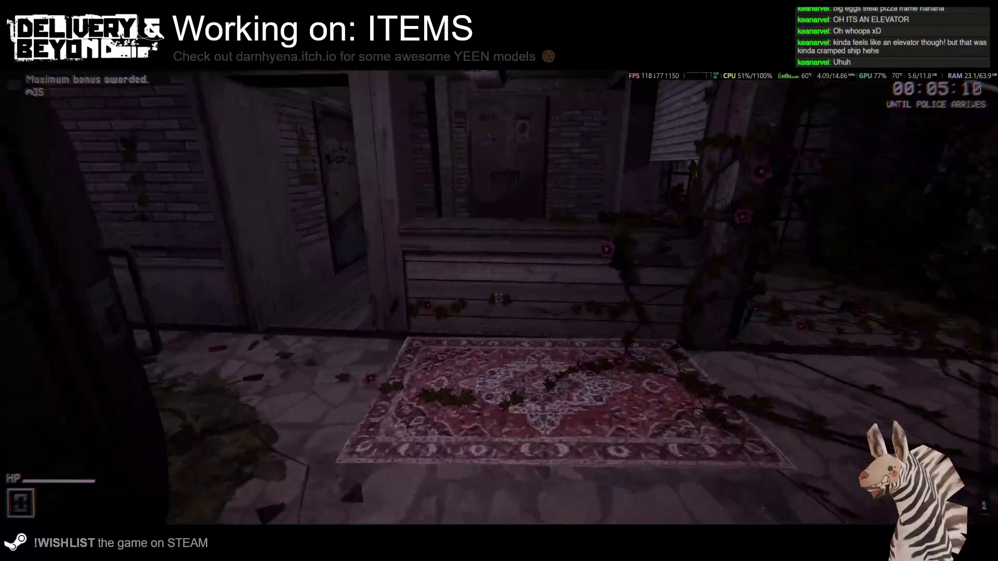
pyautogui.press('w')
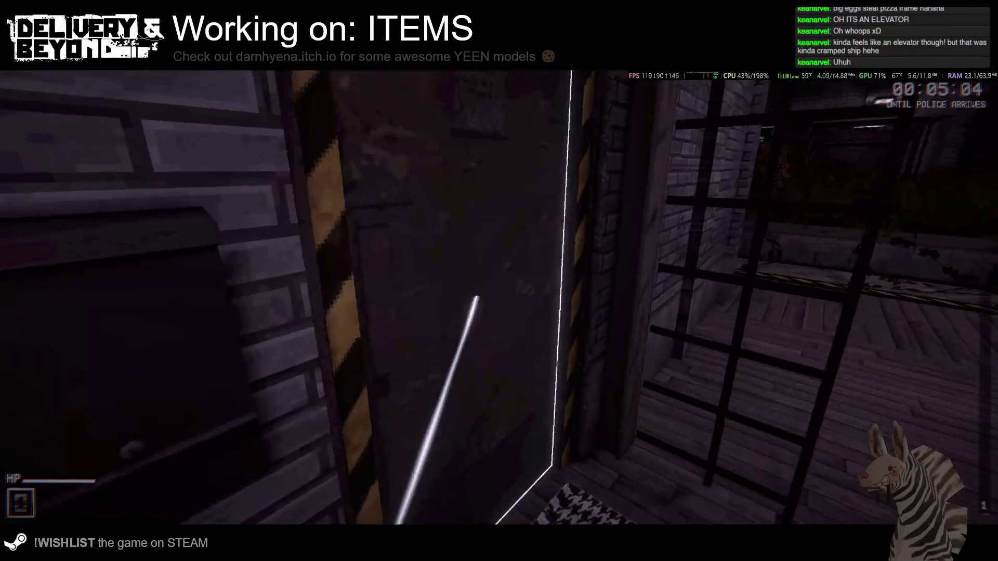
pyautogui.press('w')
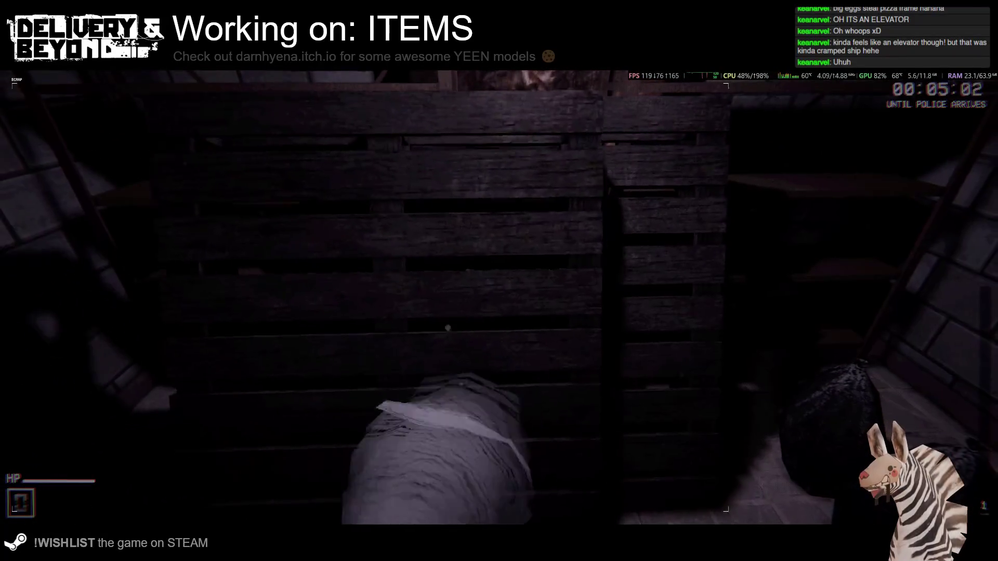
pyautogui.press('w')
pyautogui.press('w')
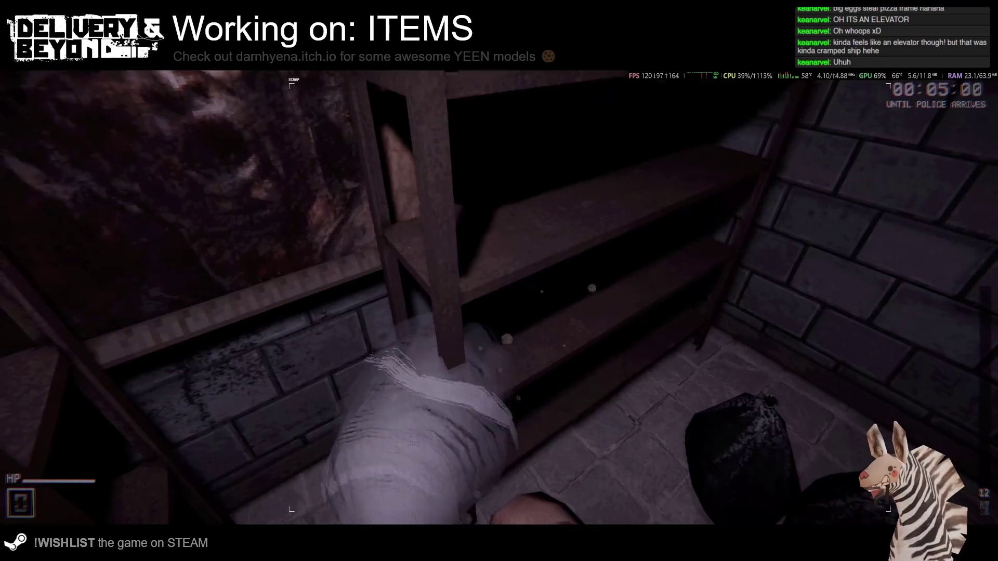
pyautogui.press('e')
pyautogui.press('e')
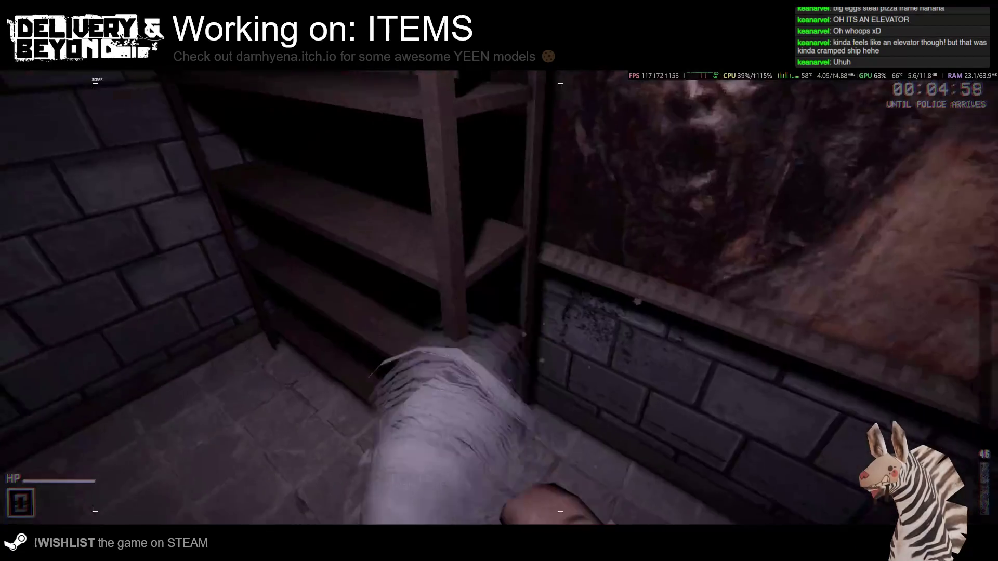
pyautogui.press('w')
pyautogui.press('w')
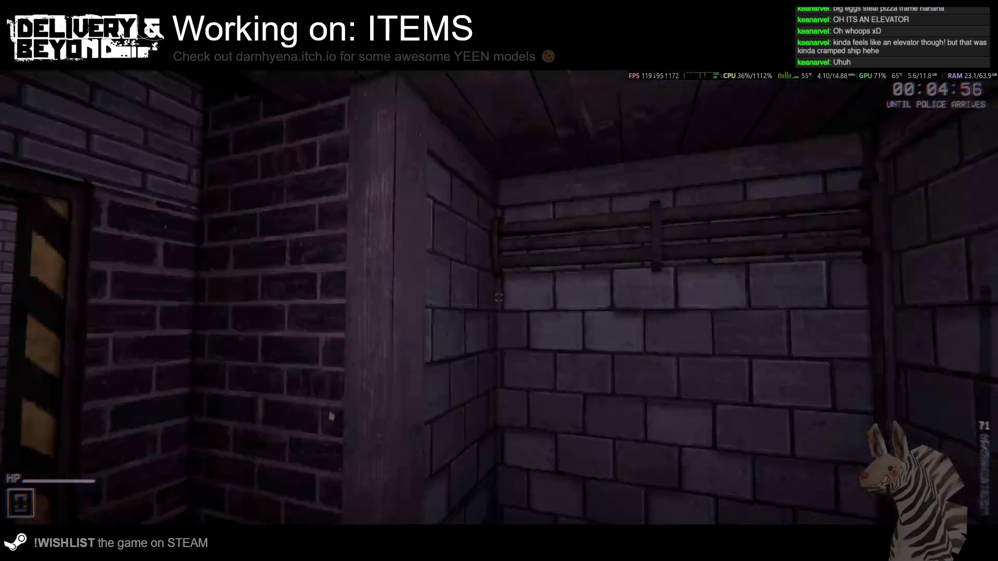
pyautogui.press('w')
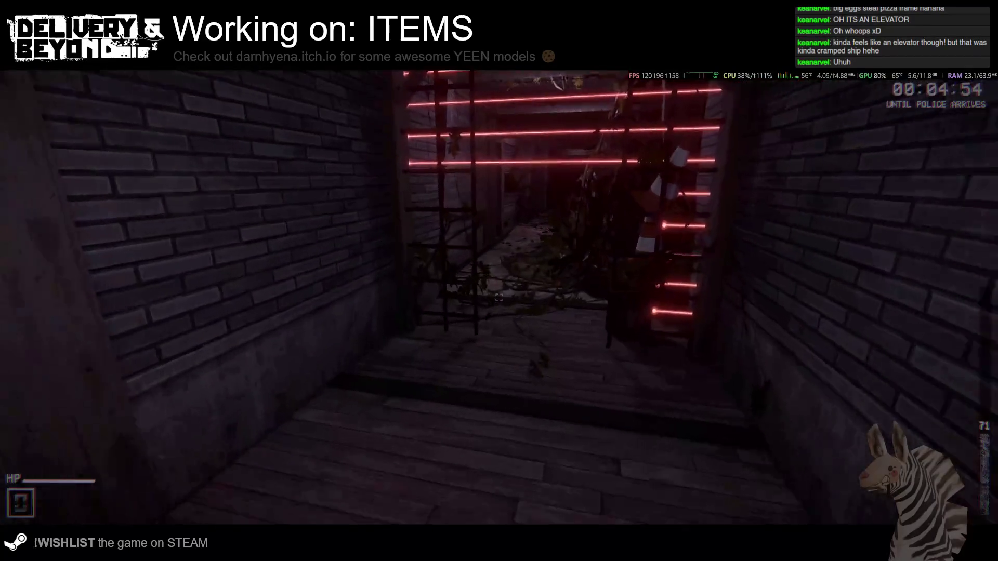
# Go past door 5658 into the kitchen and vacuum scrap from the stove and cabinet.
pyautogui.press('w')
pyautogui.press('w')
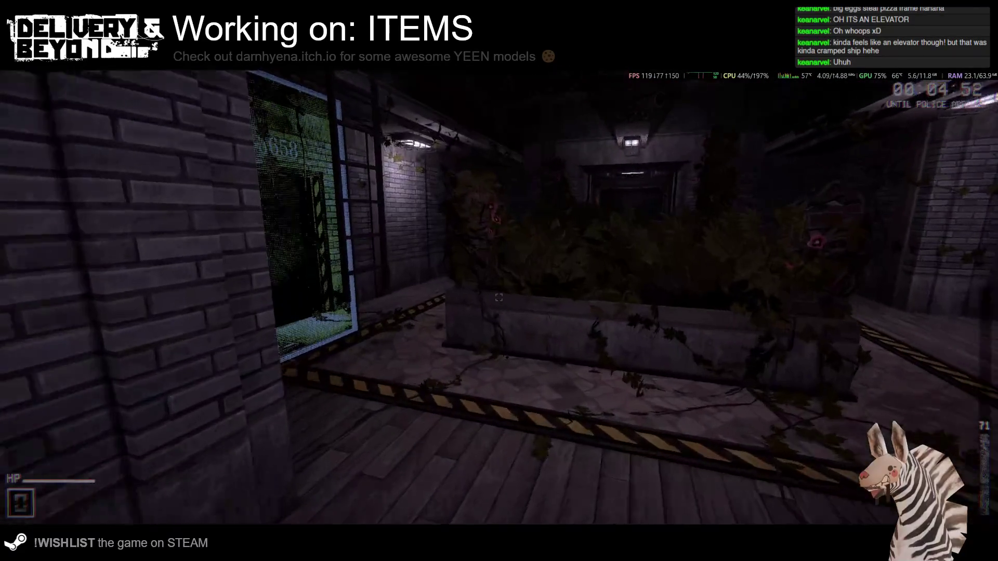
pyautogui.press('w')
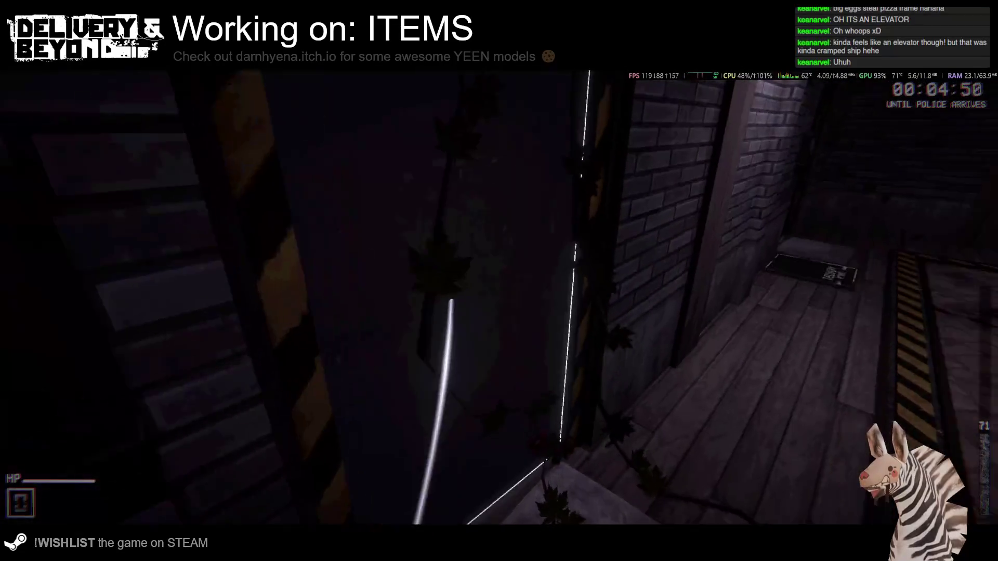
pyautogui.press('w')
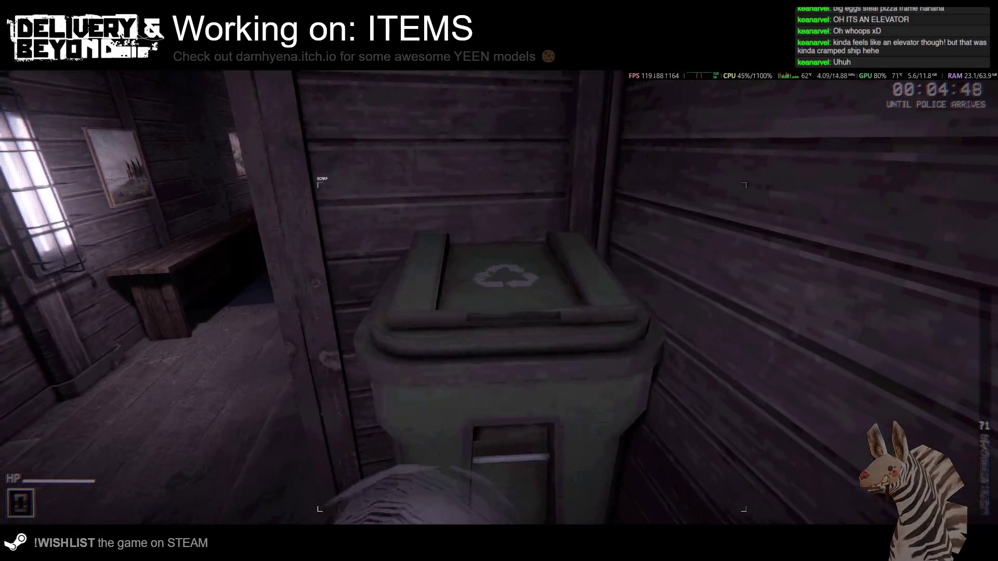
pyautogui.press('w')
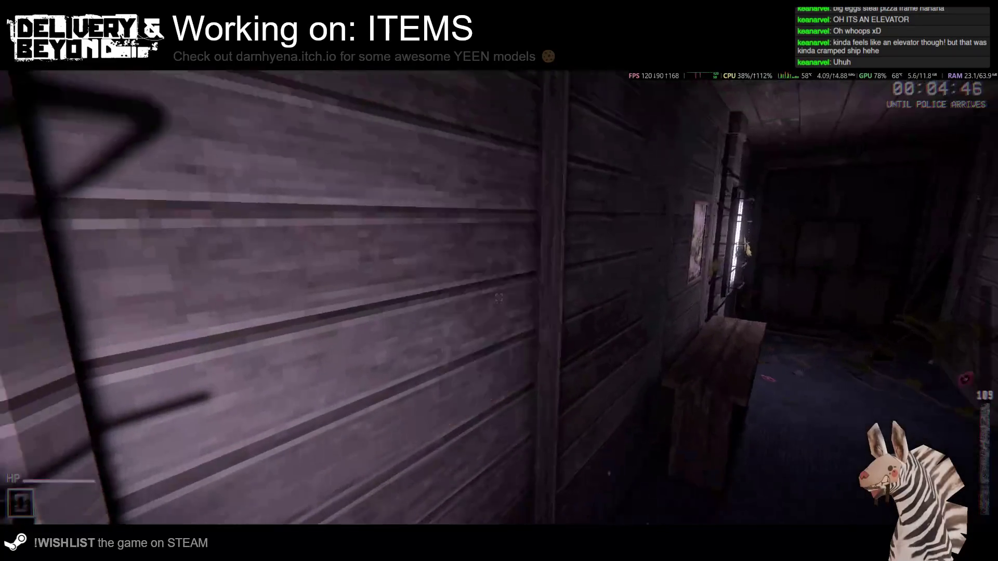
pyautogui.press('w')
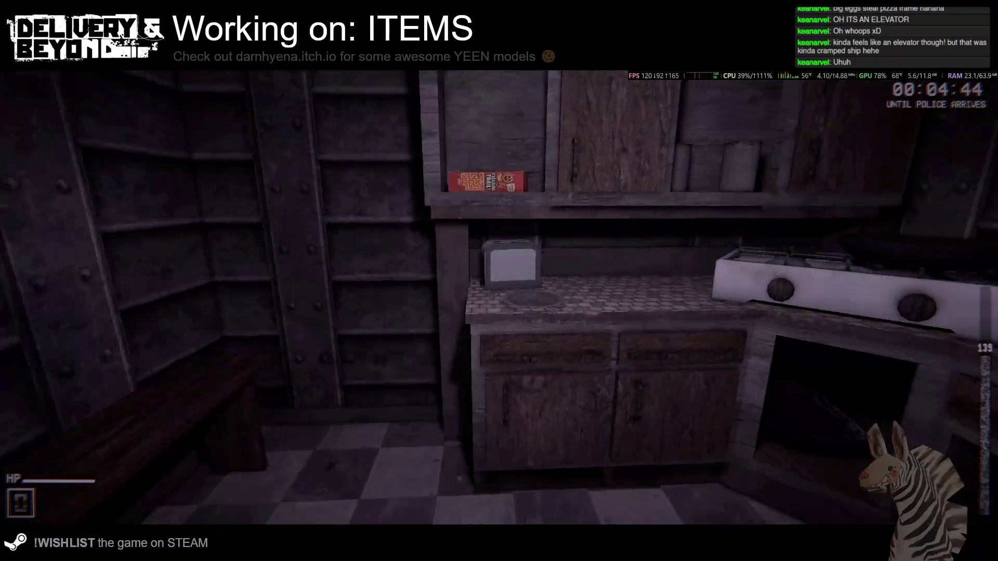
pyautogui.press('e')
pyautogui.press('e')
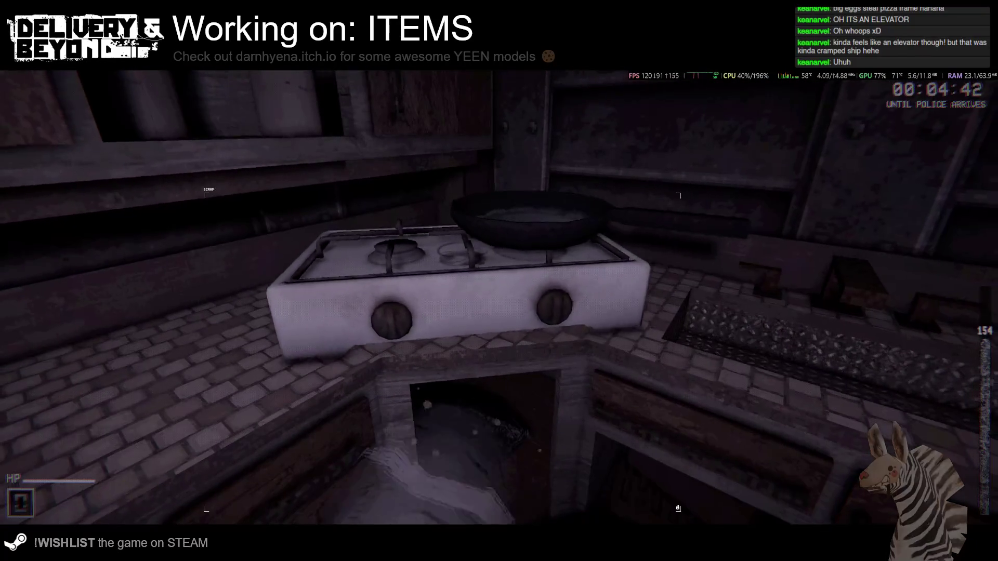
pyautogui.press('e')
pyautogui.press('e')
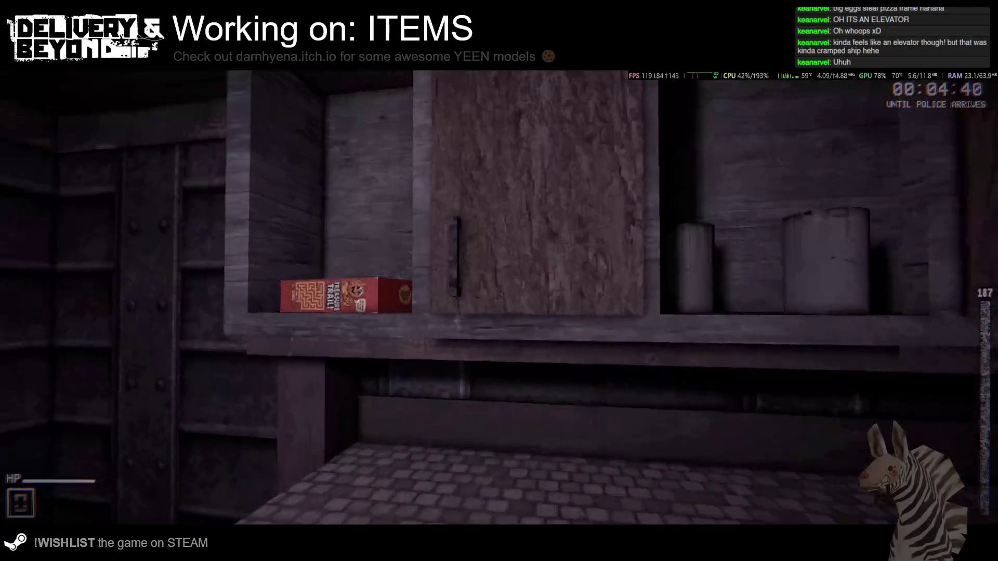
pyautogui.press('e')
pyautogui.press('e')
pyautogui.press('e')
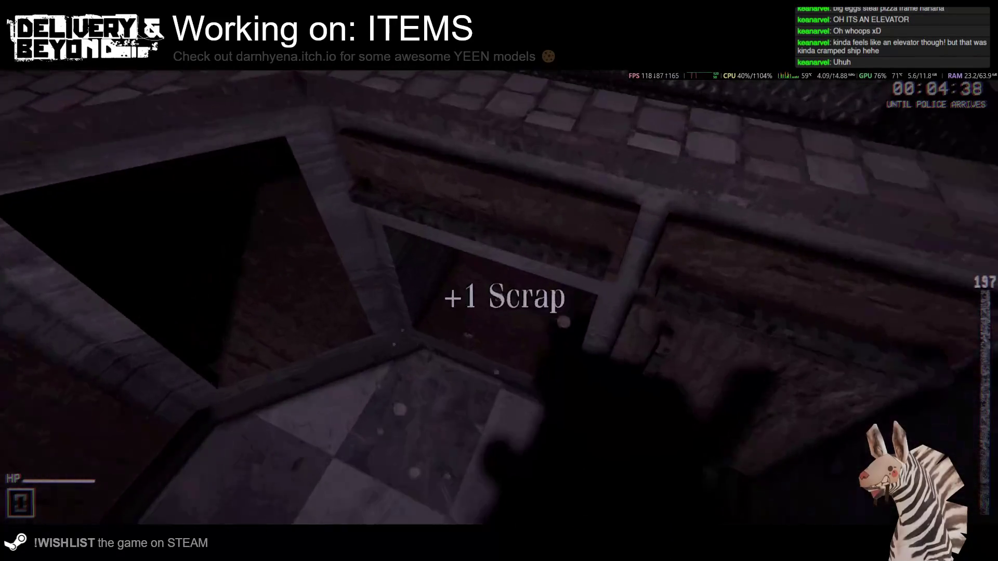
pyautogui.press('e')
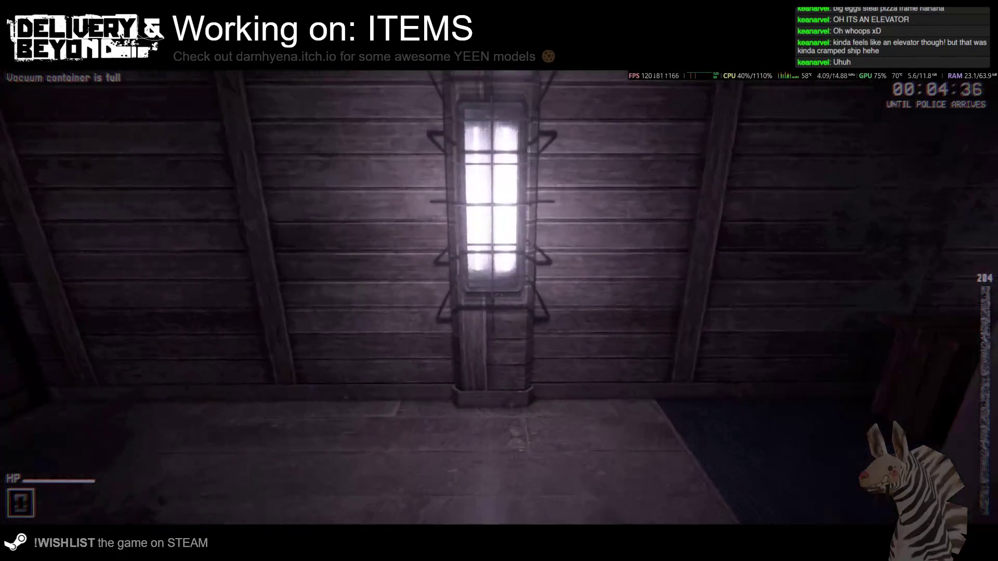
# Return by elevator 1702 to base and carry the full container to the scrap deposit machine.
pyautogui.press('w')
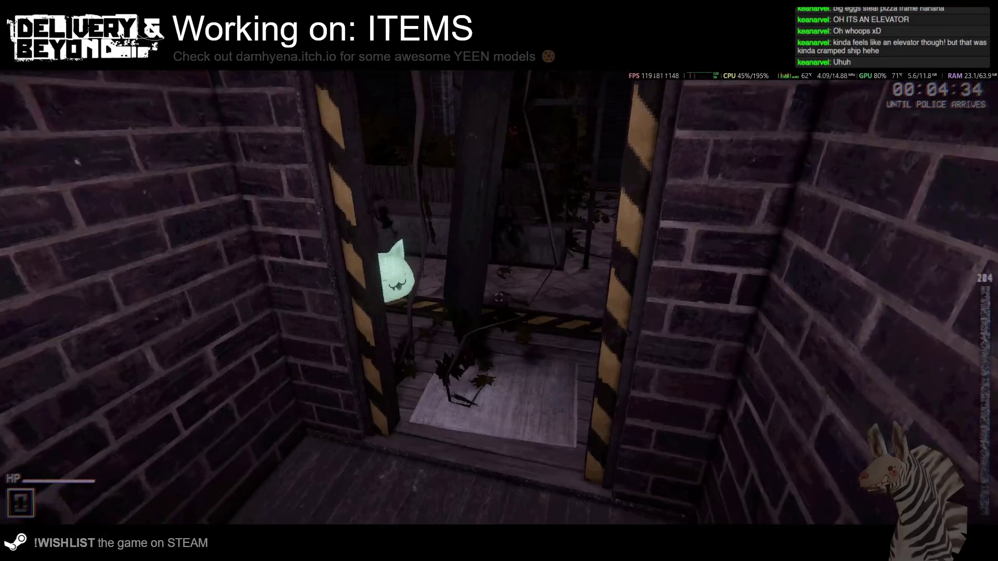
pyautogui.press('s')
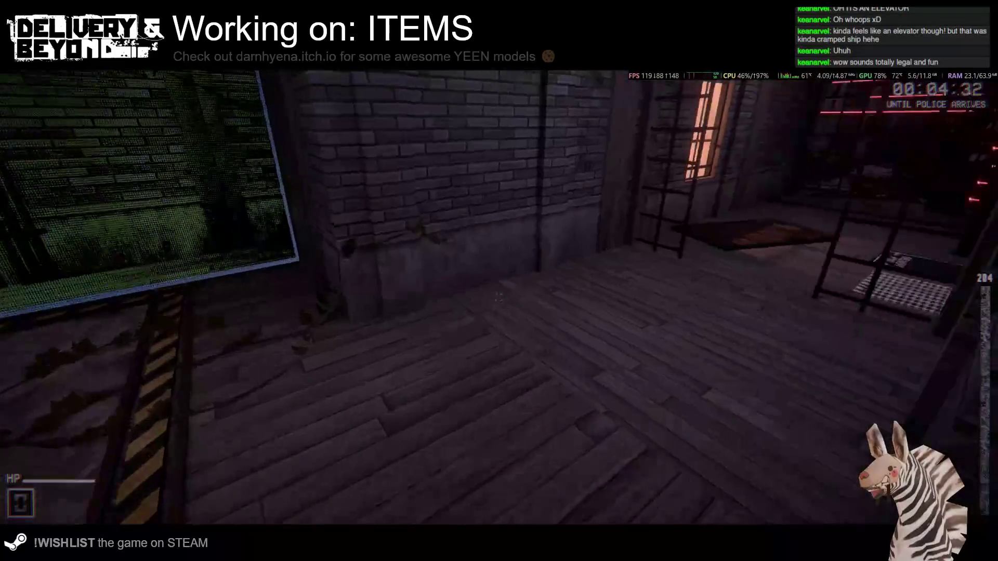
pyautogui.press('w')
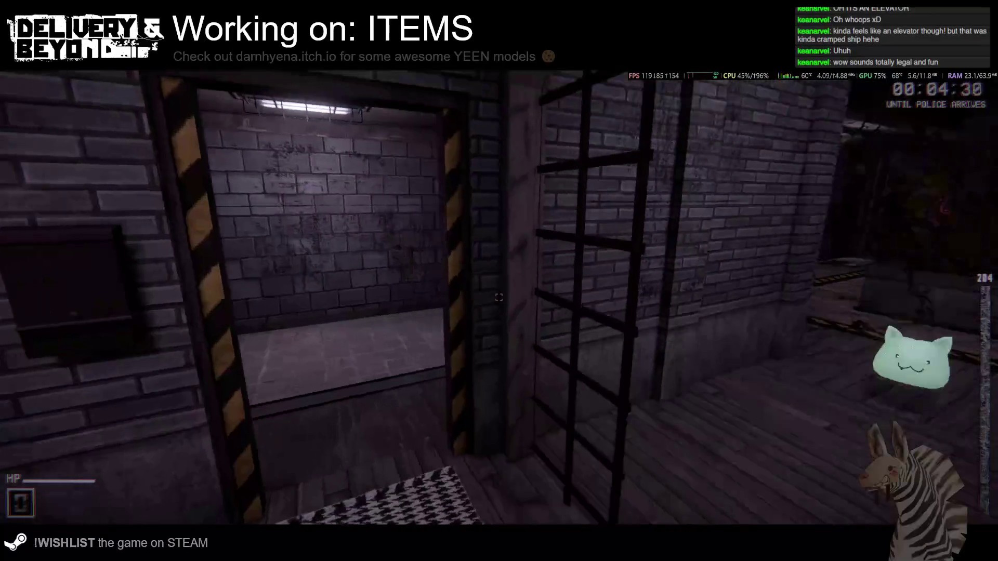
pyautogui.press('w')
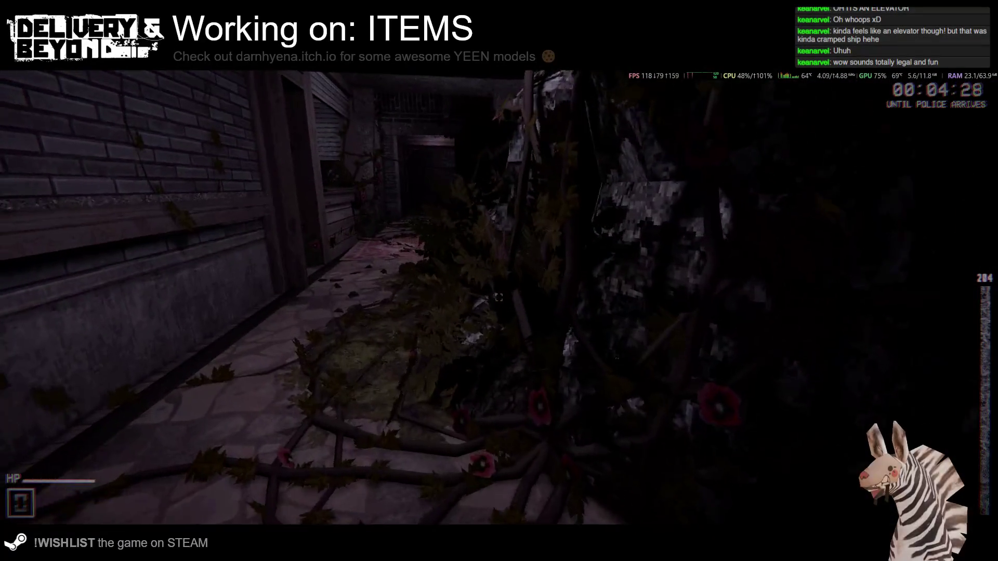
pyautogui.press('w')
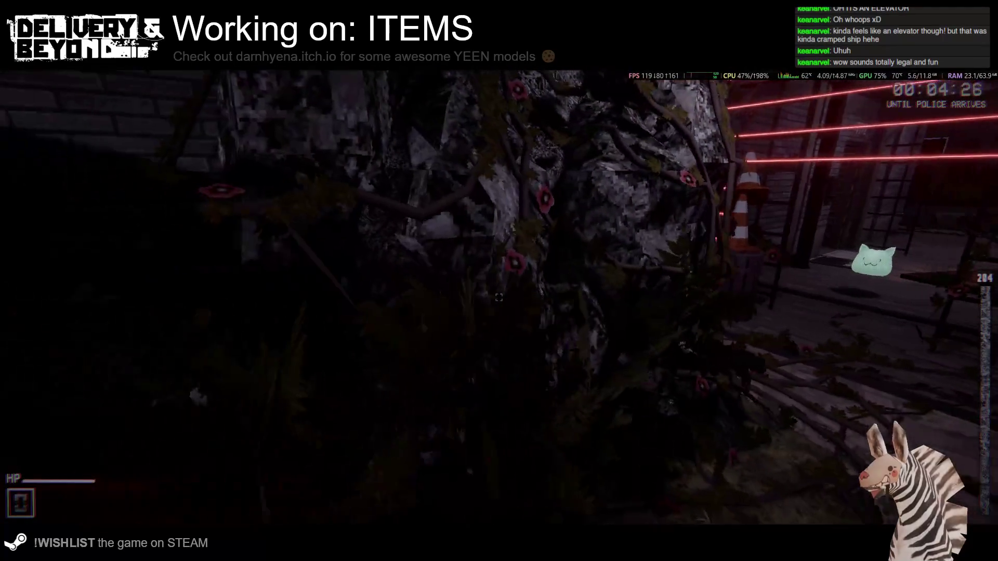
pyautogui.press('w')
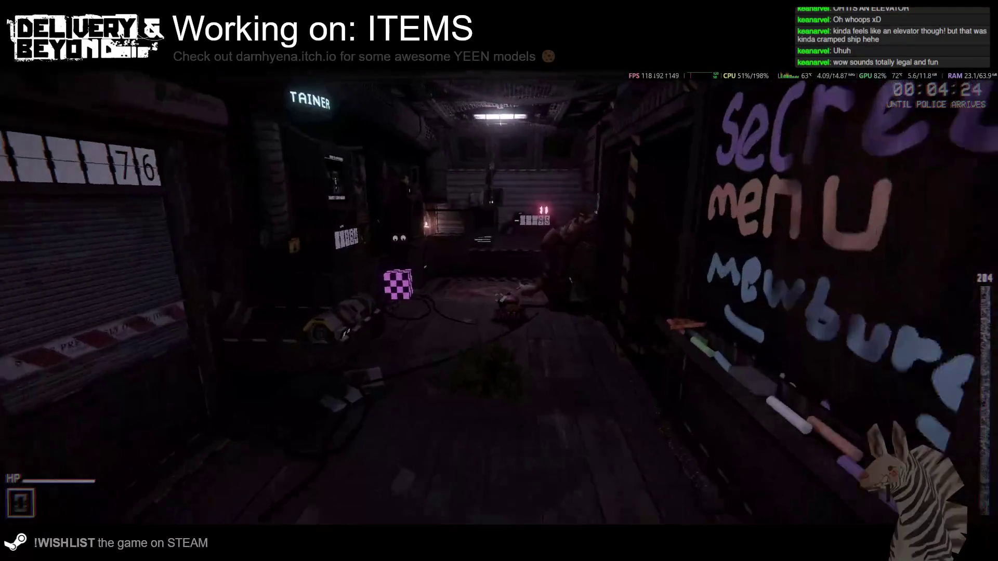
pyautogui.click(499, 297)
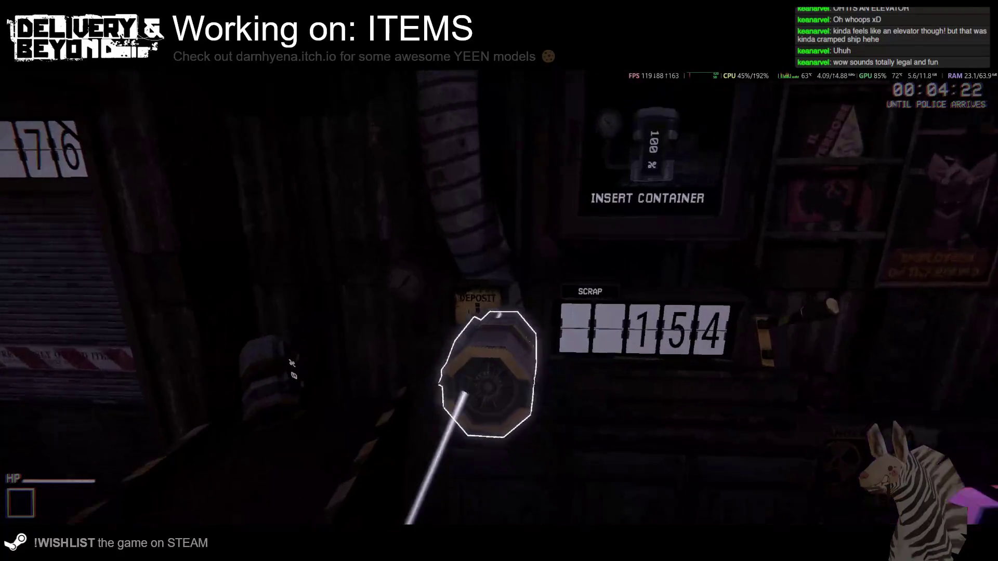
pyautogui.press('w')
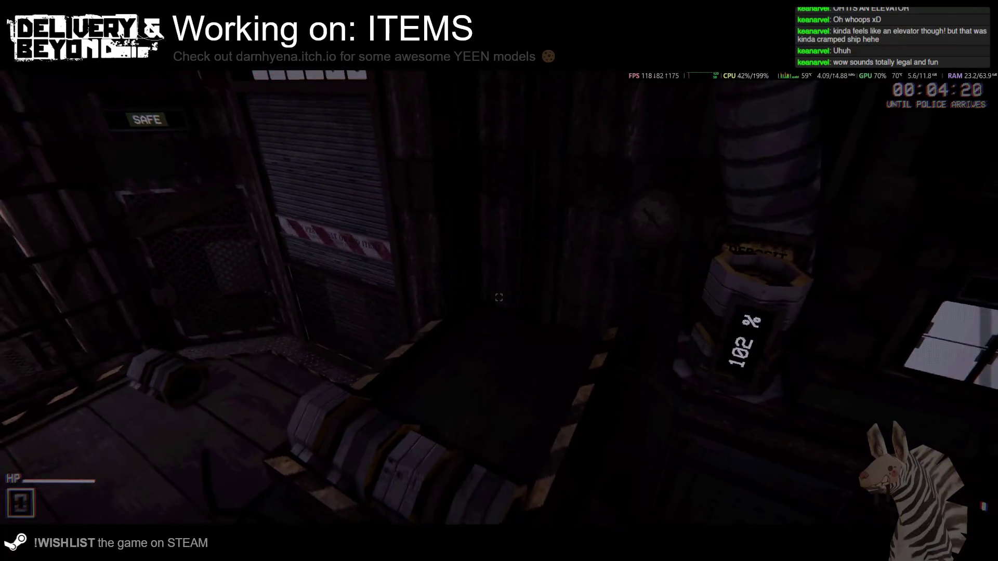
pyautogui.press('w')
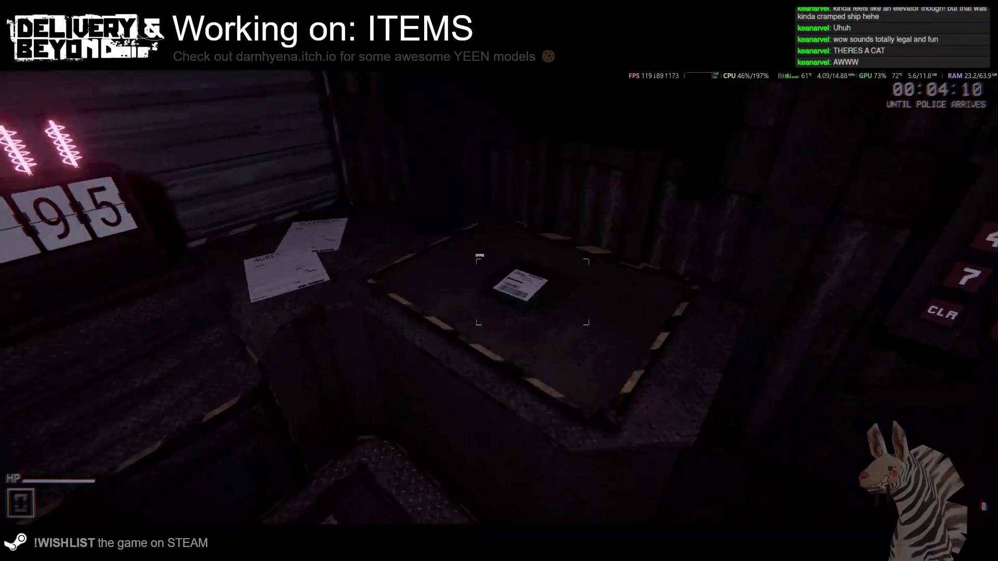
# Carry the box down the alley and leave it on the delivery point mat.
pyautogui.click(499, 297)
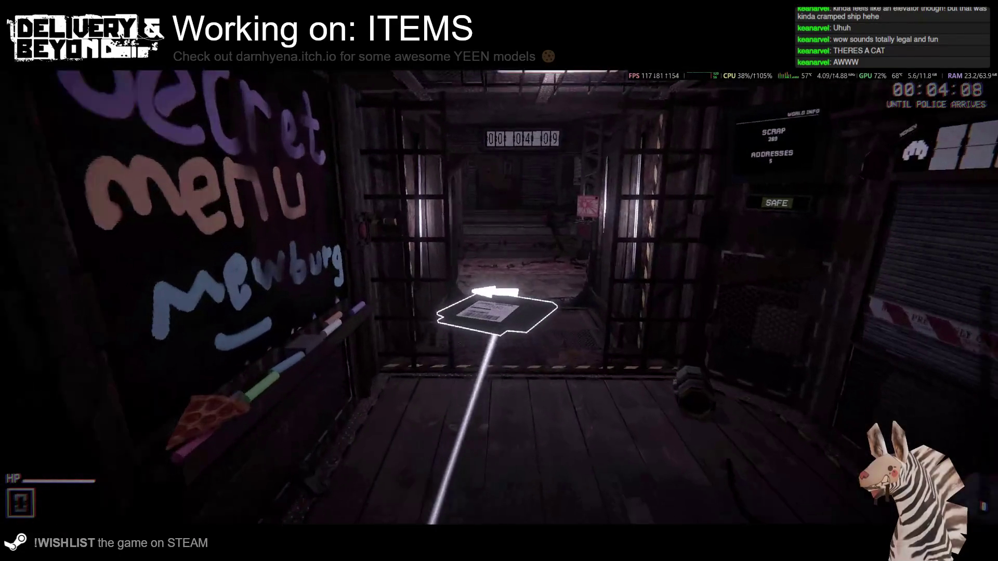
pyautogui.press('w')
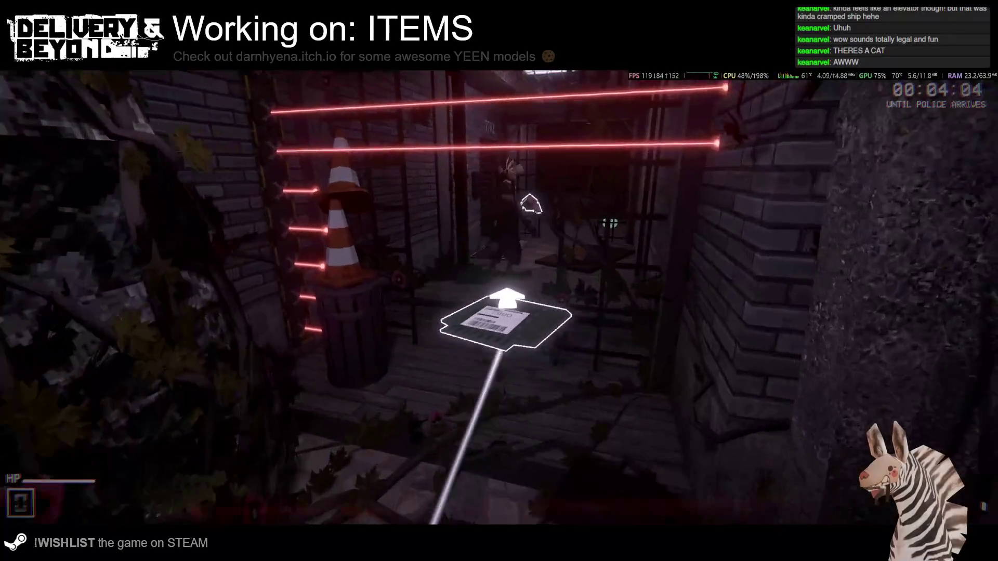
pyautogui.press('w')
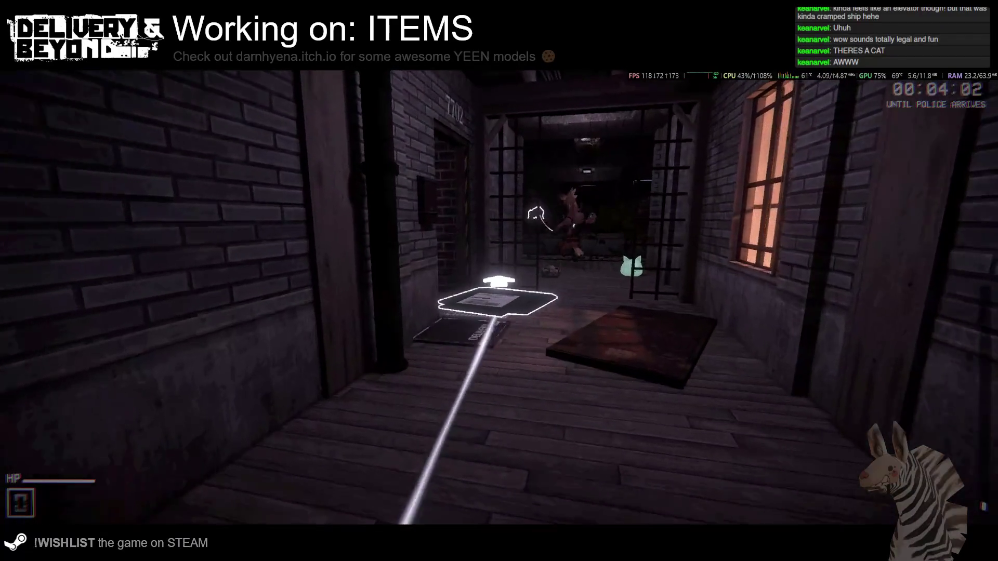
pyautogui.press('w')
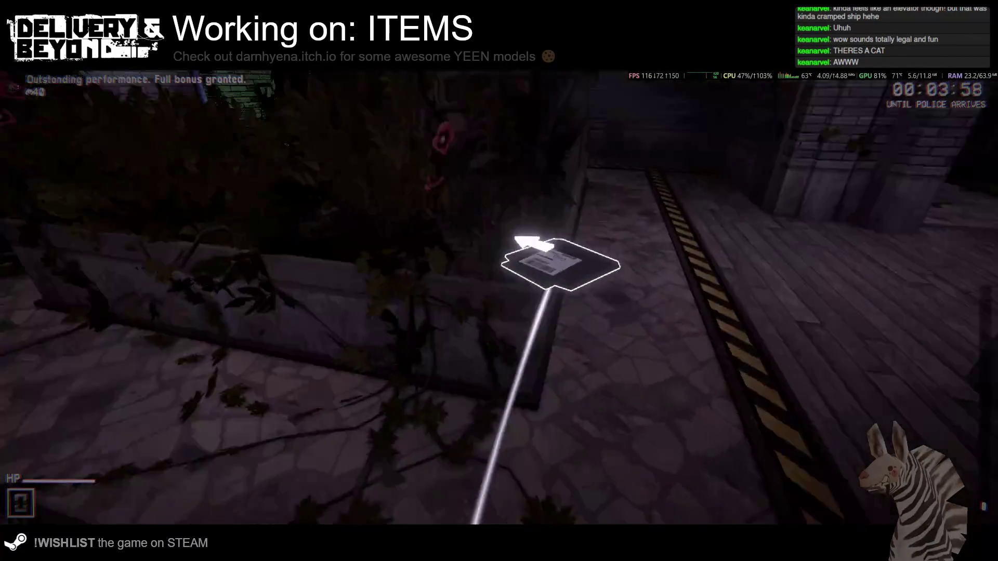
pyautogui.press('w')
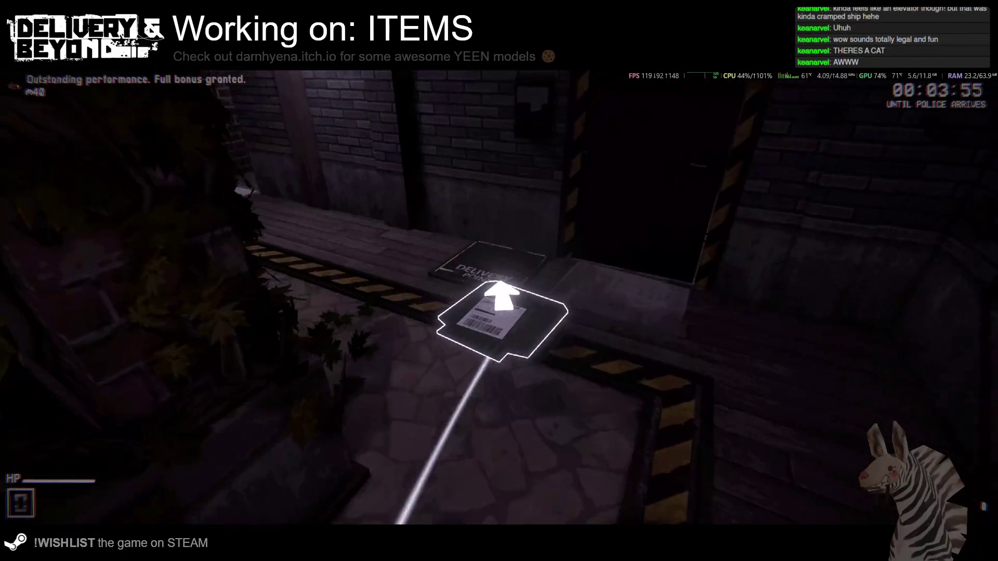
pyautogui.press('s')
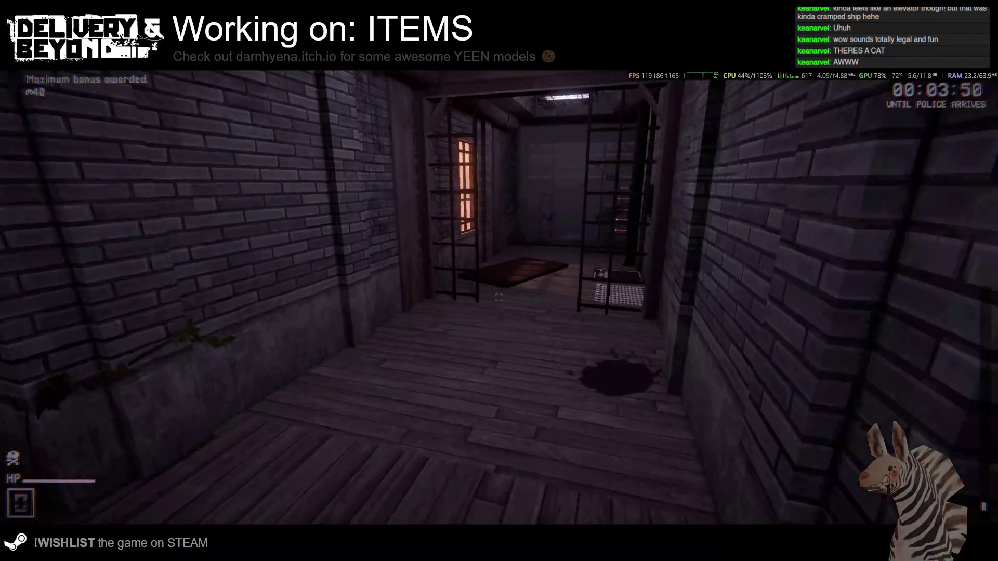
# Back at the ship, order delivery 1817 on the Delivery Maker and pick up the new package.
pyautogui.press('w')
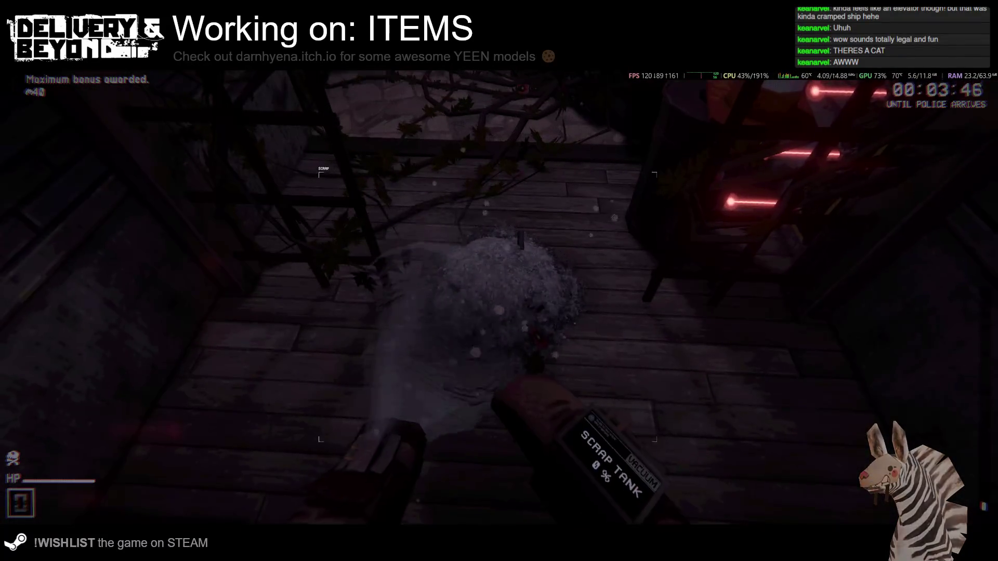
pyautogui.press('w')
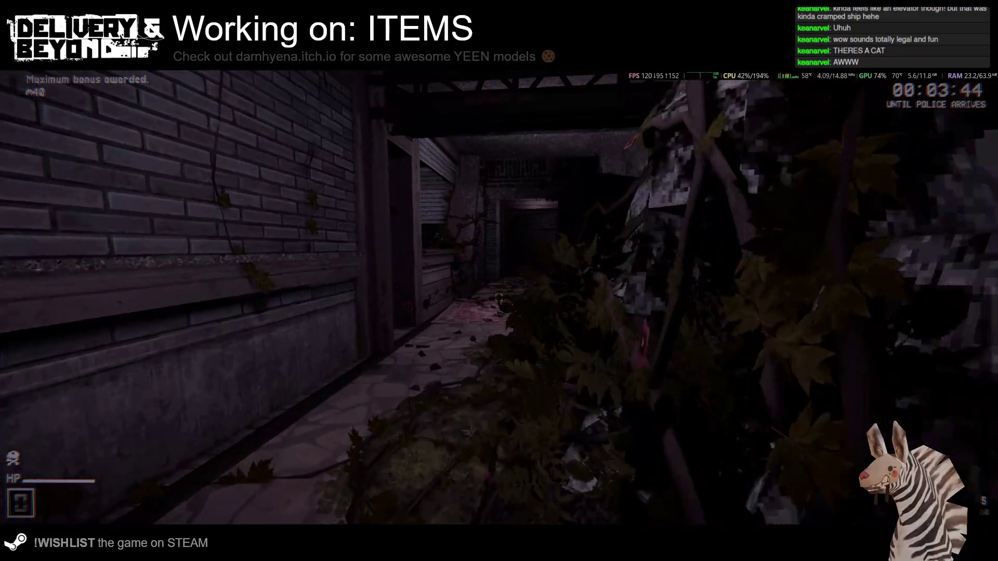
pyautogui.press('w')
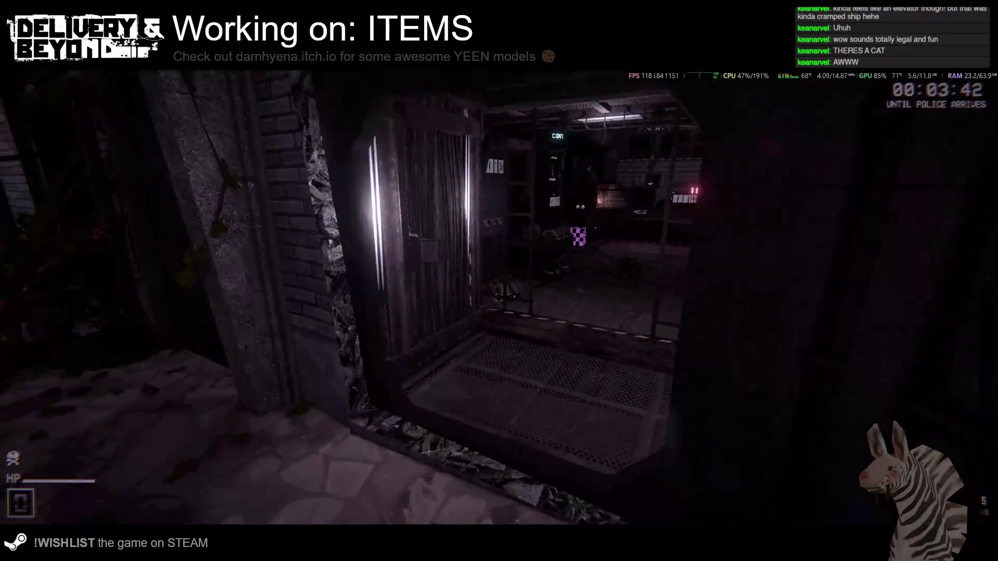
pyautogui.press('w')
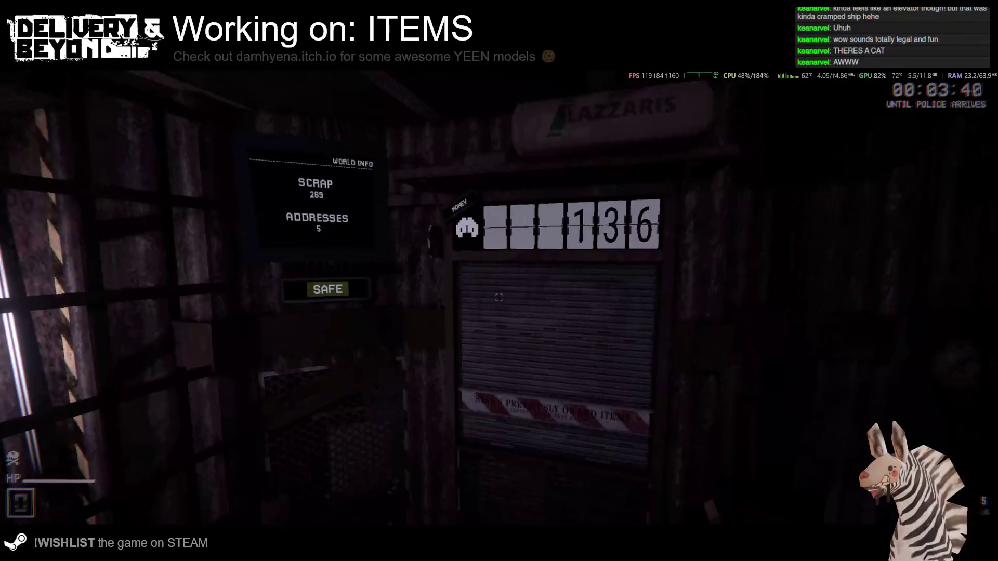
pyautogui.press('w')
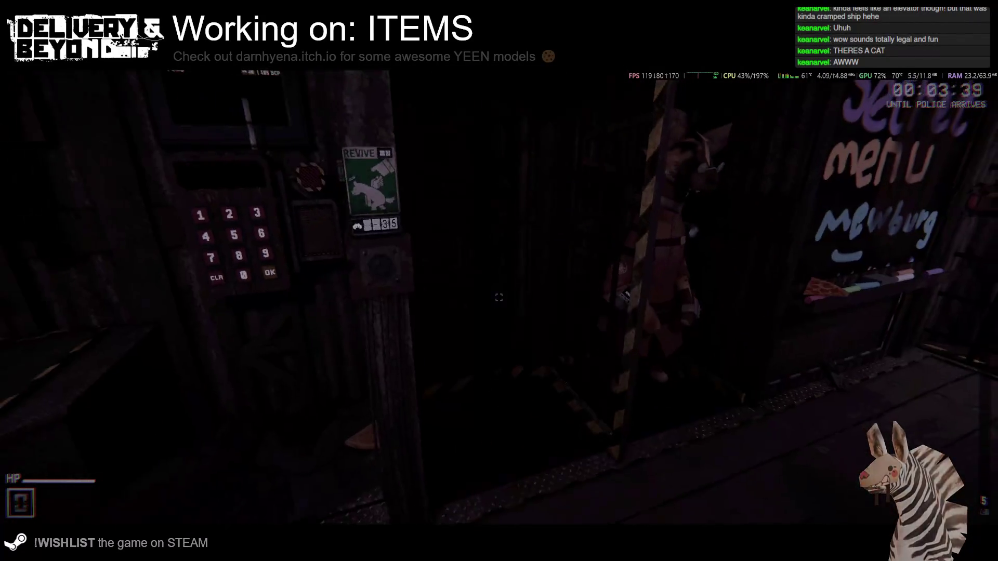
pyautogui.moveTo(499, 297)
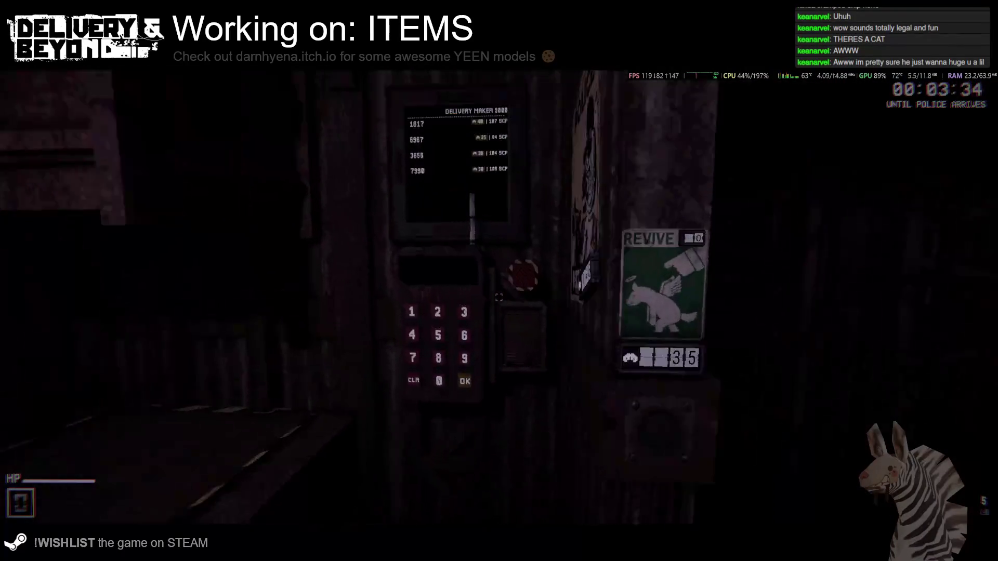
pyautogui.click(509, 302)
pyautogui.click(550, 375)
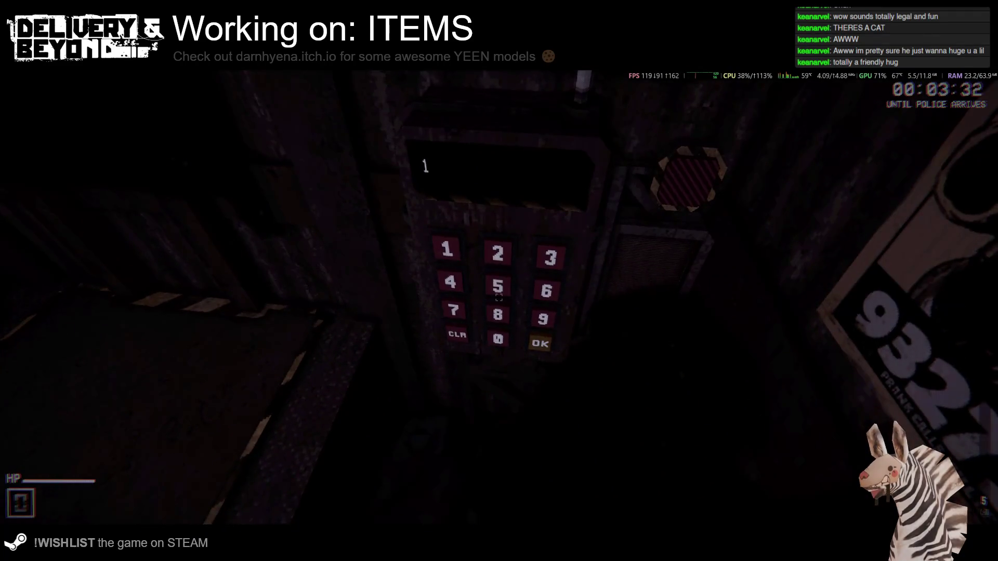
pyautogui.click(500, 300)
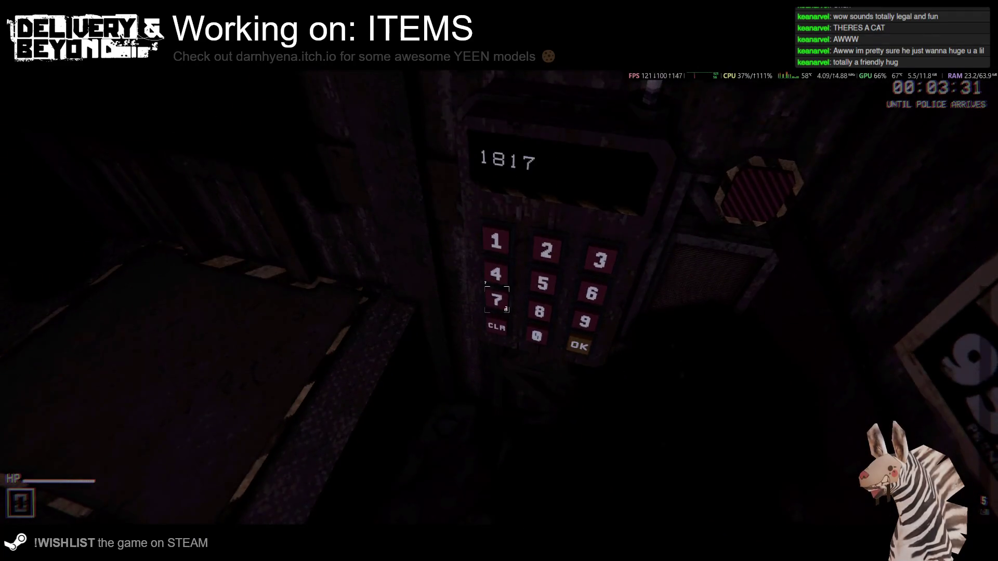
pyautogui.click(499, 299)
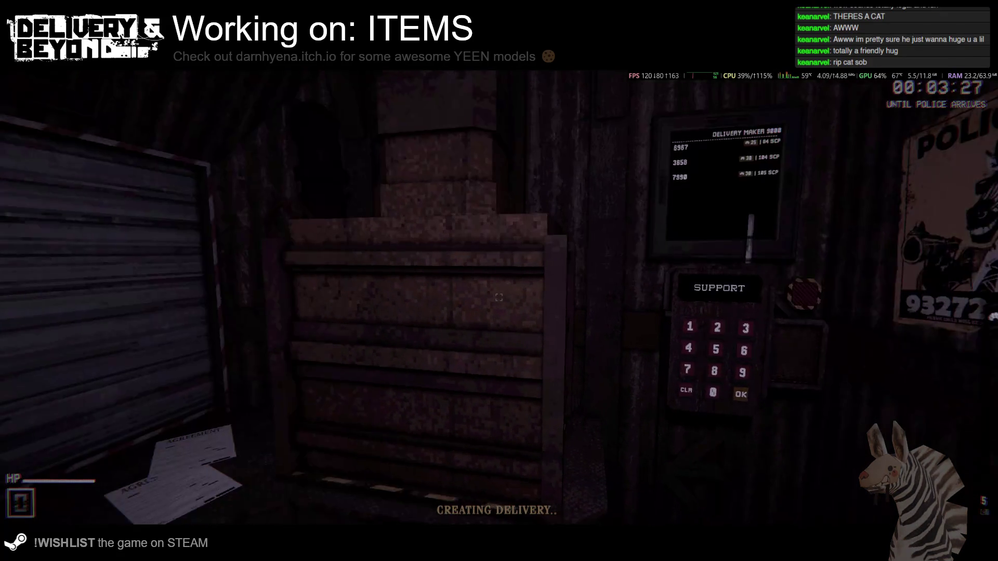
pyautogui.press('w')
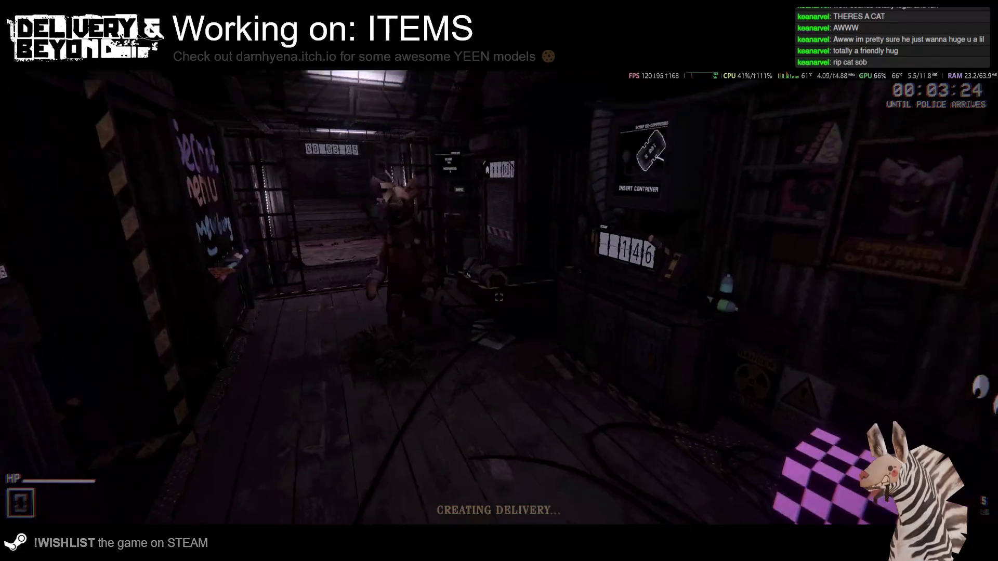
pyautogui.click(498, 297)
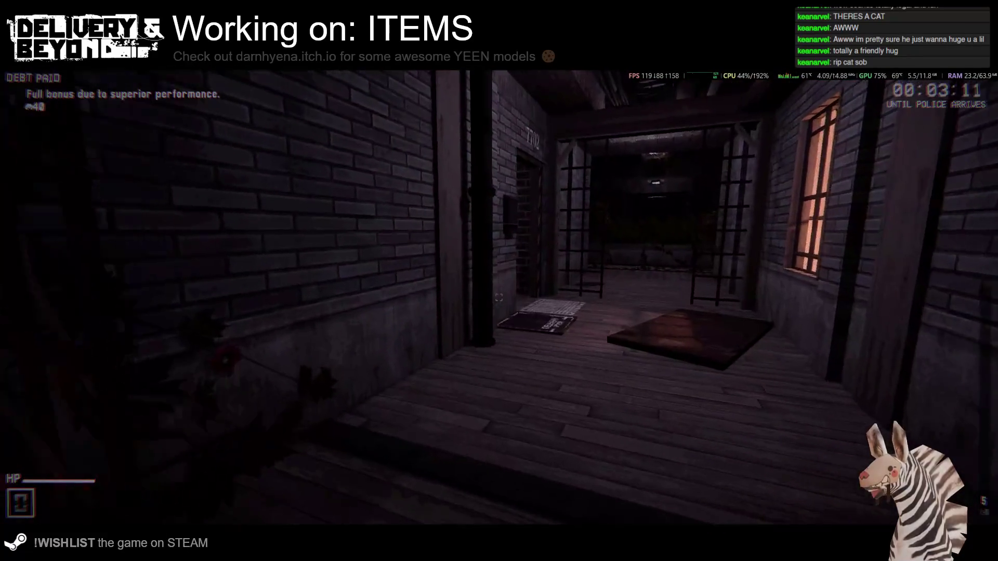
# Carry the new package through the overgrown and wooden corridors into the house.
pyautogui.press('w')
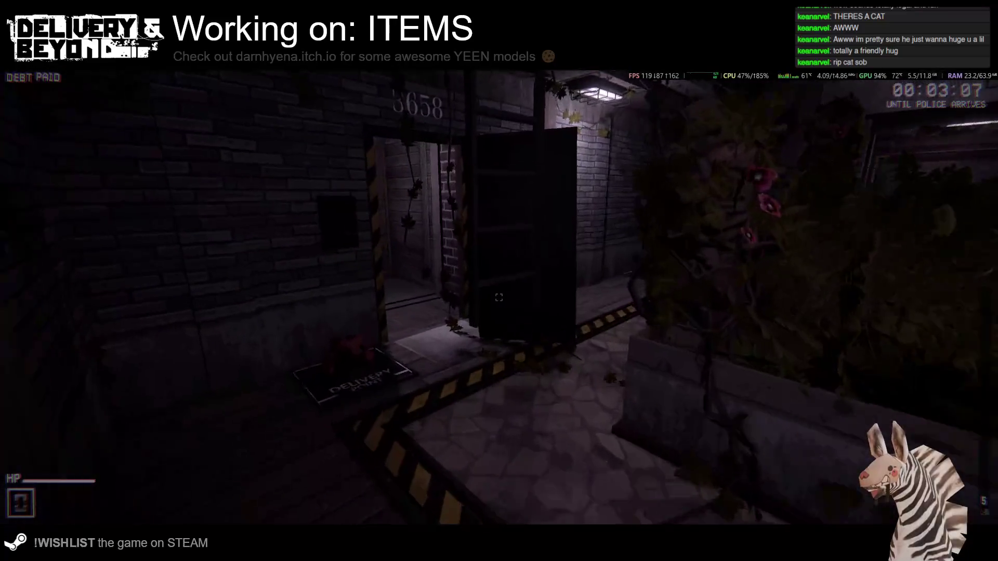
pyautogui.press('w')
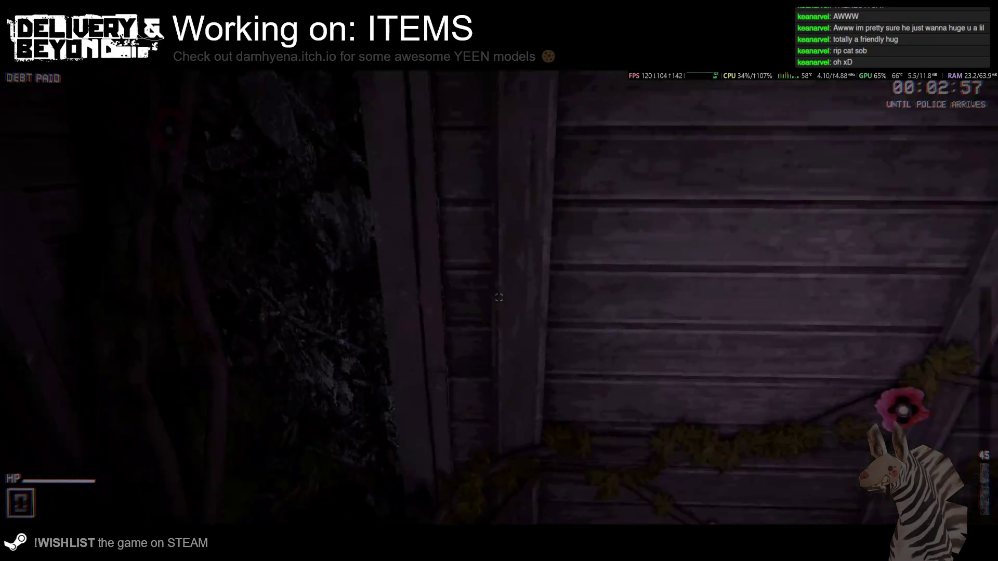
pyautogui.press('w')
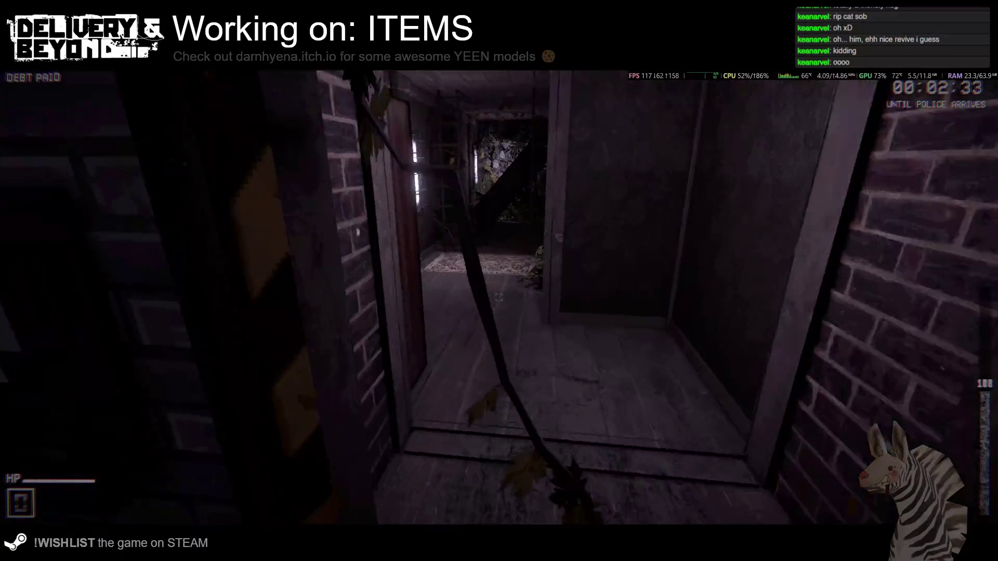
# Vacuum scrap from the hallway, sack and shelf up to 204, then head back toward the laser-grid doorway.
pyautogui.press('e')
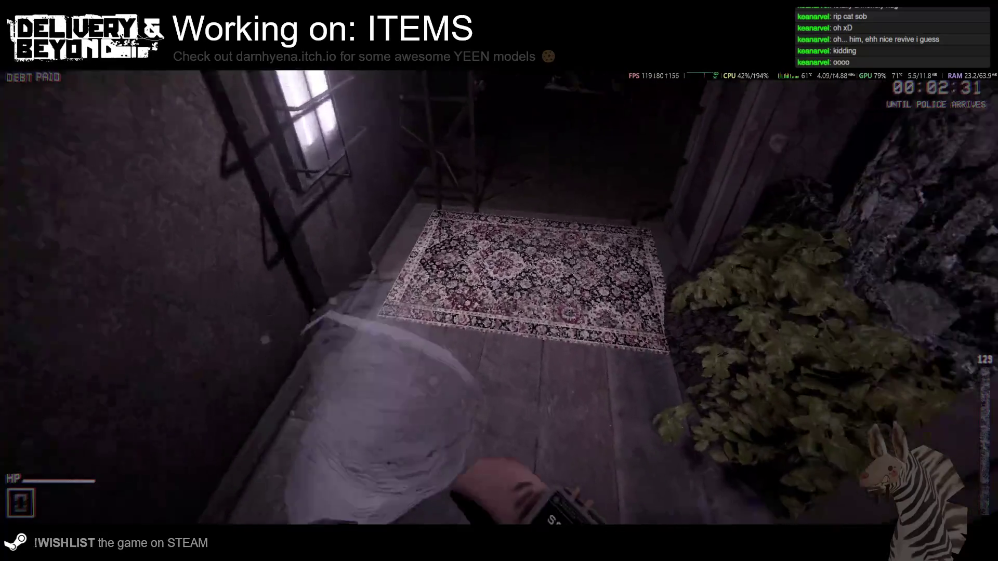
pyautogui.press('e')
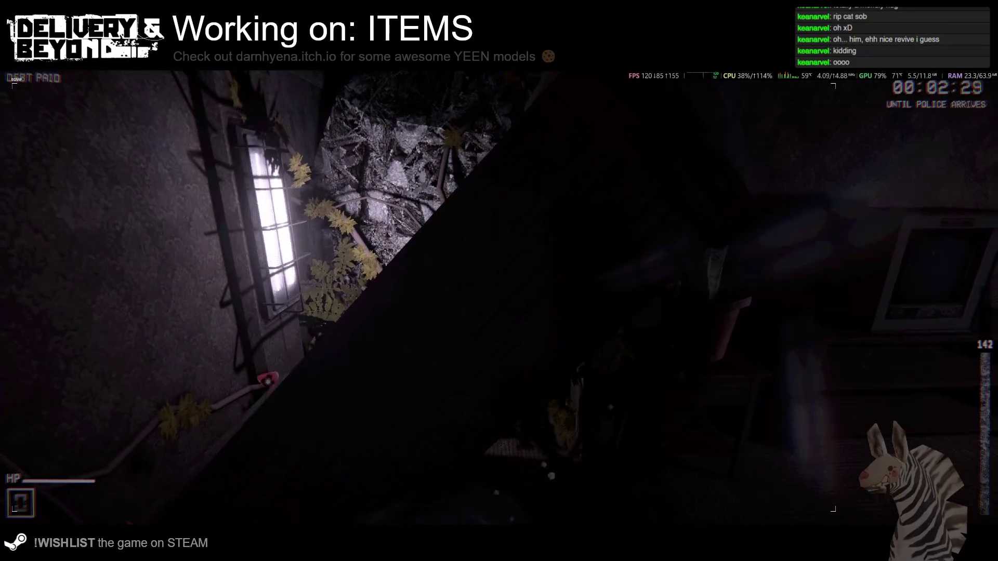
pyautogui.press('e')
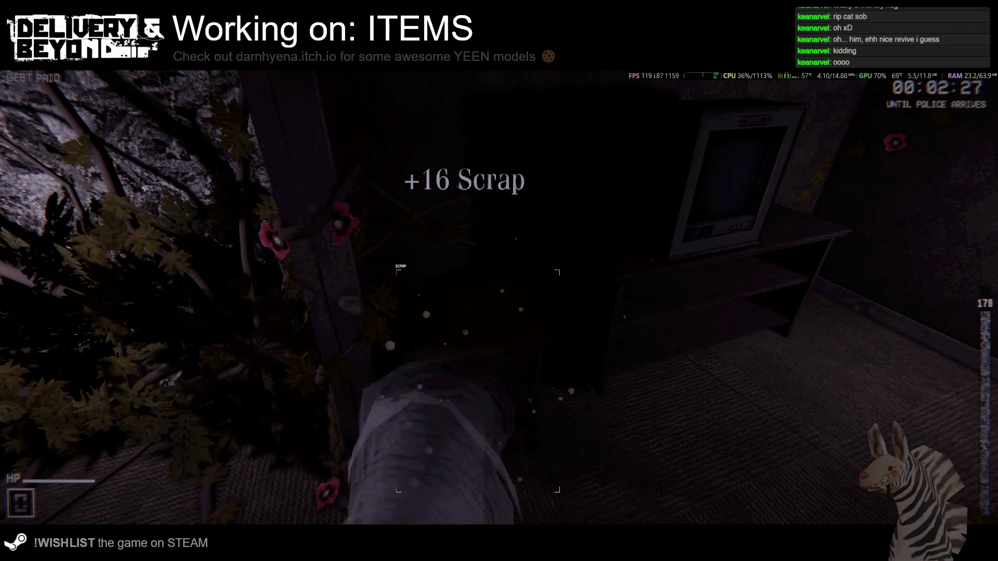
pyautogui.press('e')
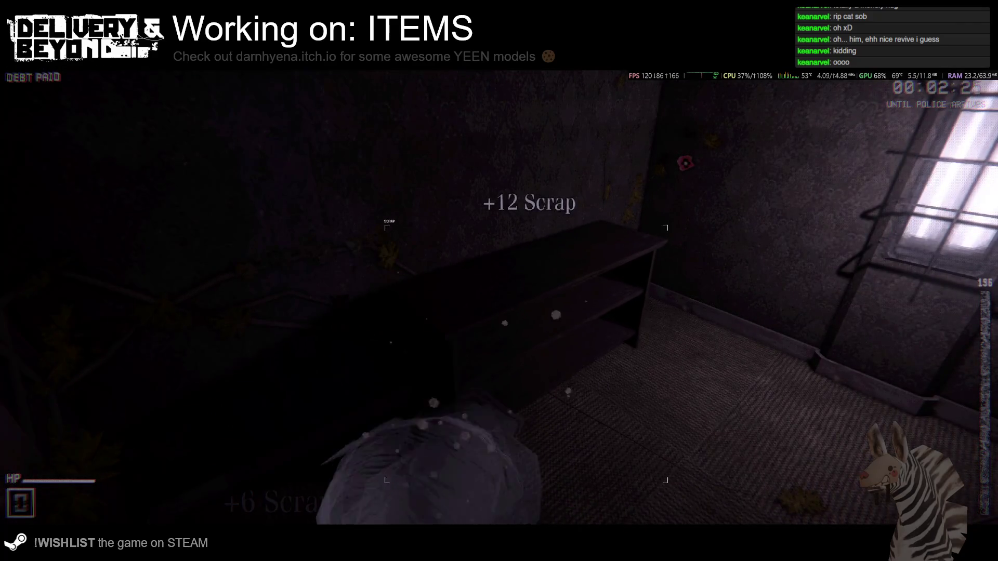
pyautogui.press('e')
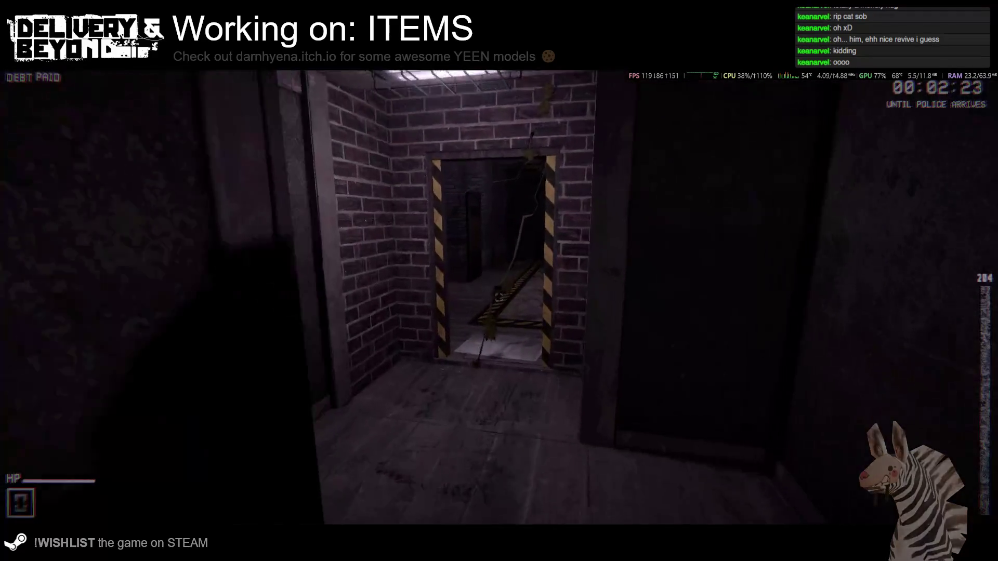
pyautogui.press('w')
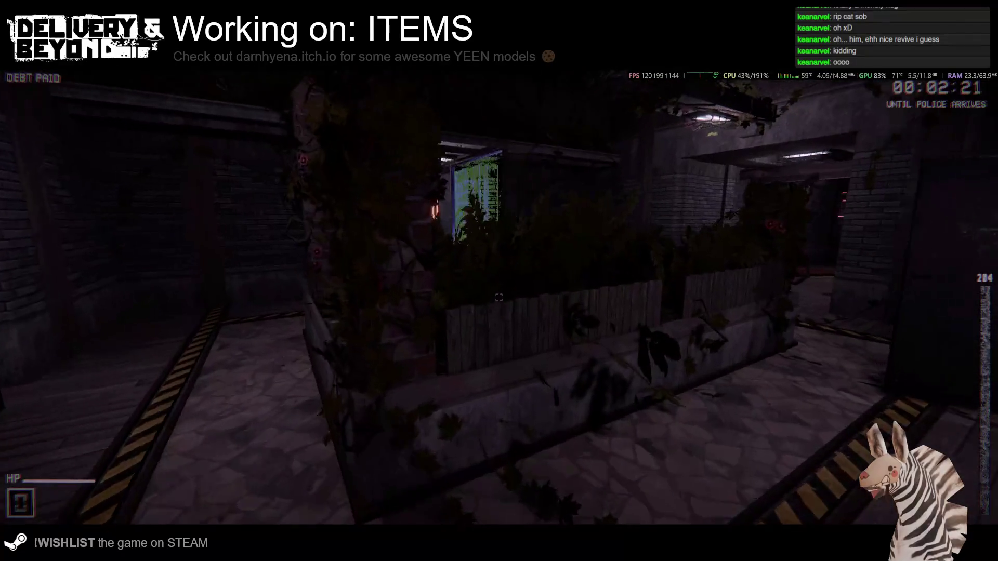
pyautogui.press('w')
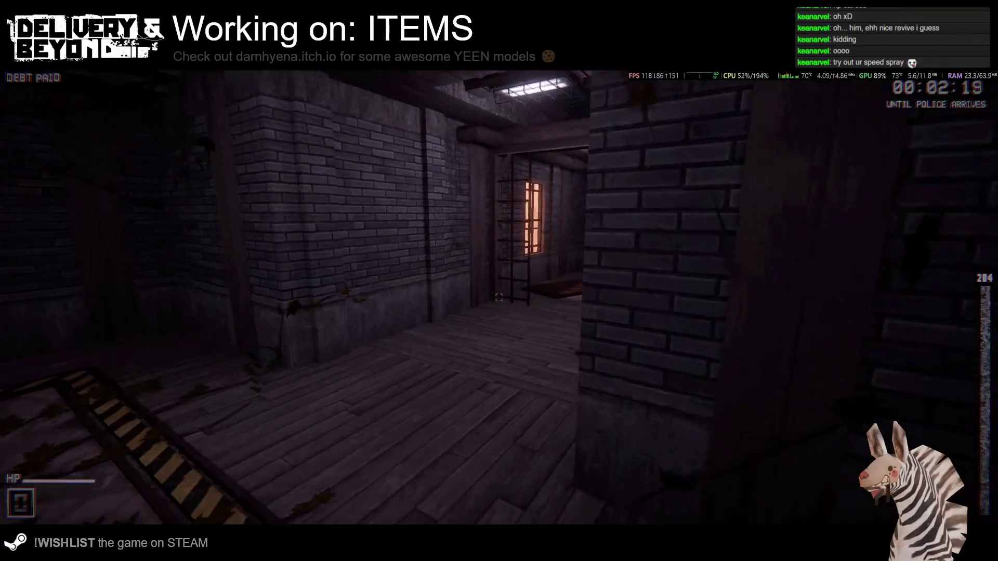
pyautogui.press('w')
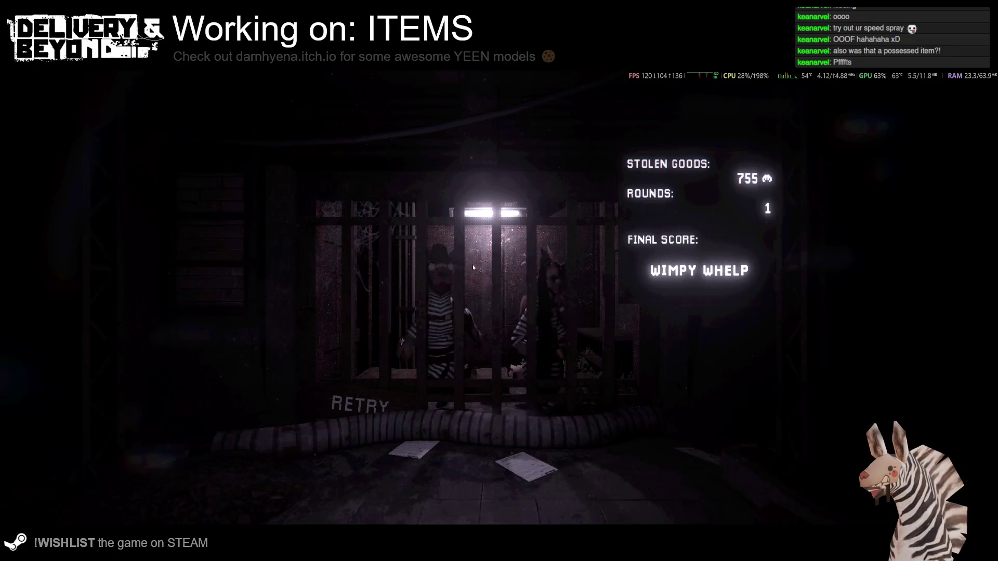
# Retry the game from the WIMPY WHELP results screen.
pyautogui.click(359, 404)
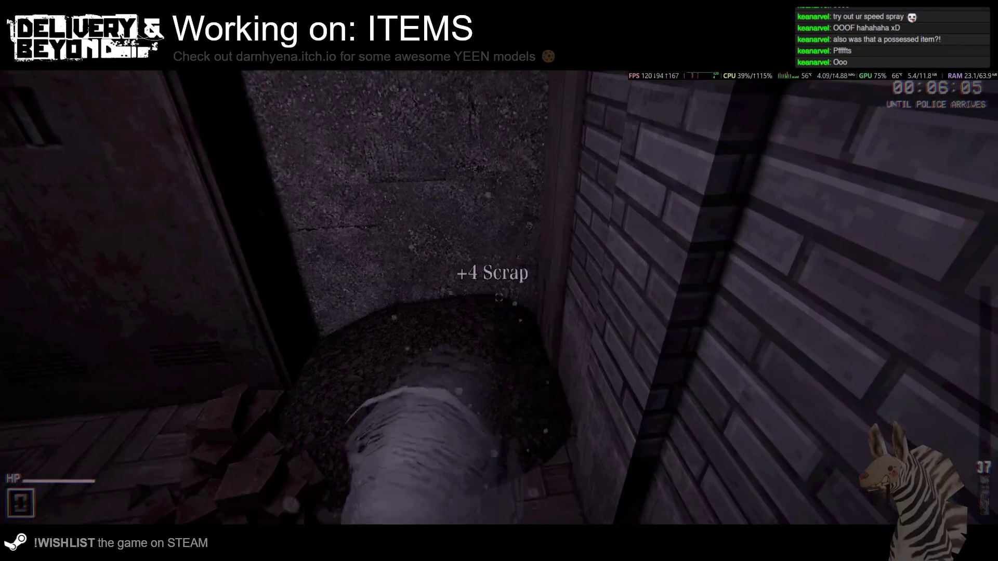
# Walk past the barred doorway to the barrel by the brick pillar and salvage its scrap.
pyautogui.press('w')
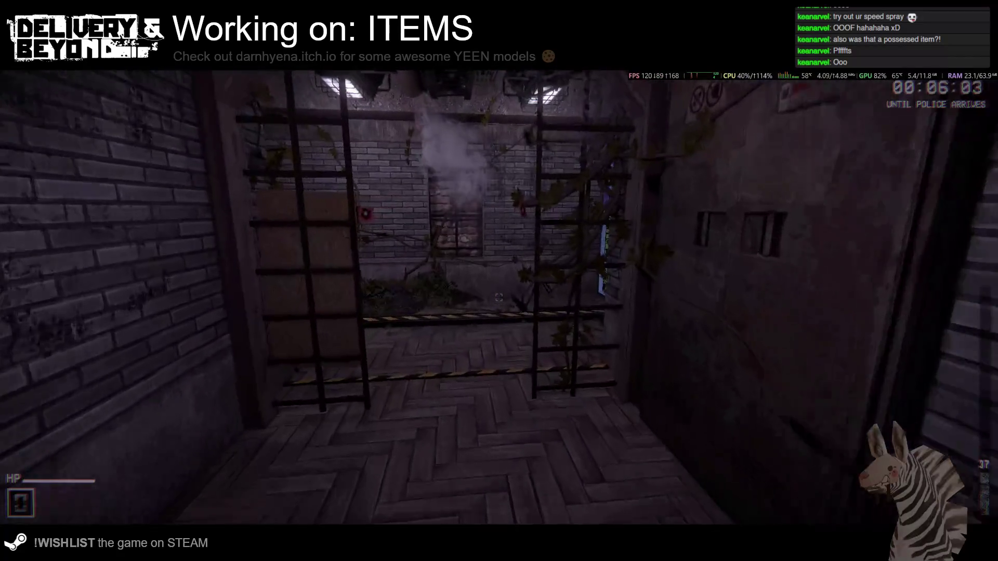
pyautogui.press('w')
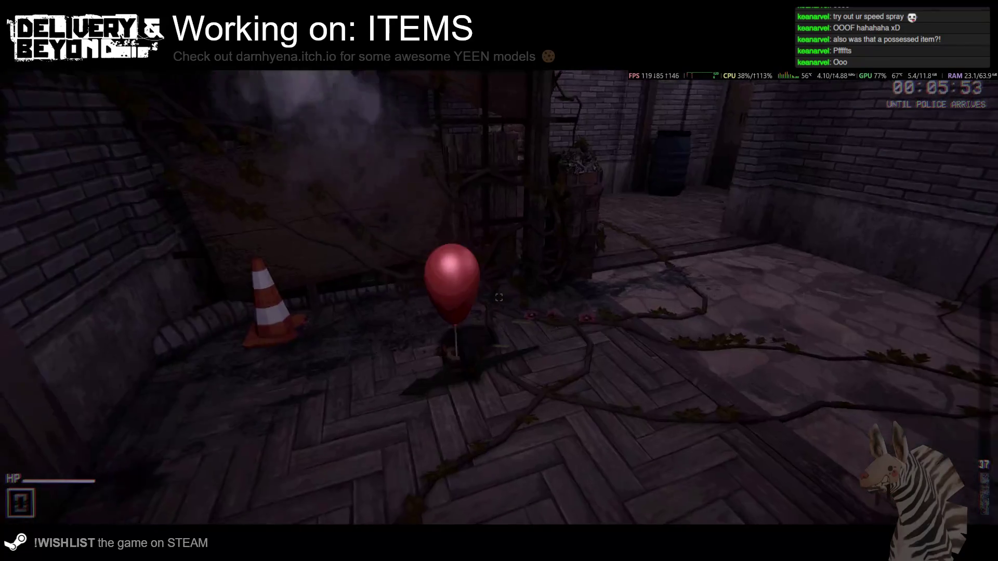
pyautogui.press('w')
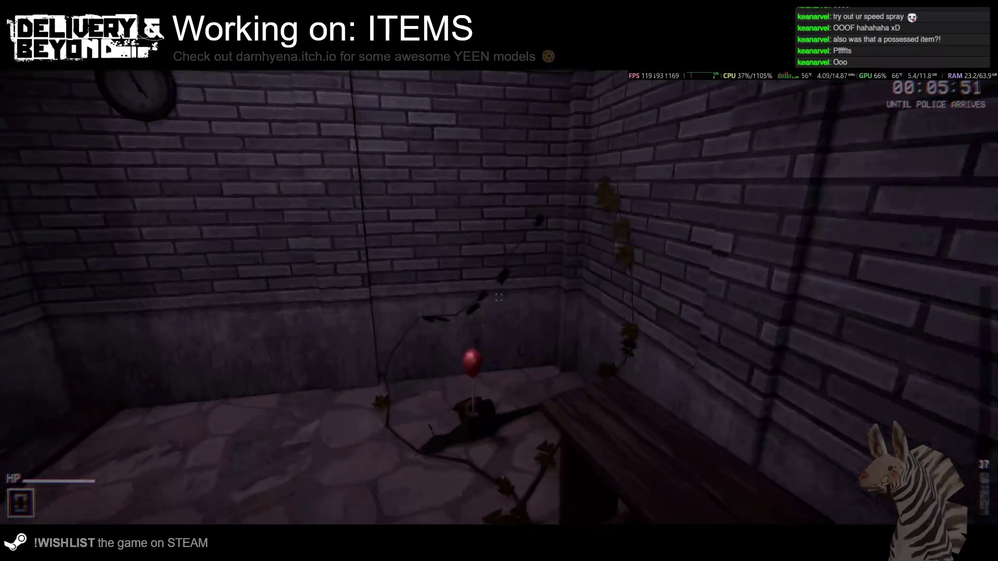
pyautogui.press('w')
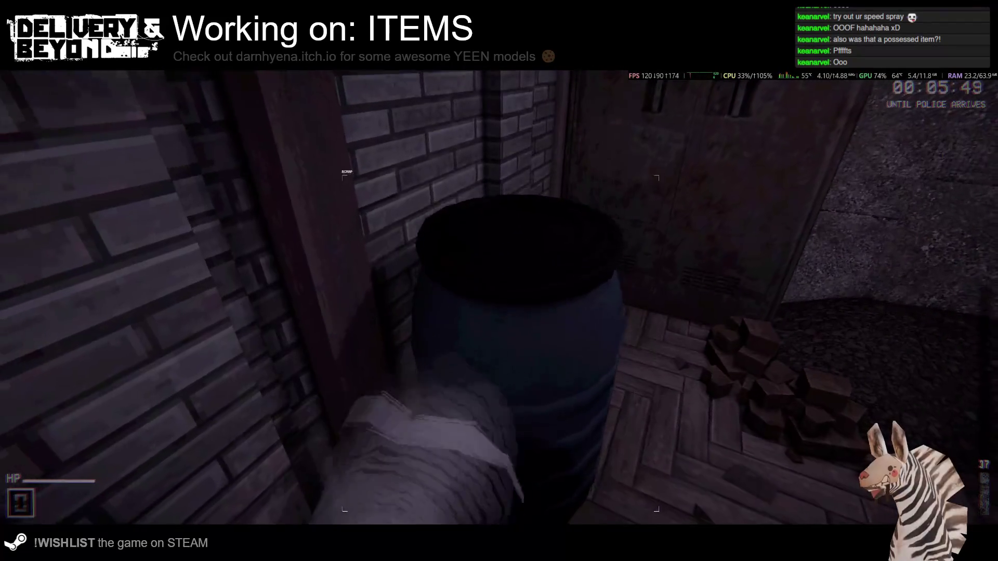
pyautogui.press('e')
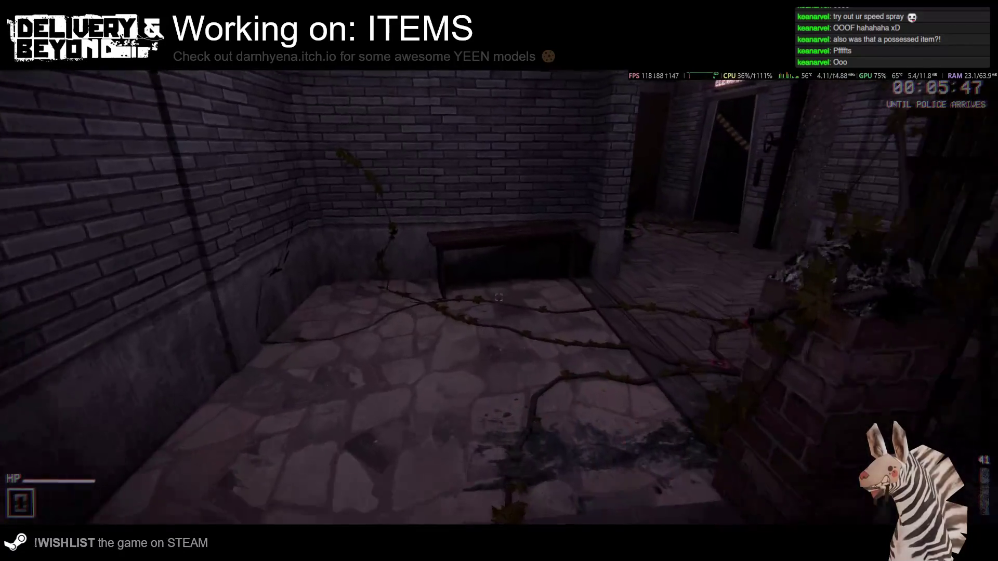
pyautogui.moveTo(499, 297)
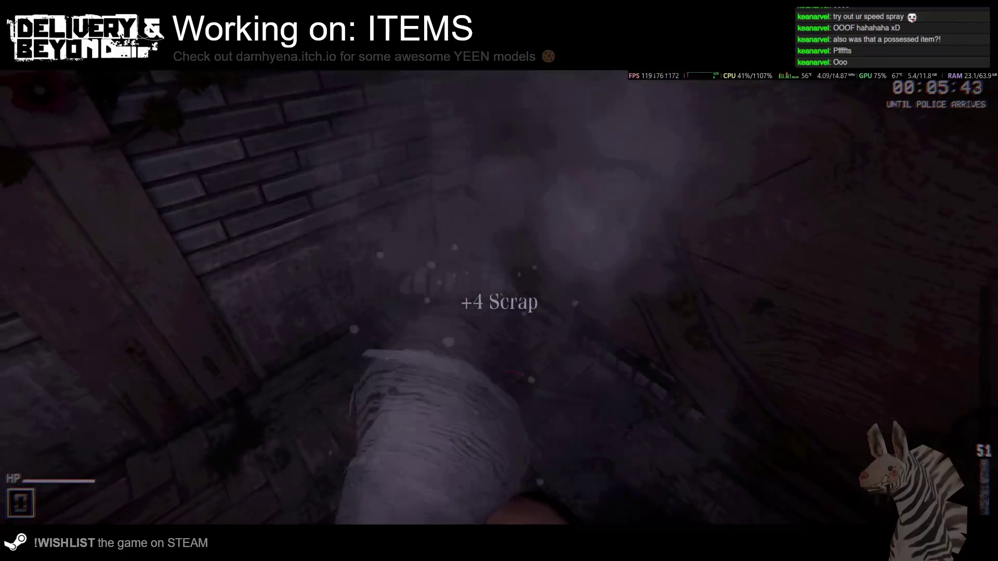
# Go through the dark passage and rug hallway into the machinery room and pick up the plank.
pyautogui.press('w')
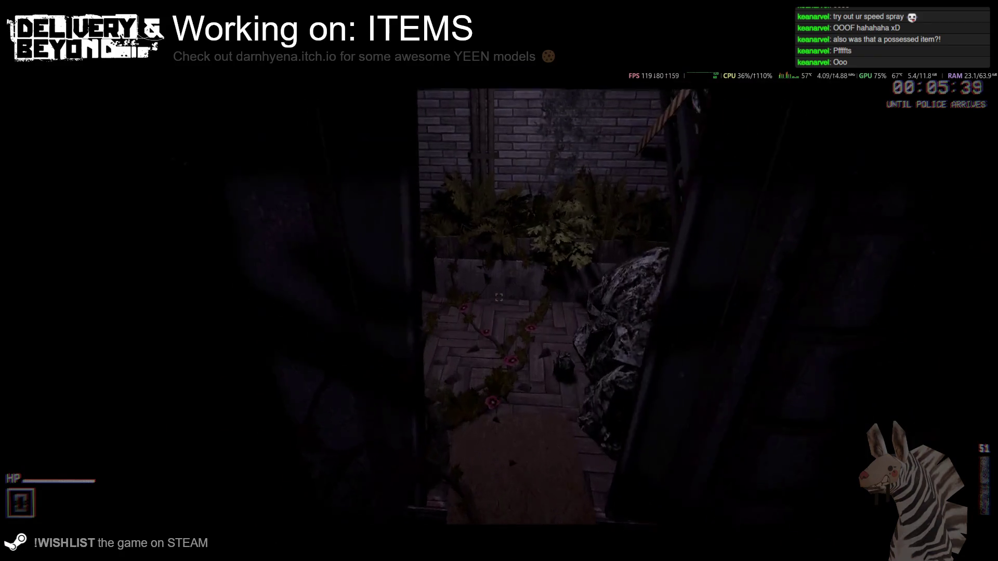
pyautogui.press('w')
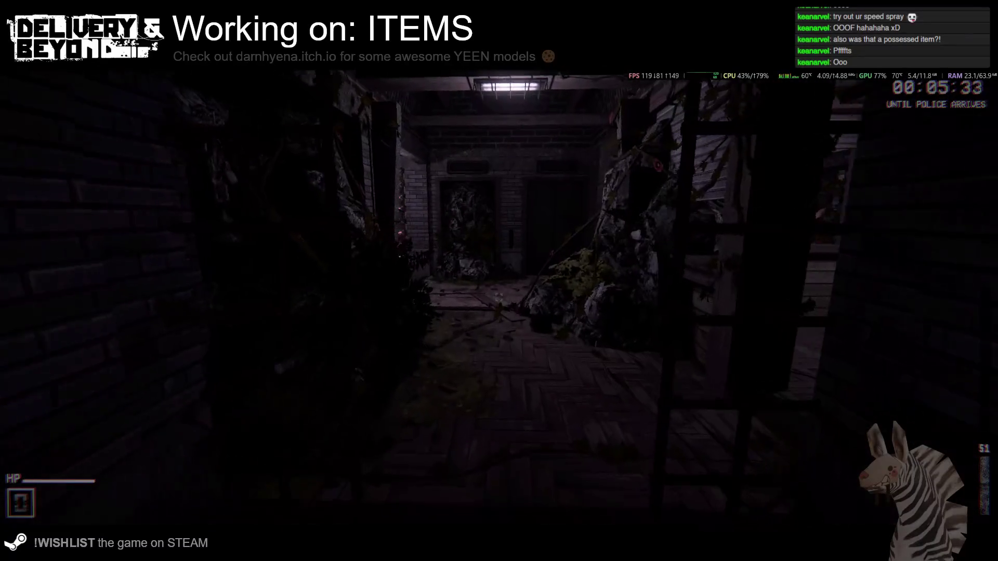
pyautogui.press('w')
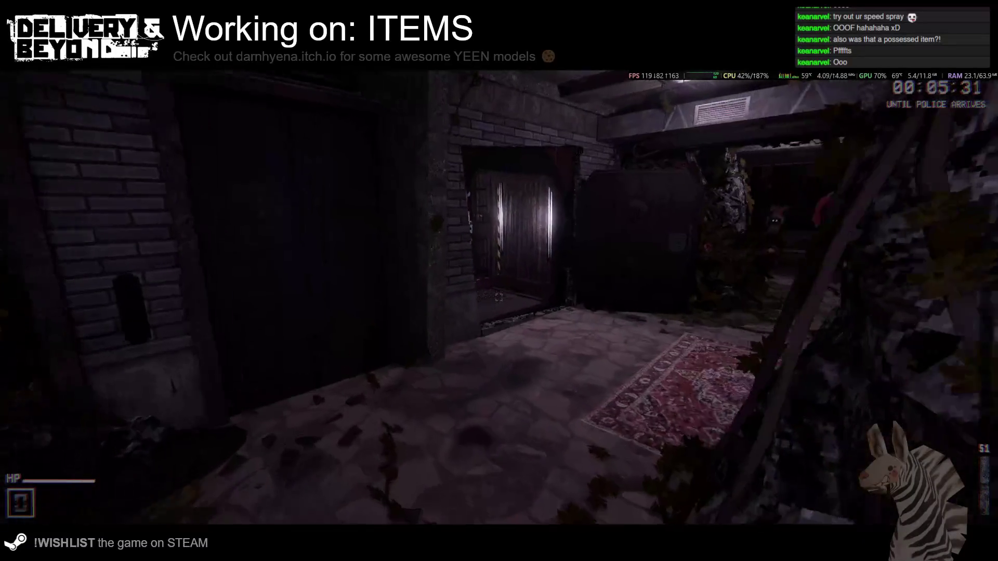
pyautogui.press('w')
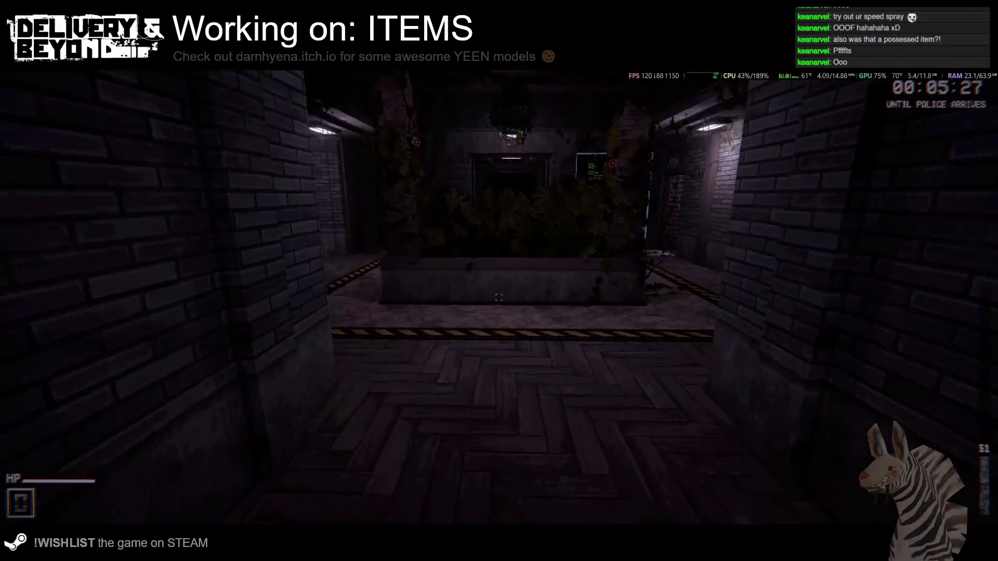
pyautogui.press('w')
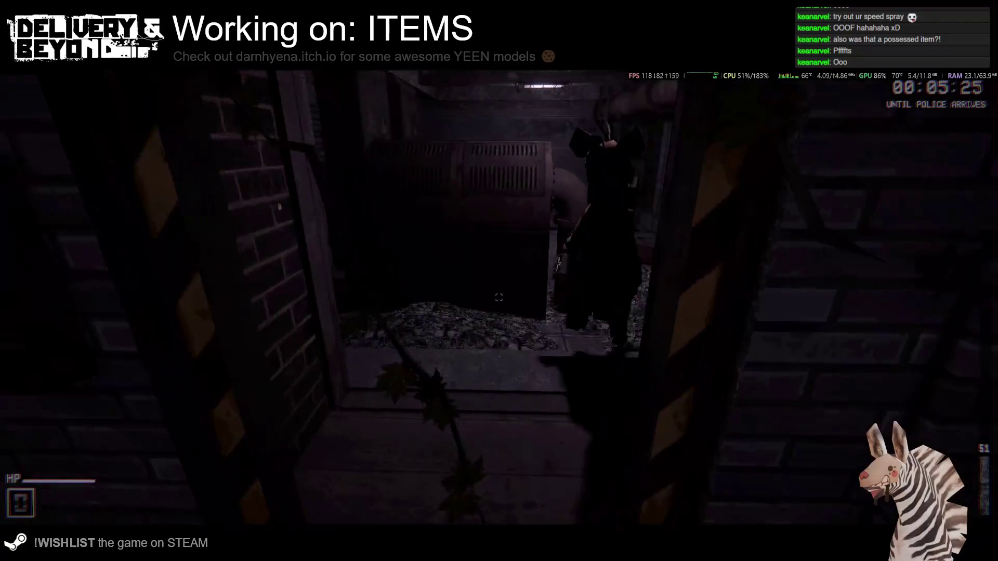
pyautogui.press('w')
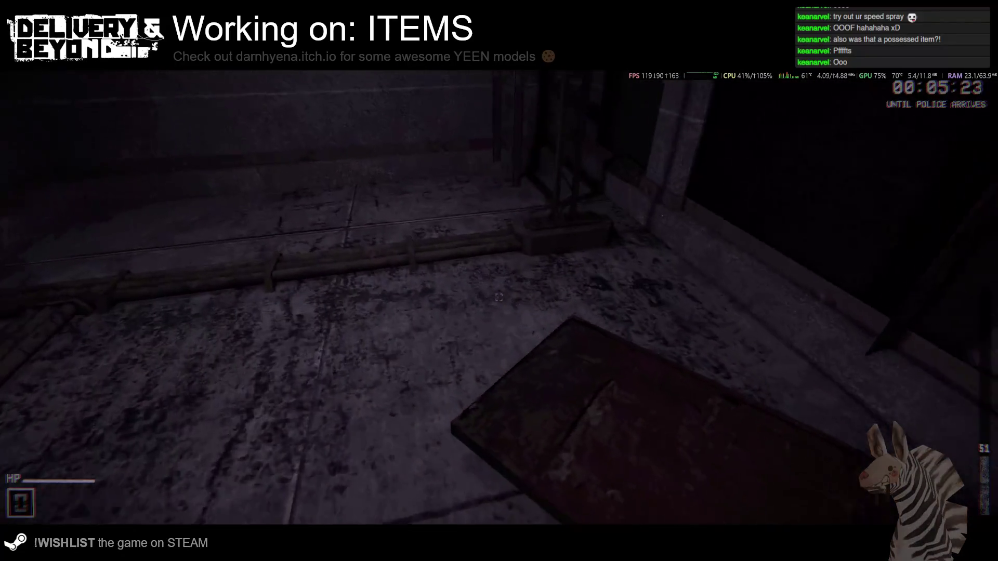
pyautogui.click(499, 297)
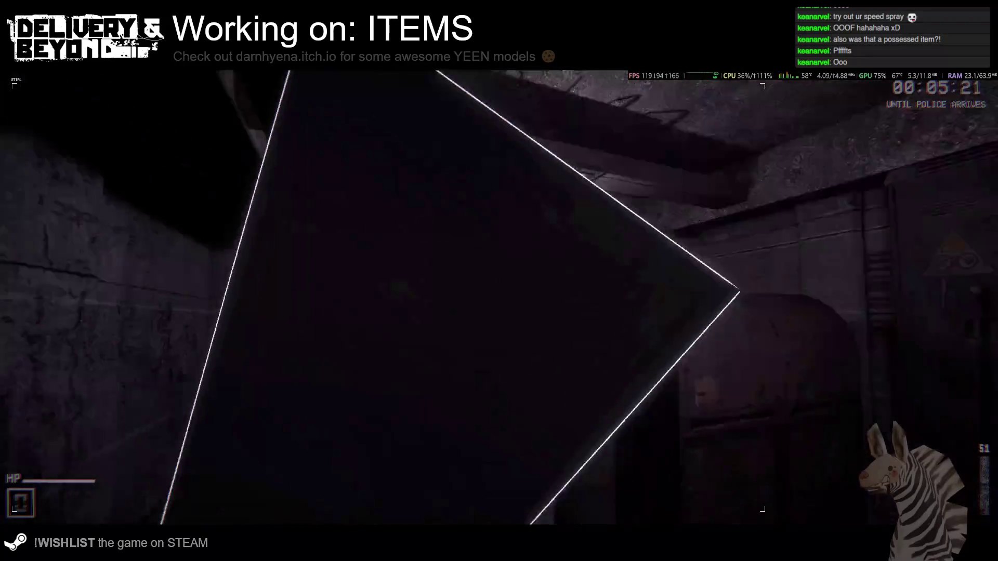
# Salvage two scrap piles by the shelves, then walk back through the corridors to the secret menu room.
pyautogui.press('s')
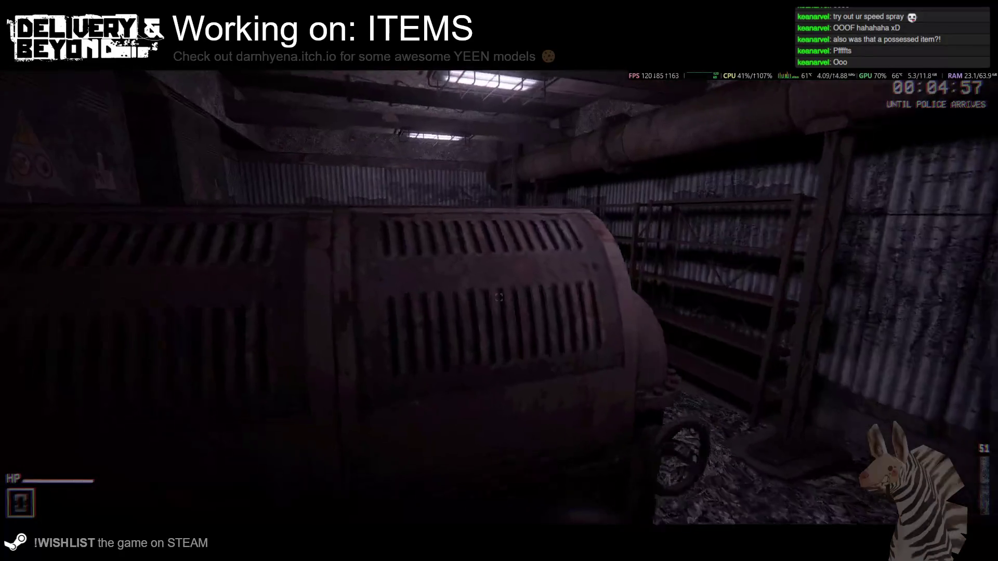
pyautogui.press('e')
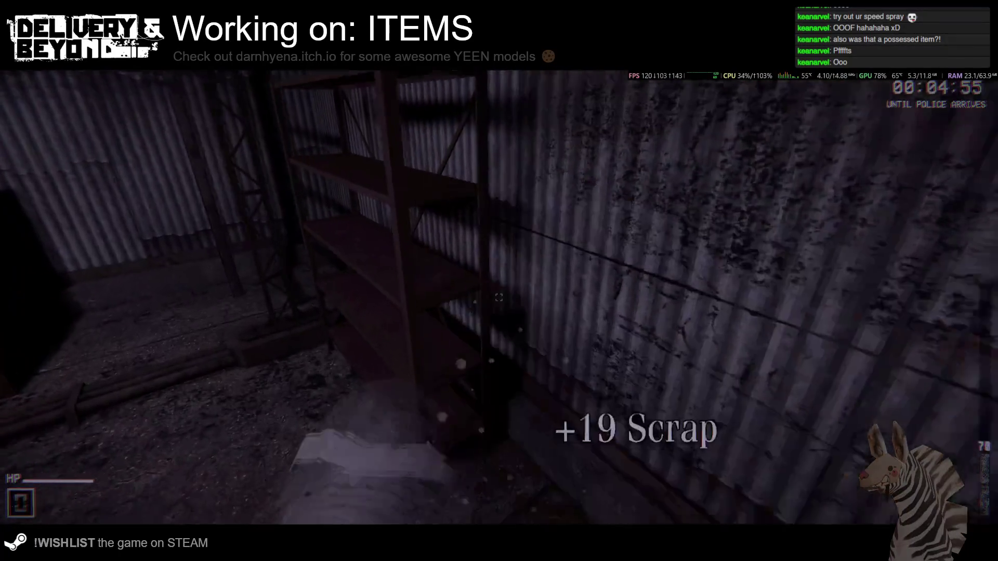
pyautogui.press('e')
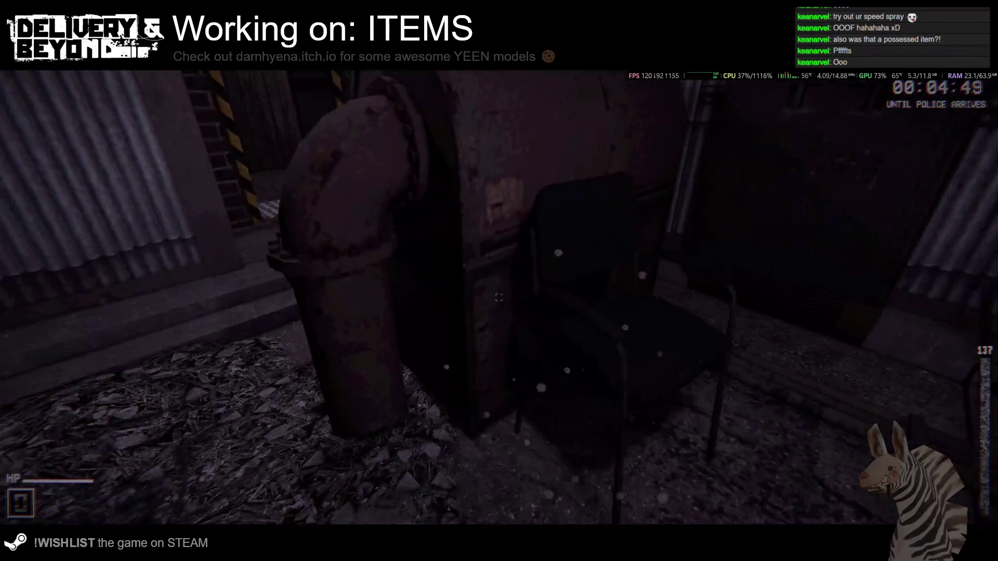
pyautogui.press('w')
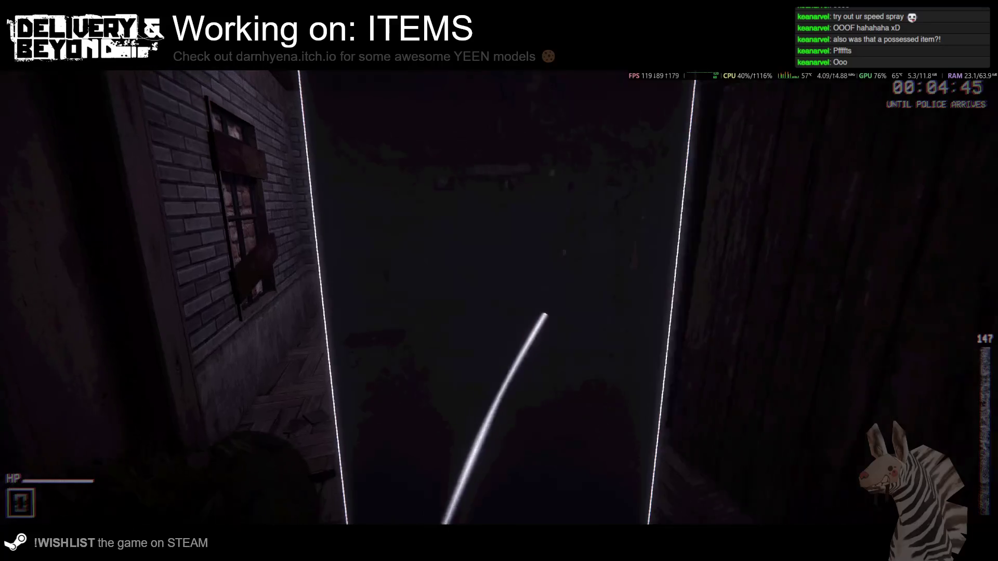
pyautogui.press('w')
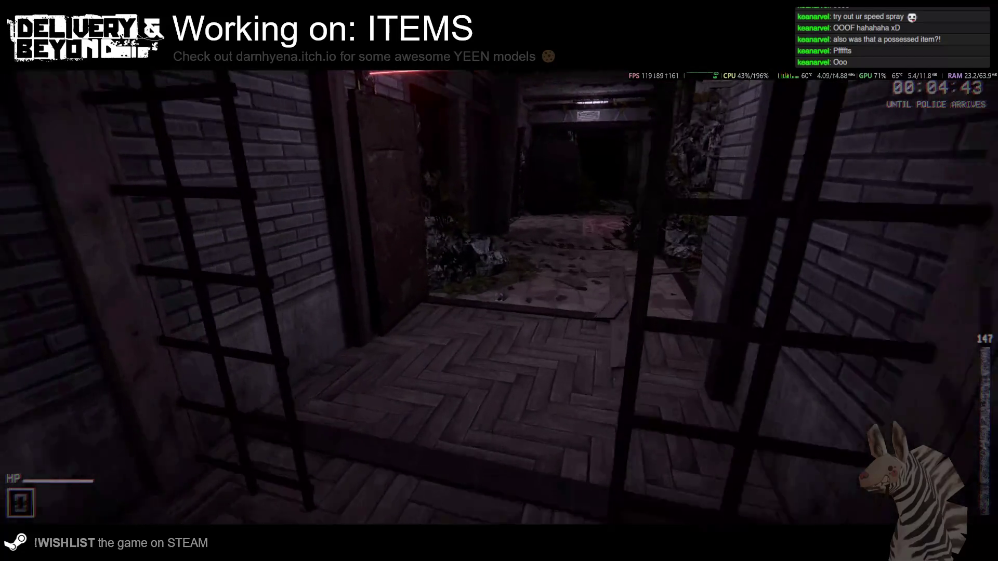
pyautogui.press('w')
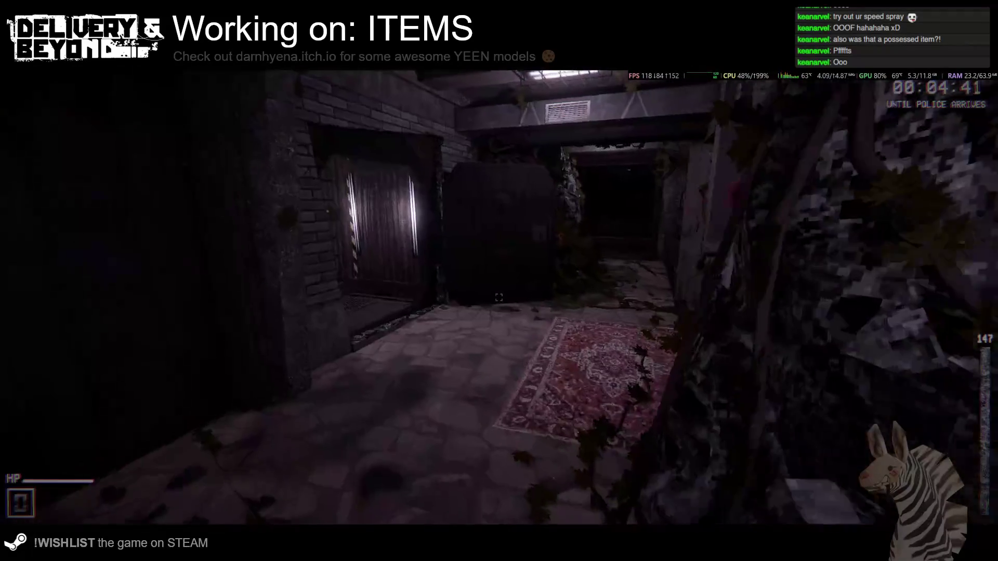
pyautogui.press('w')
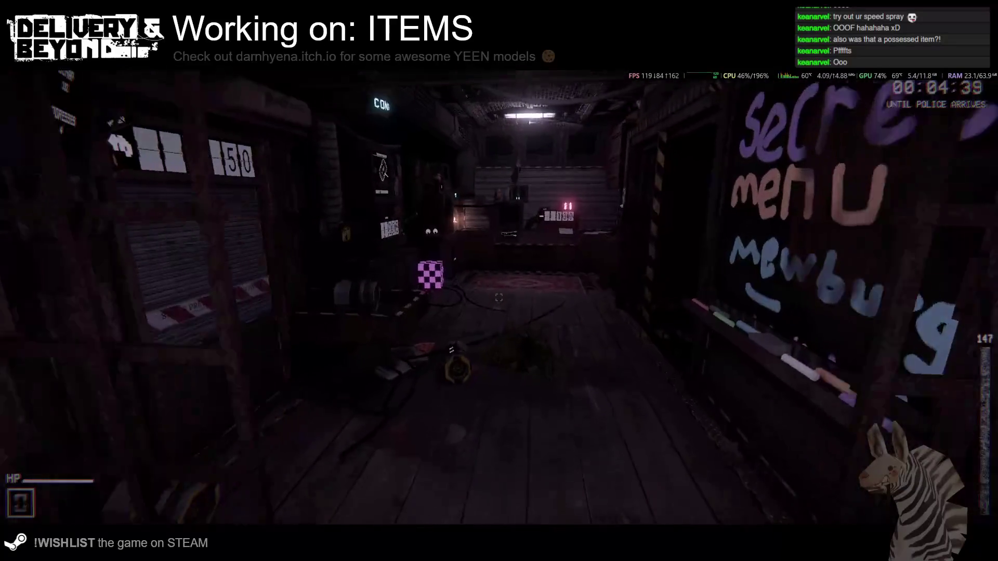
# Load the 73% container into the decompressor, order delivery 5632, and grab the crate from the chute.
pyautogui.press('e')
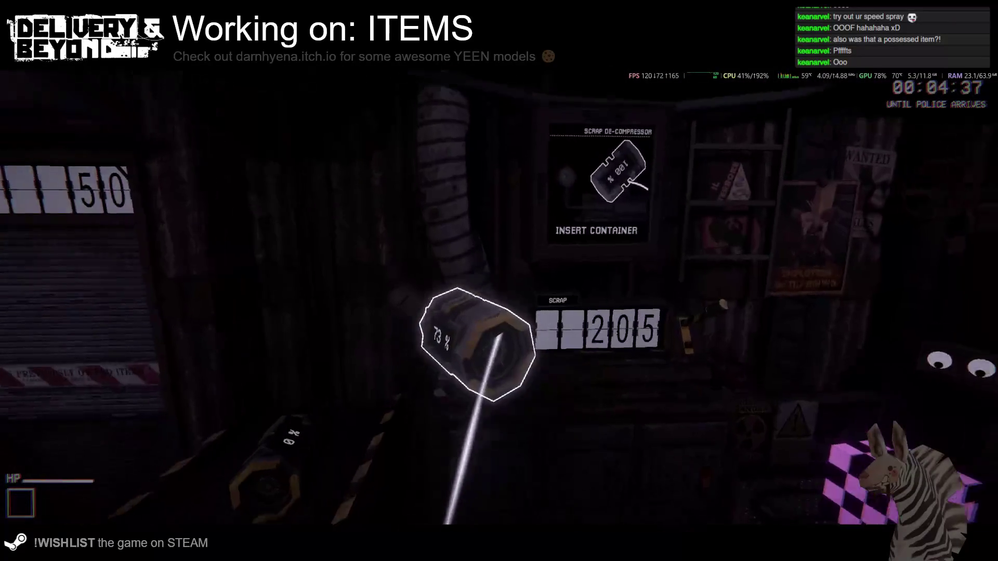
pyautogui.press('e')
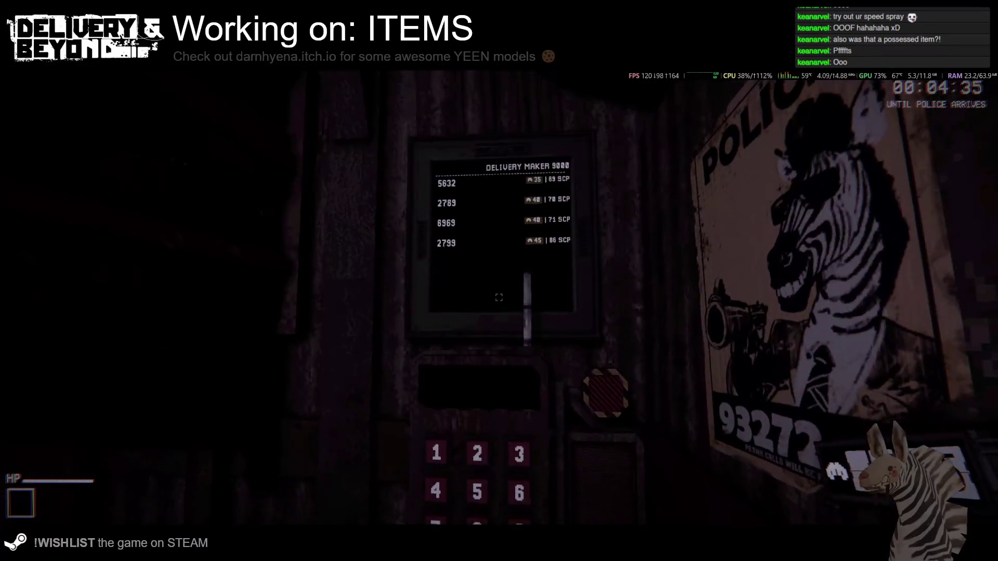
pyautogui.click(502, 301)
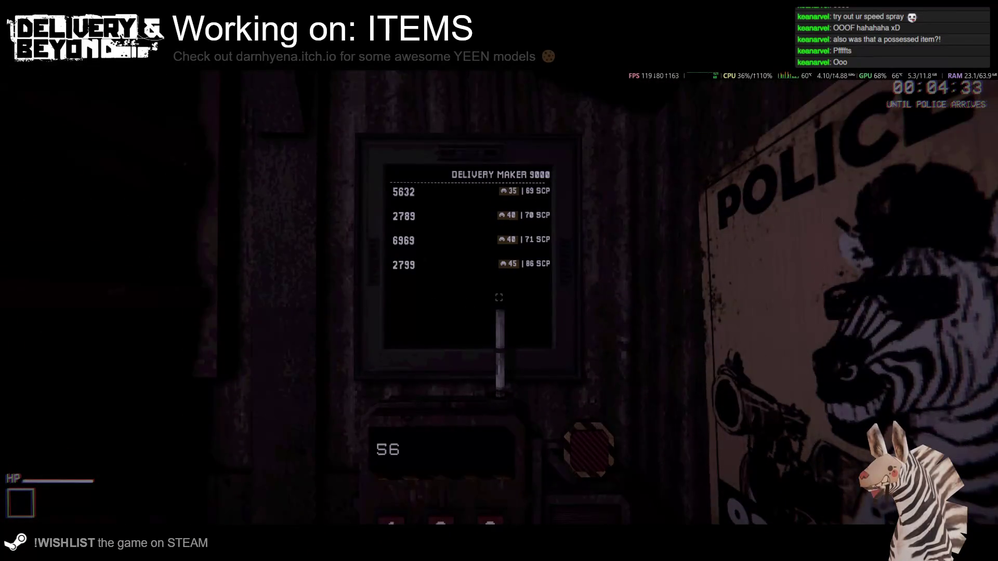
pyautogui.click(497, 294)
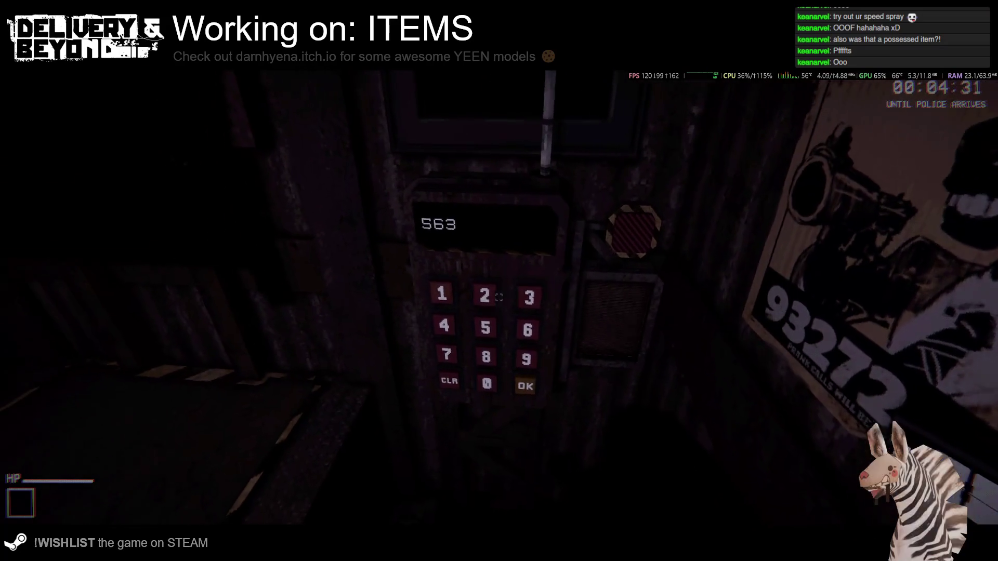
pyautogui.click(499, 297)
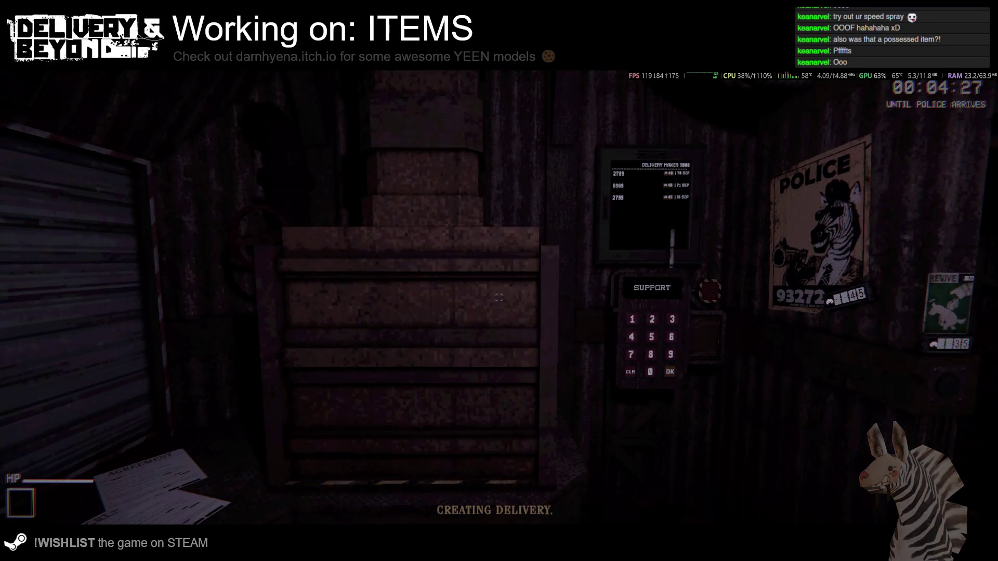
pyautogui.press('w')
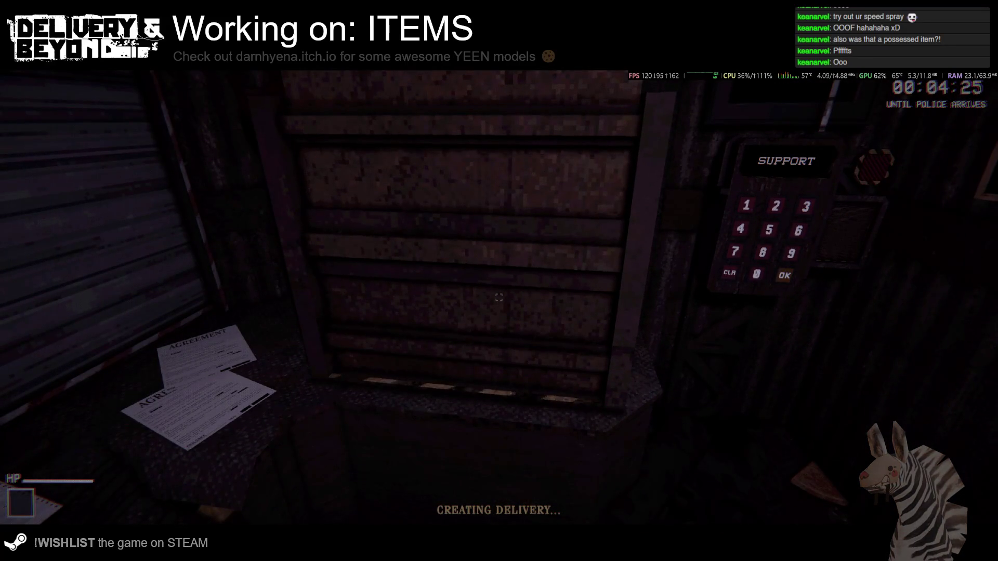
pyautogui.click(499, 281)
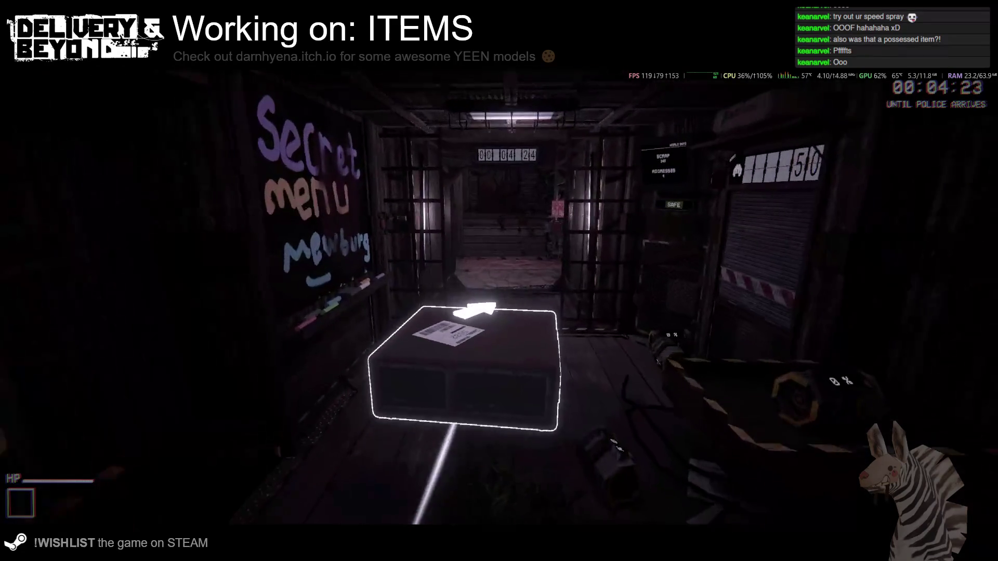
# Carry the 5632 crate through the boarded-window room and drop it on the Delivery Point mat.
pyautogui.press('w')
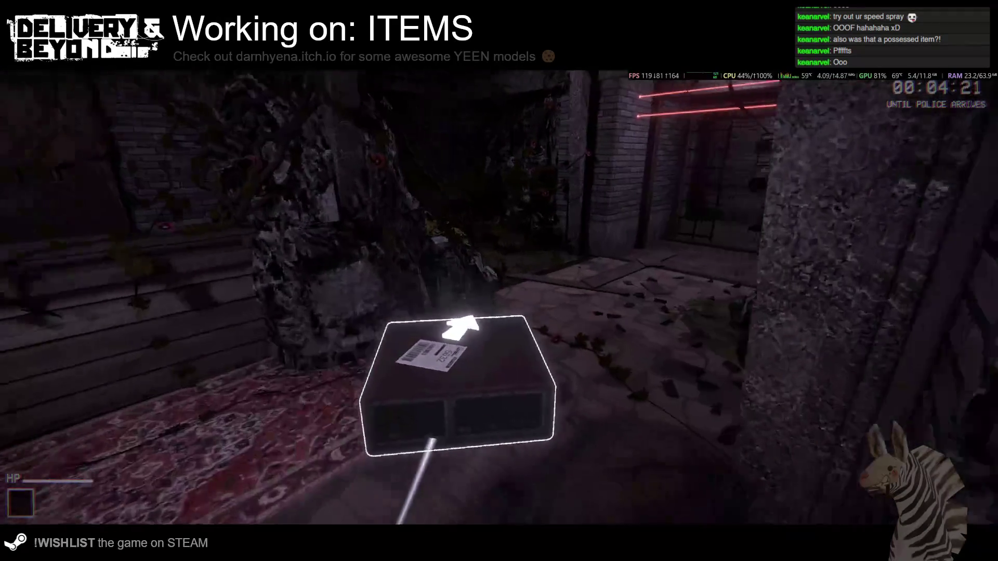
pyautogui.press('w')
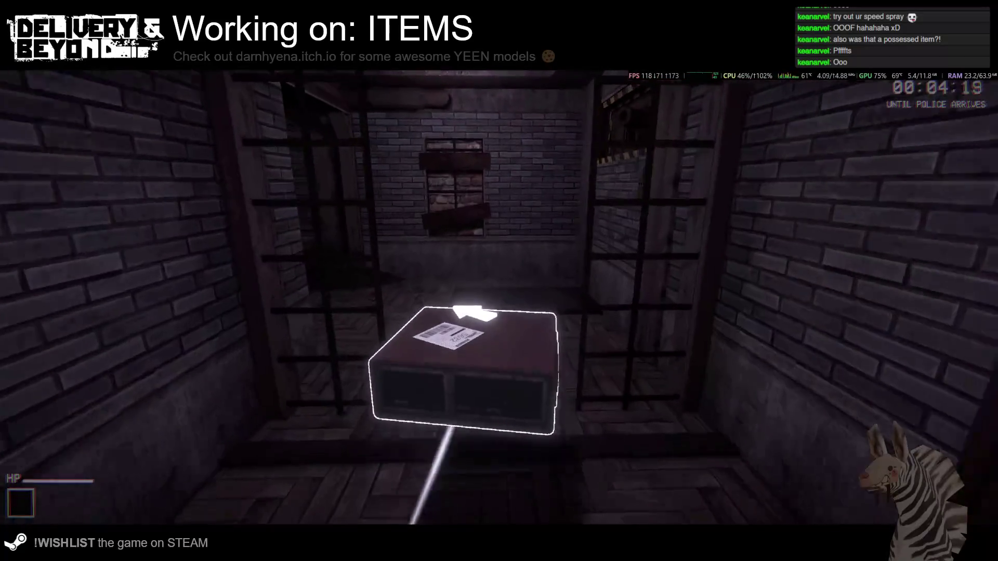
pyautogui.press('w')
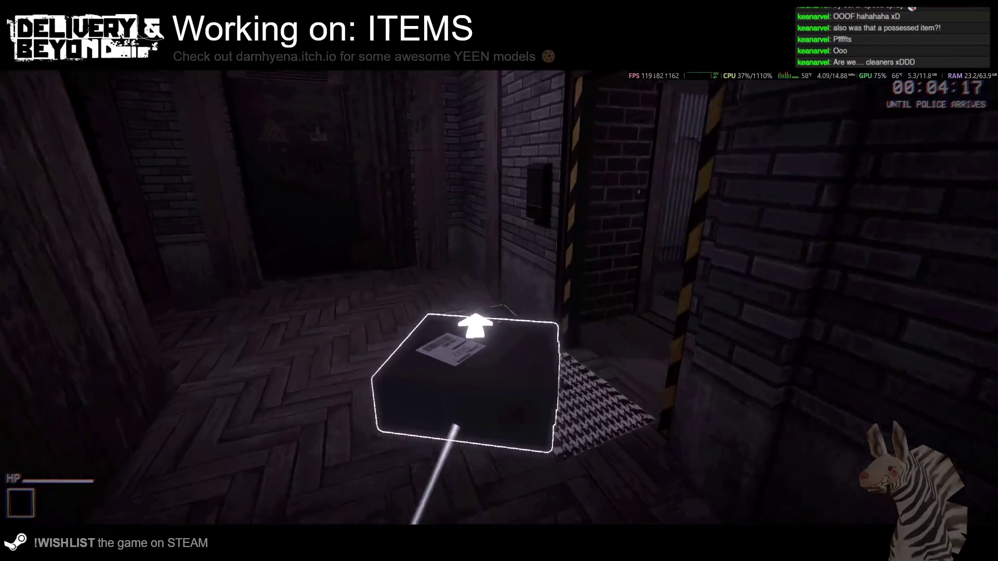
pyautogui.click(498, 297)
# Walk back through the herringbone room and red-rug corridor to the Delivery Maker 9000 terminal.
pyautogui.press('w')
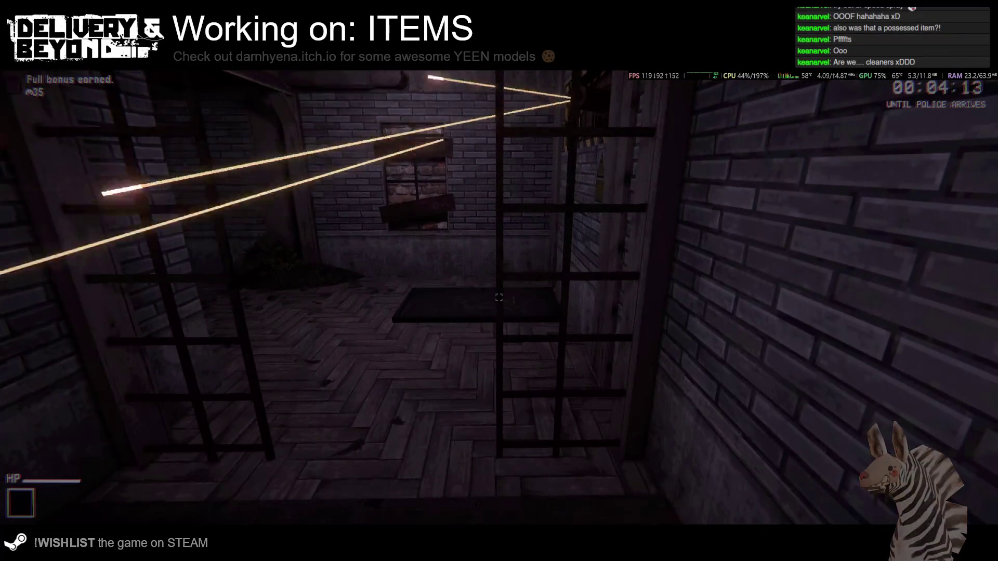
pyautogui.press('w')
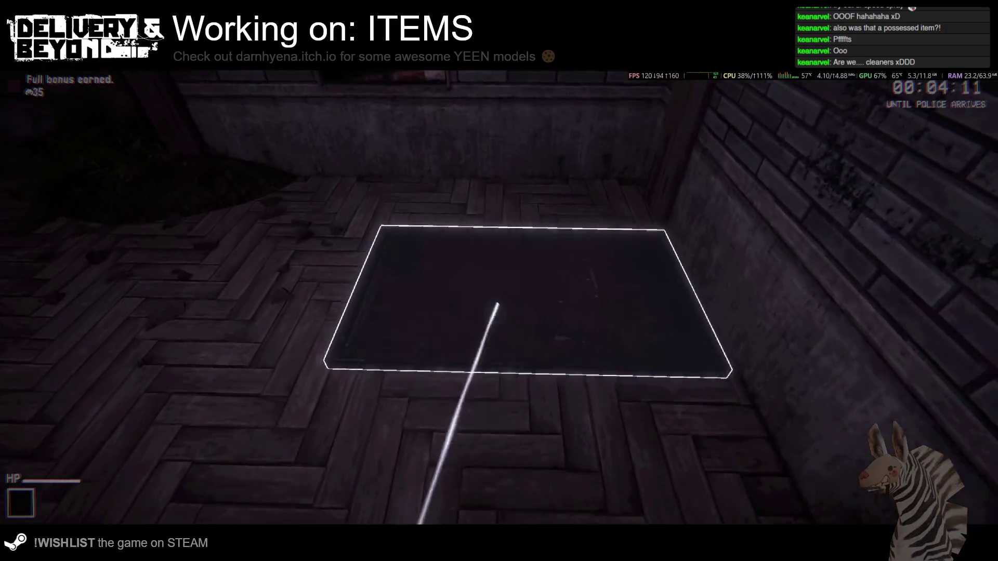
pyautogui.press('w')
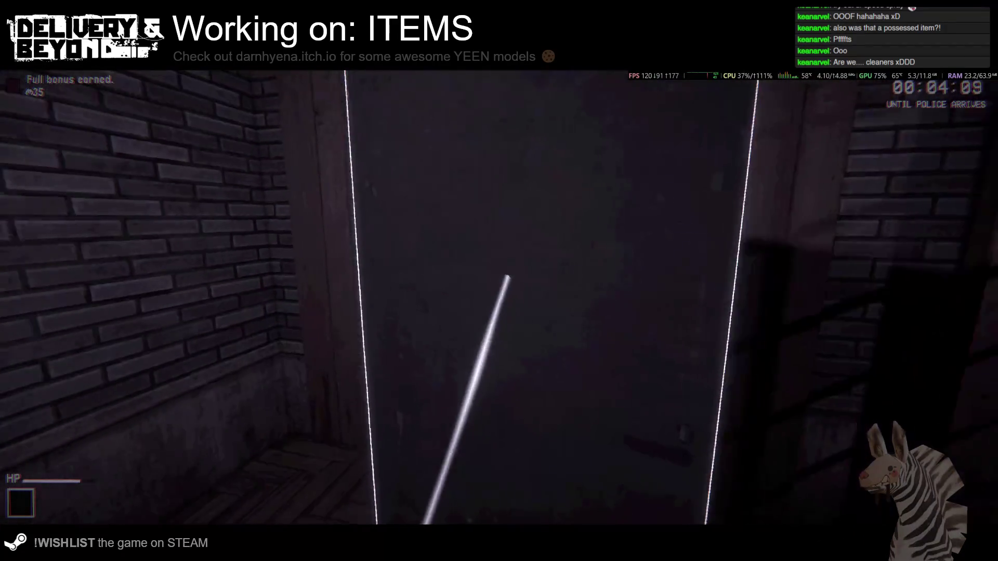
pyautogui.press('e')
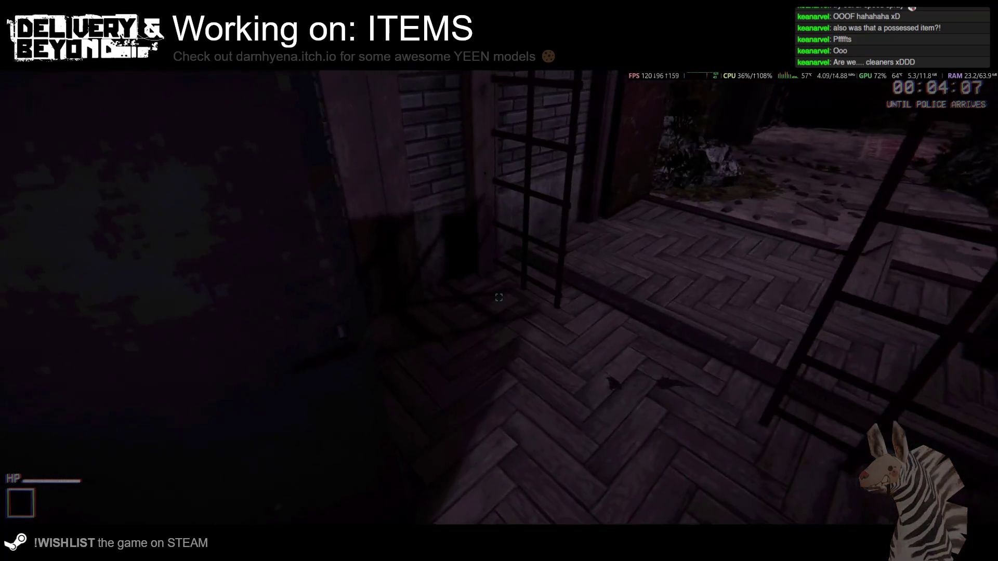
pyautogui.press('w')
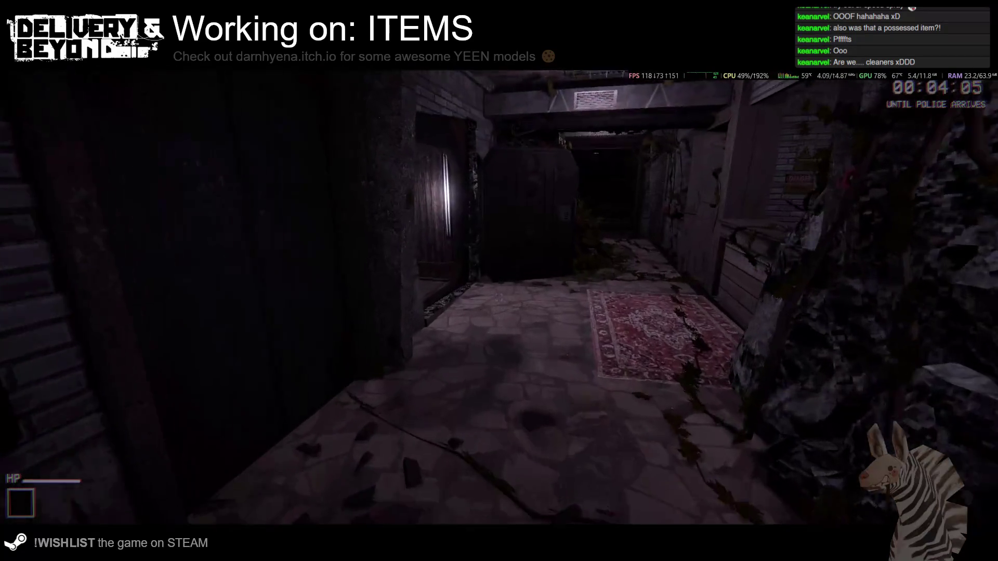
pyautogui.press('w')
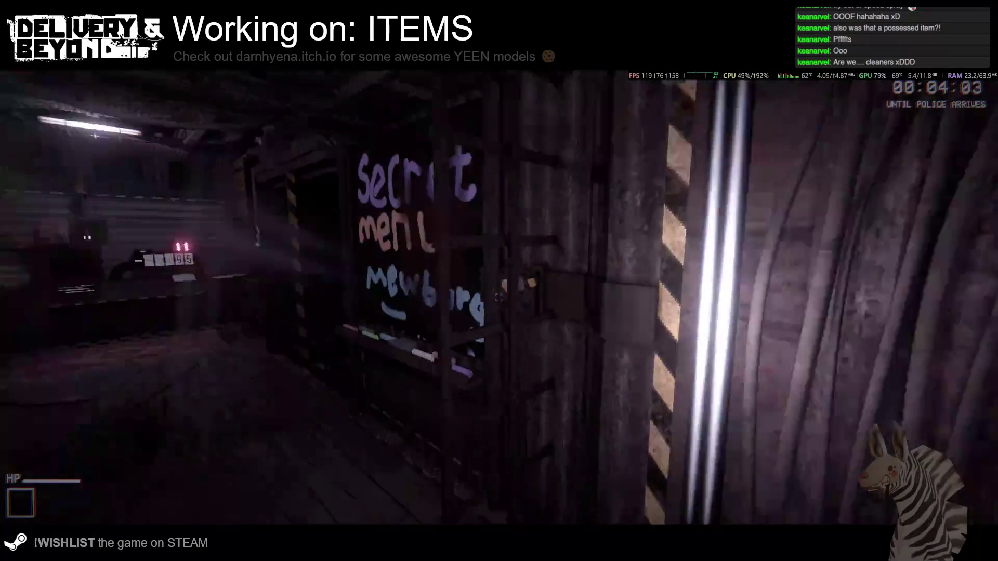
pyautogui.press('w')
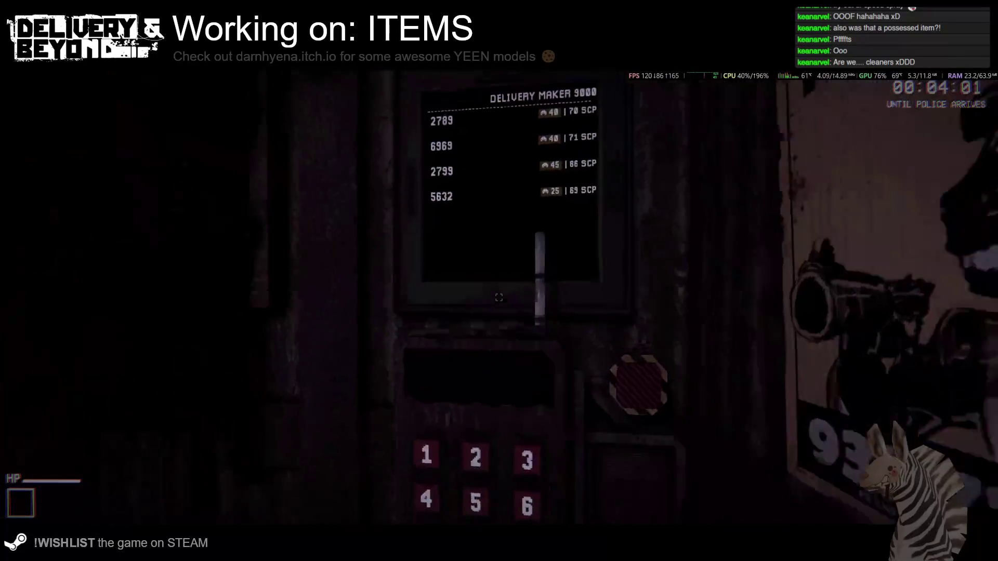
# Request order 2789 on the keypad and carry the rainbow pyramid package out into the room.
pyautogui.click(499, 297)
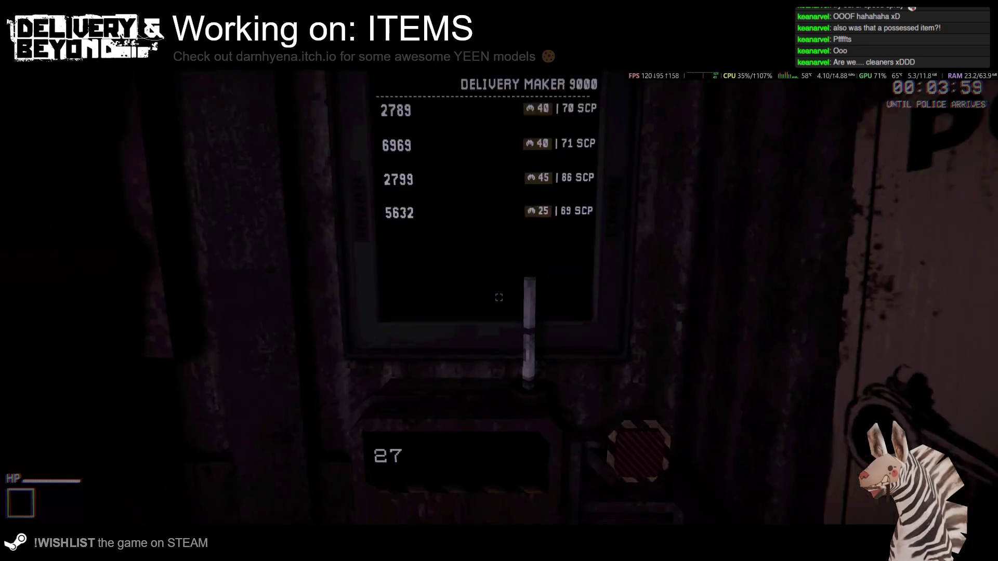
pyautogui.click(499, 297)
pyautogui.click(499, 297)
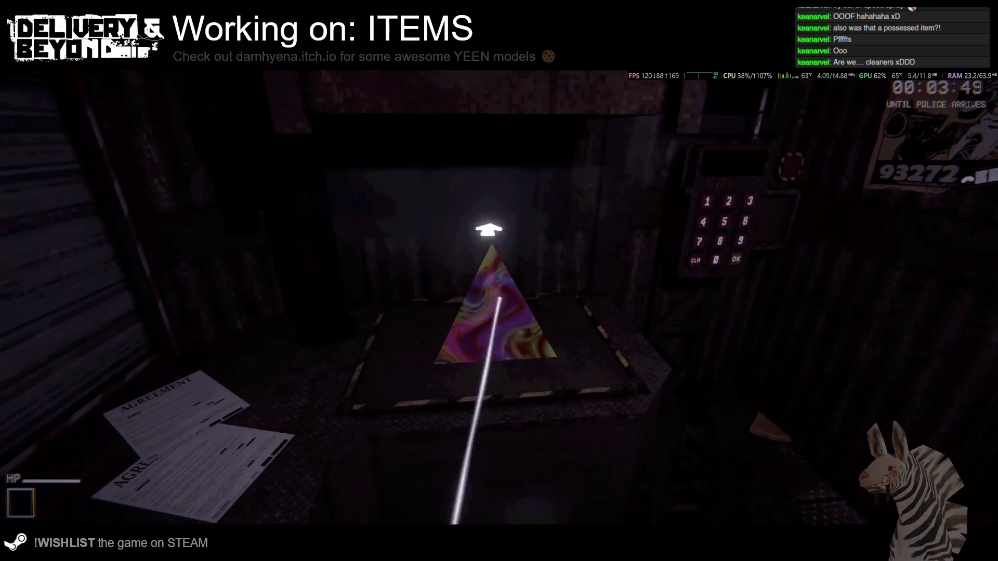
pyautogui.press('w')
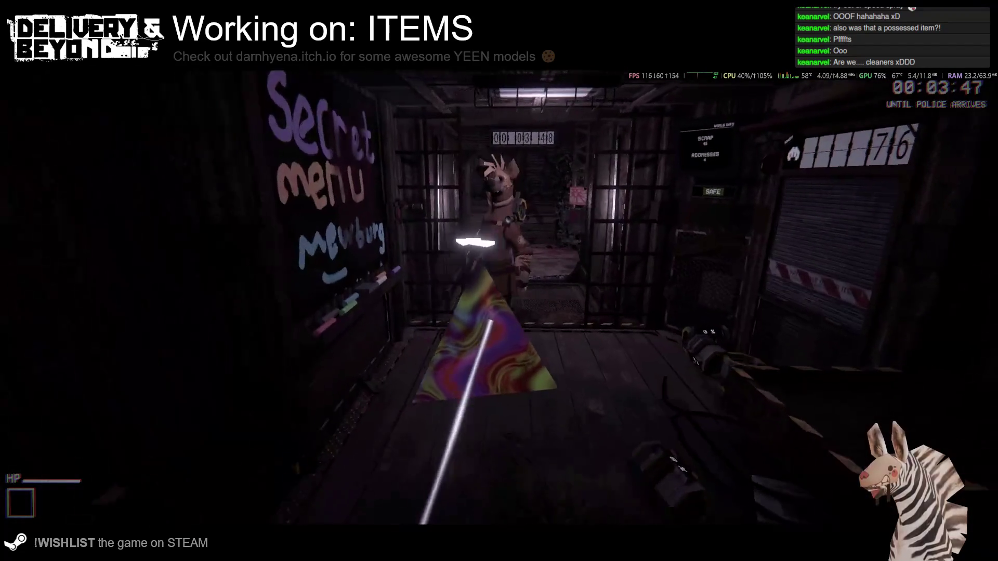
pyautogui.press('w')
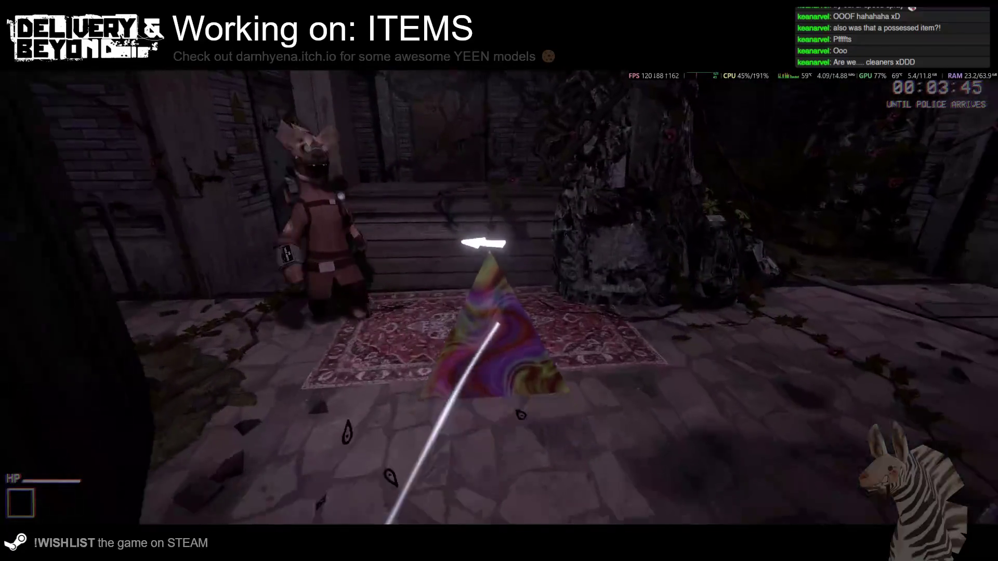
# Deliver the pyramid down the alley to the Delivery Point for the full 40 bonus, then approach the water.
pyautogui.press('w')
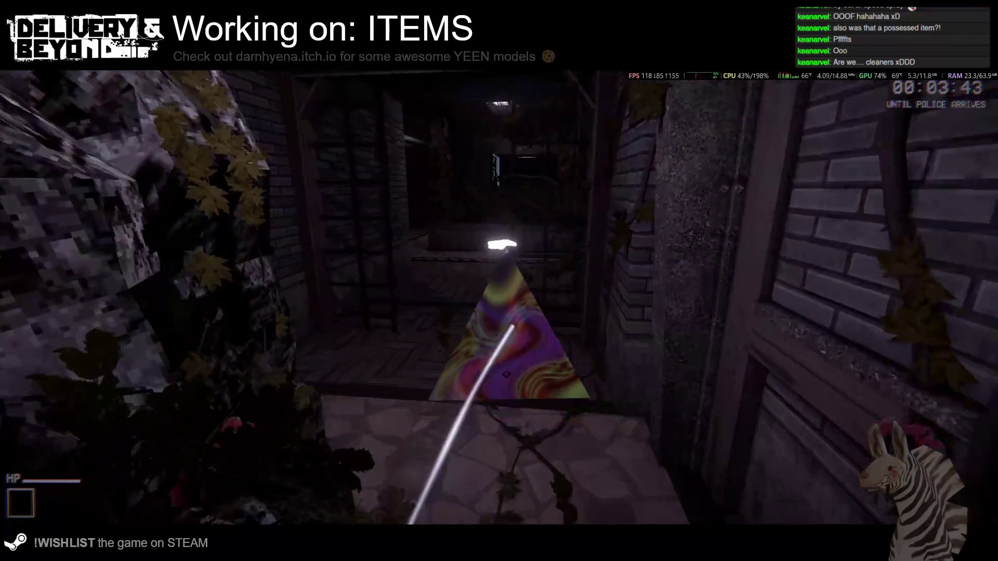
pyautogui.press('w')
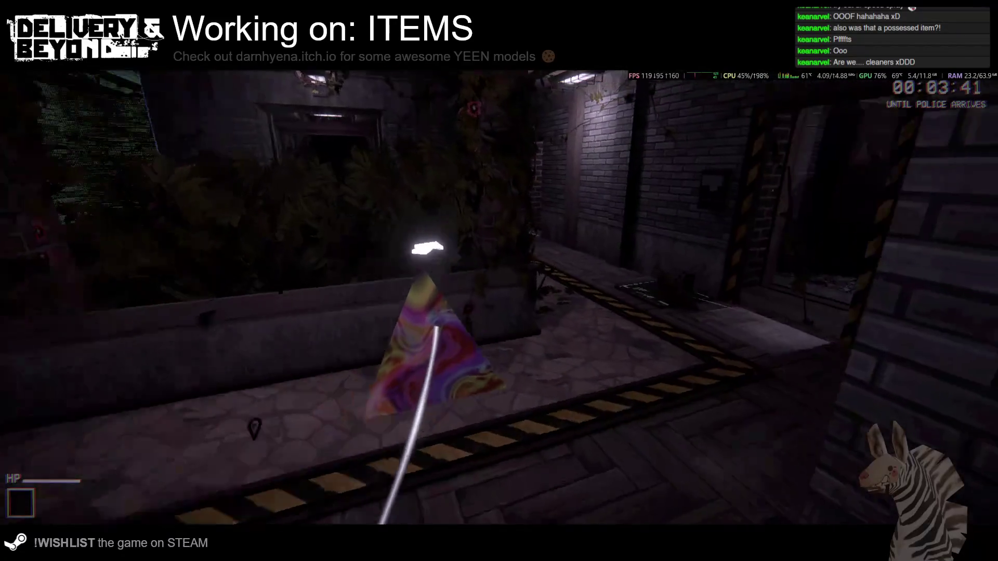
pyautogui.press('w')
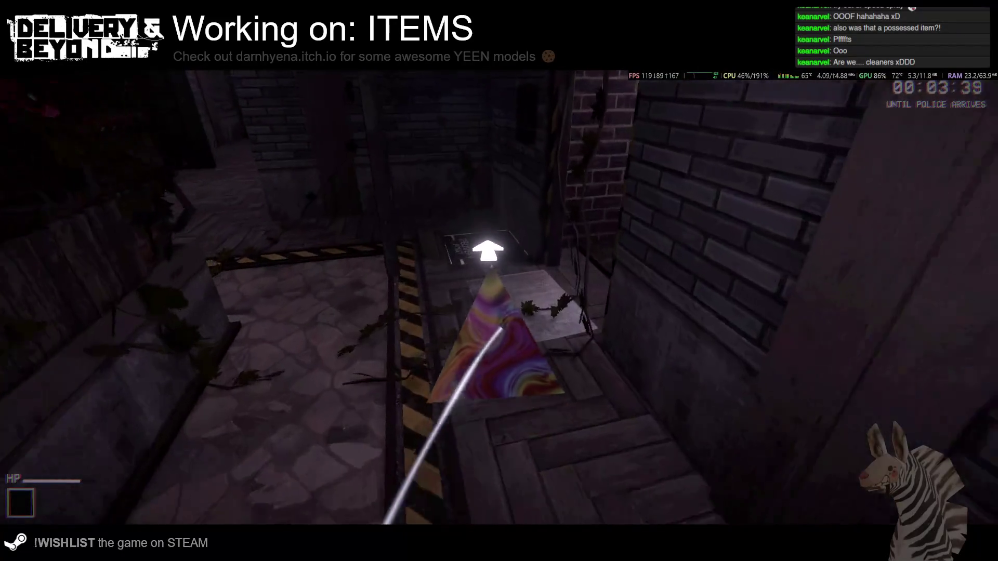
pyautogui.press('w')
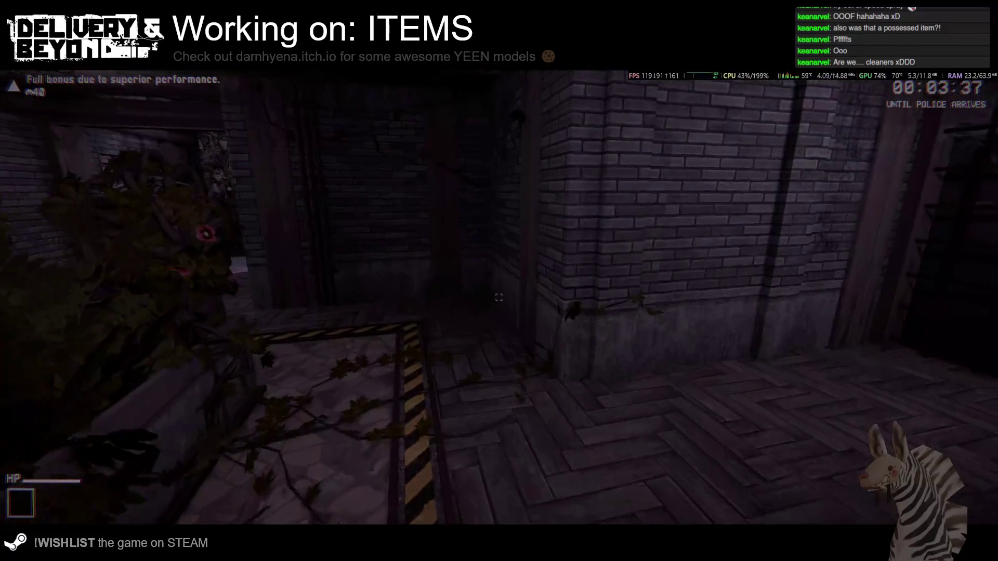
pyautogui.press('w')
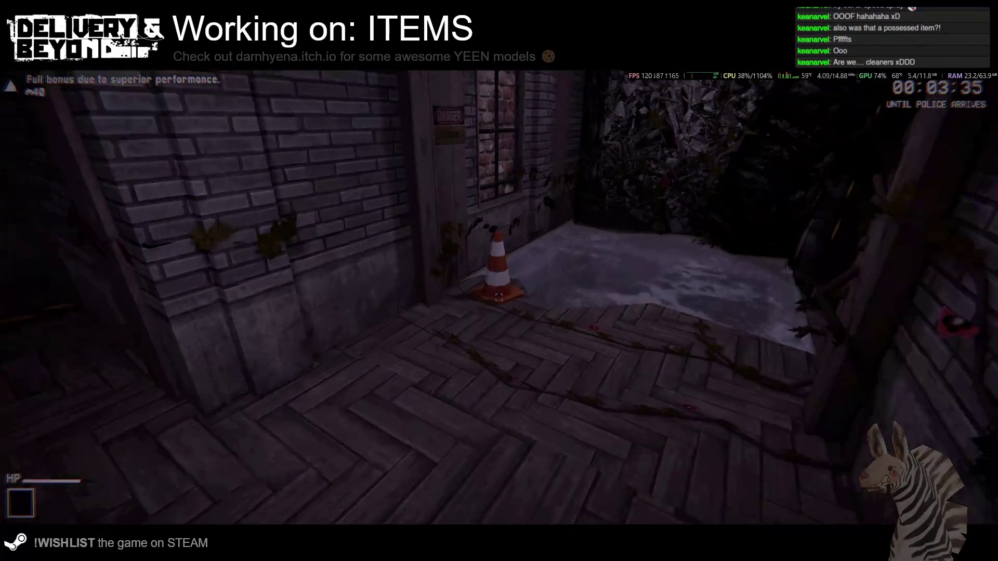
pyautogui.click(499, 297)
# Swim through the flooded area, walk back through the alley to the rug room and grab the jerry can.
pyautogui.press('w')
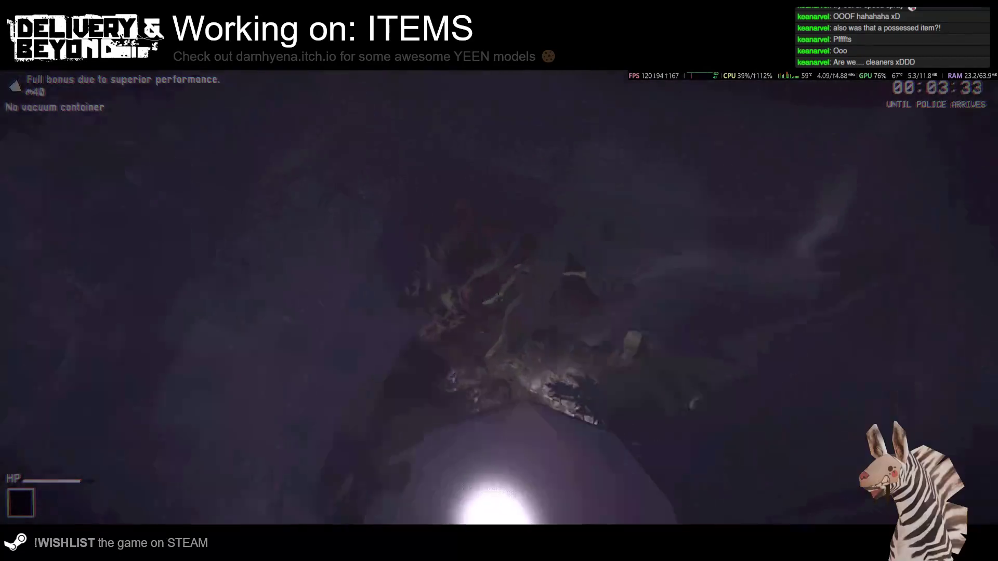
pyautogui.press('w')
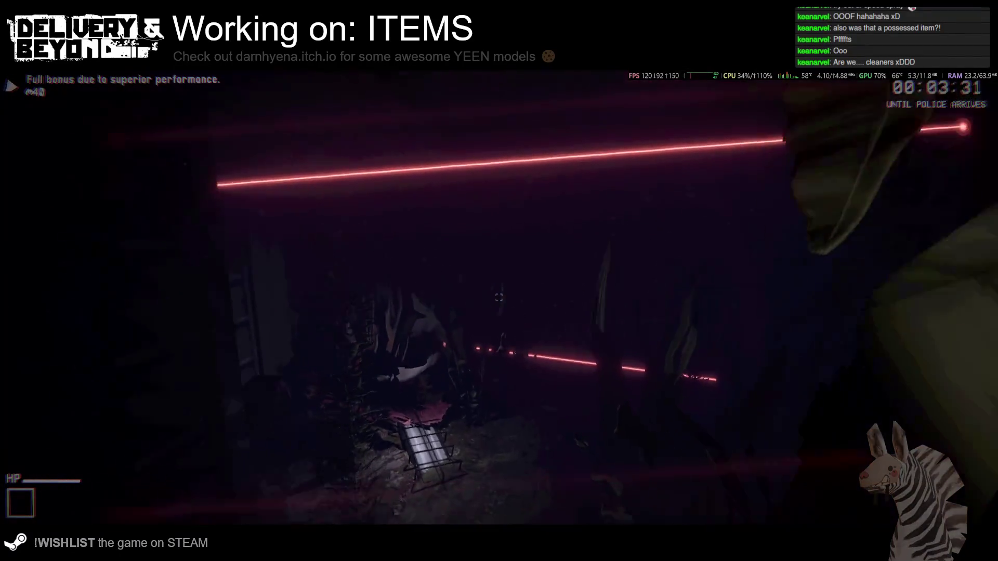
pyautogui.press('w')
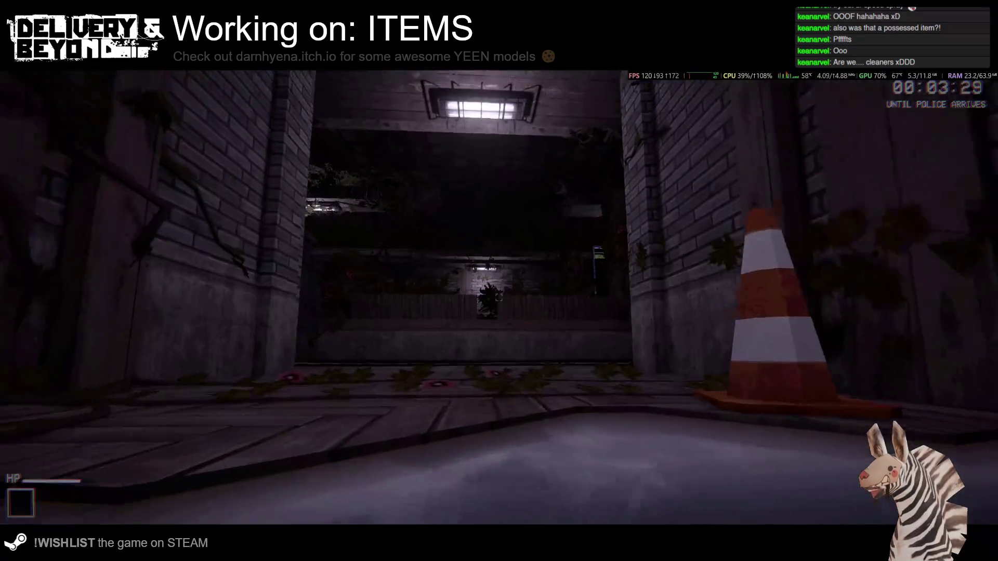
pyautogui.press('w')
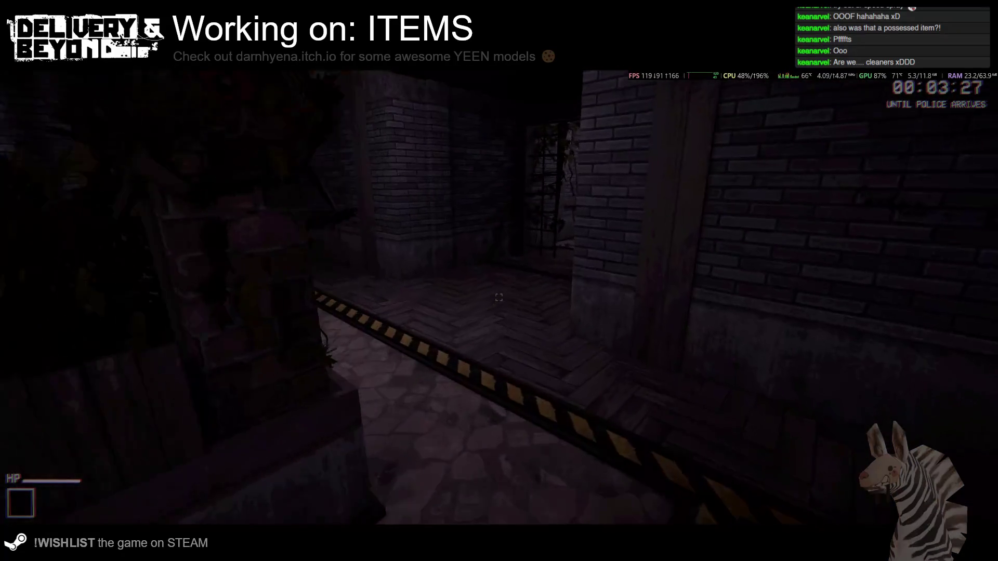
pyautogui.press('w')
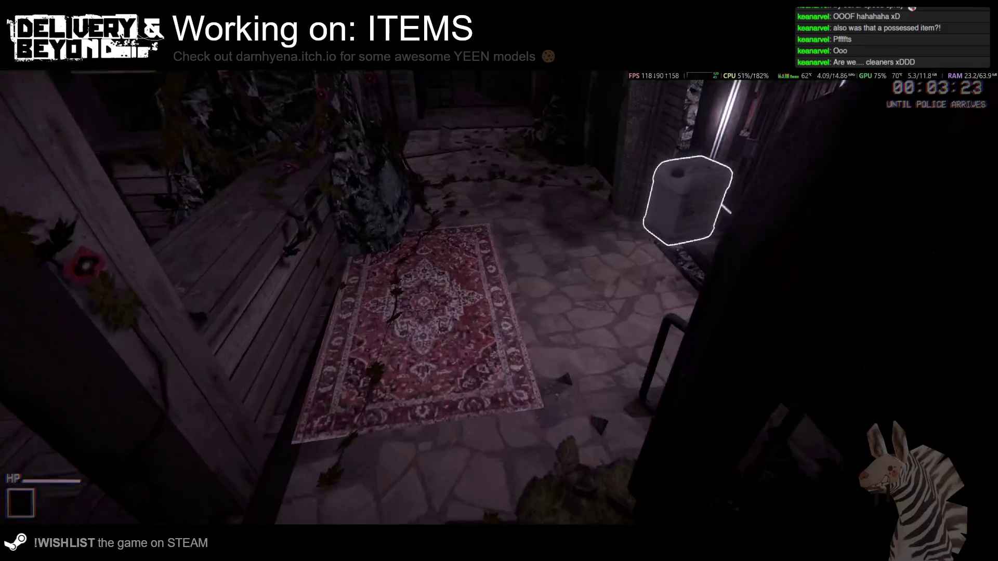
pyautogui.click(498, 296)
# Return to the scrap room keypad and request order 6969.
pyautogui.press('w')
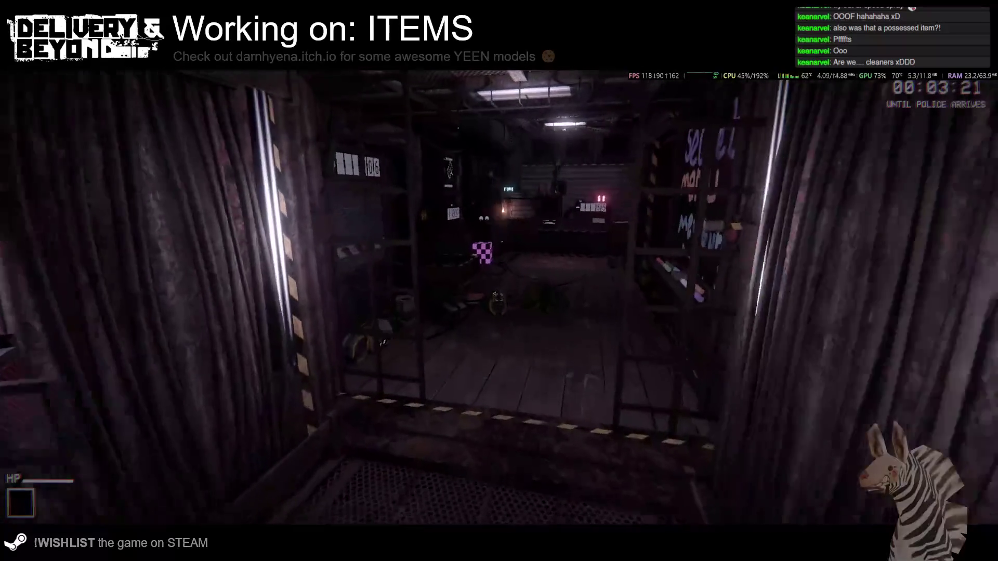
pyautogui.press('w')
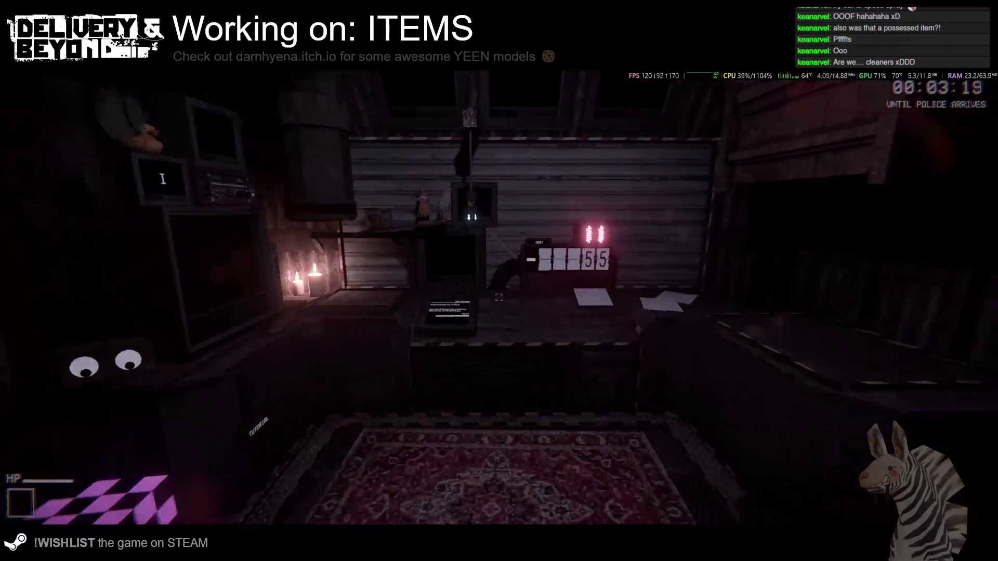
pyautogui.click(503, 288)
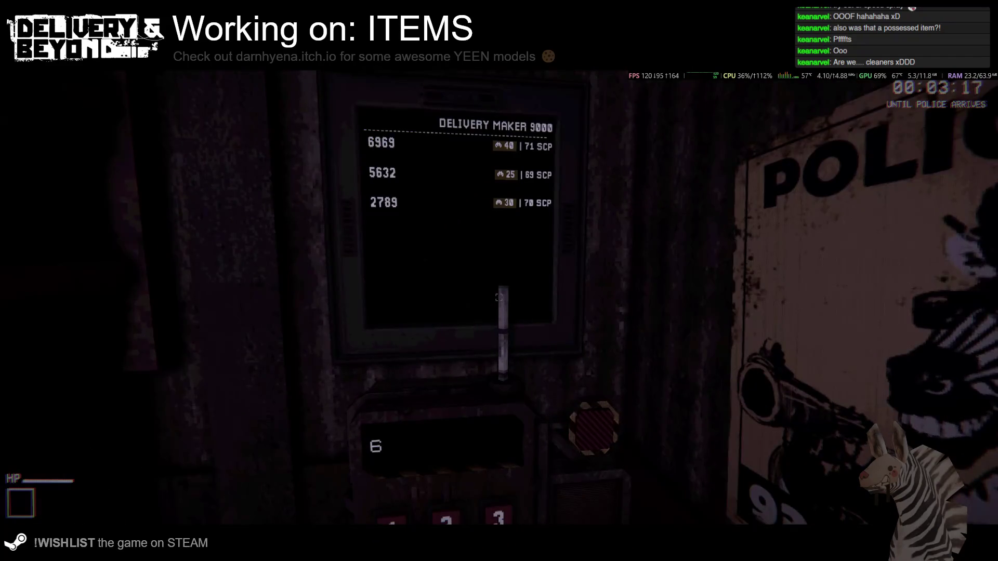
pyautogui.click(499, 292)
pyautogui.click(499, 291)
pyautogui.click(498, 291)
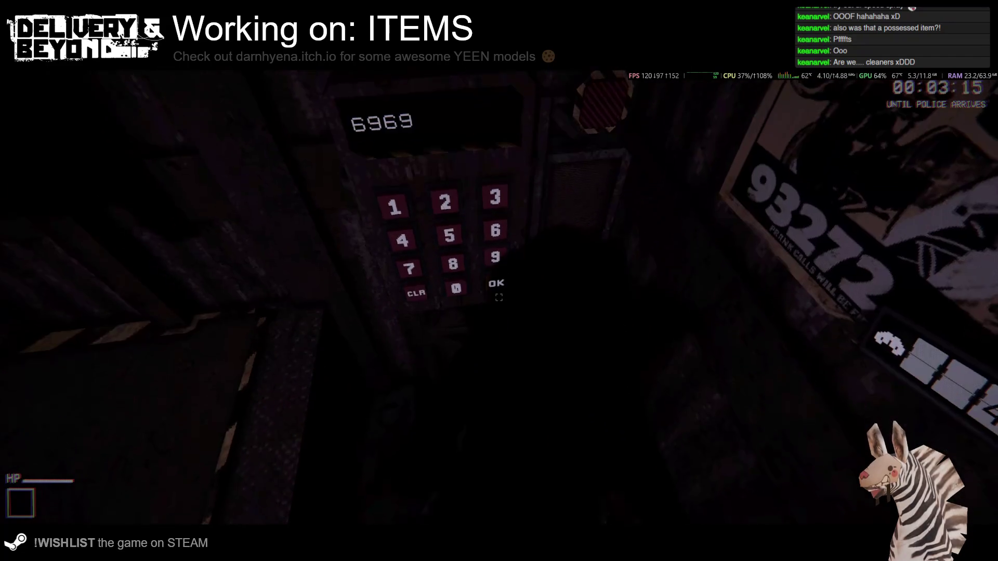
pyautogui.click(498, 291)
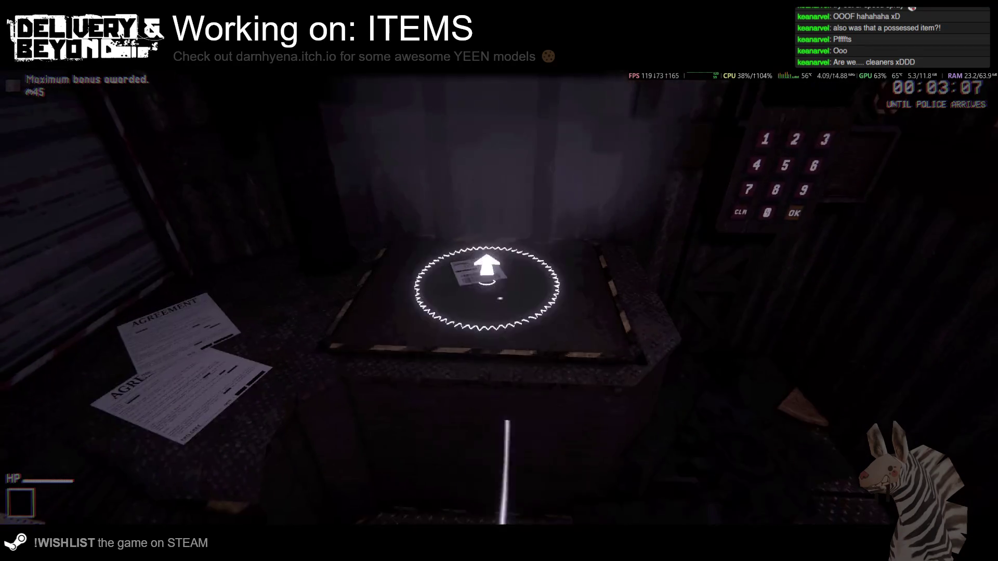
# Carry the order 6969 package through the brick alleys and set it on the delivery pad for +40.
pyautogui.press('w')
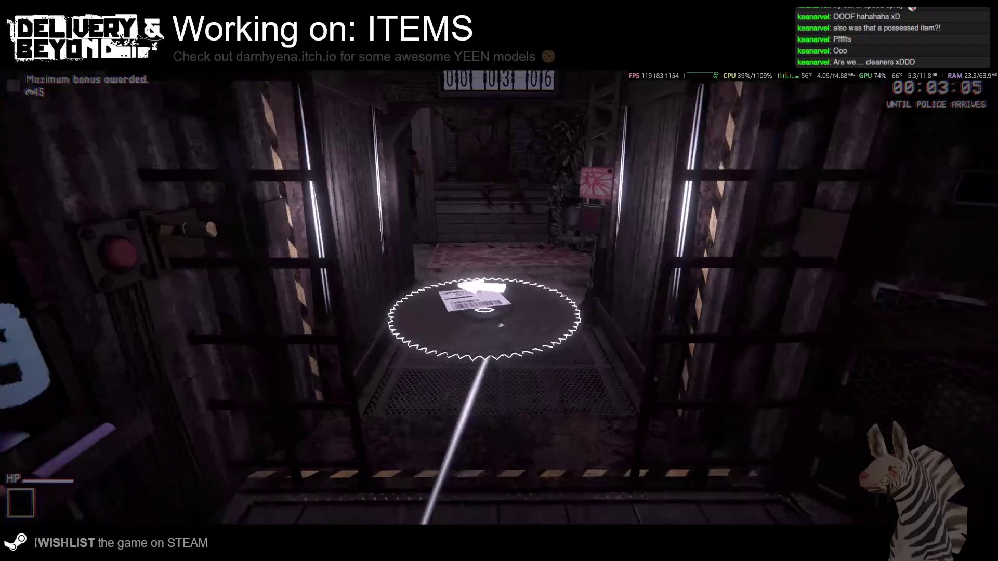
pyautogui.press('w')
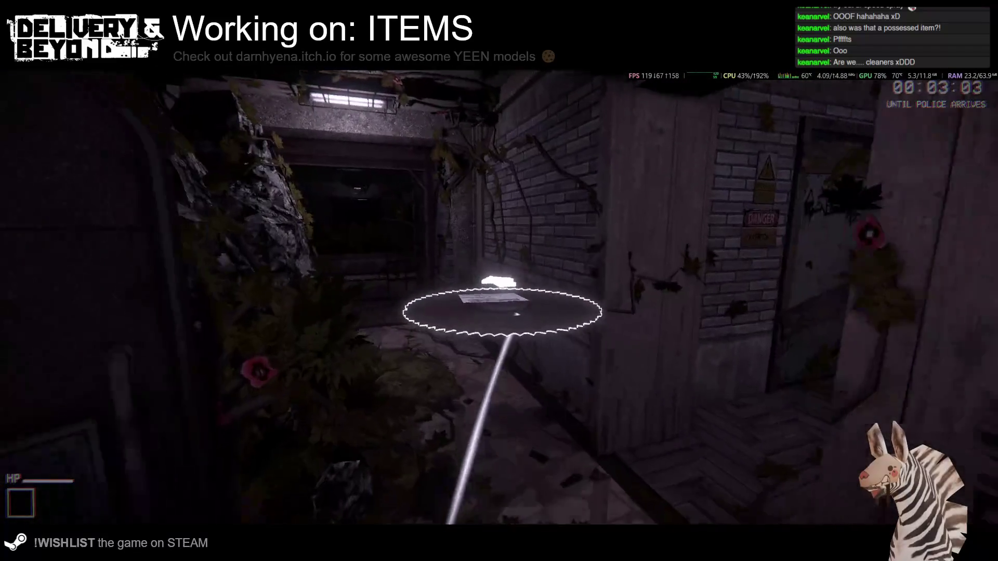
pyautogui.press('w')
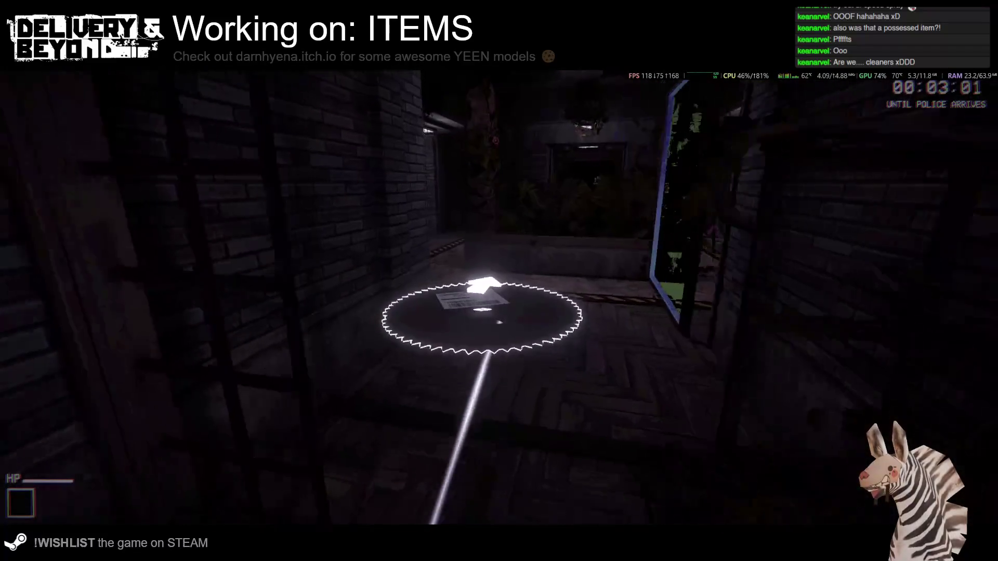
pyautogui.press('w')
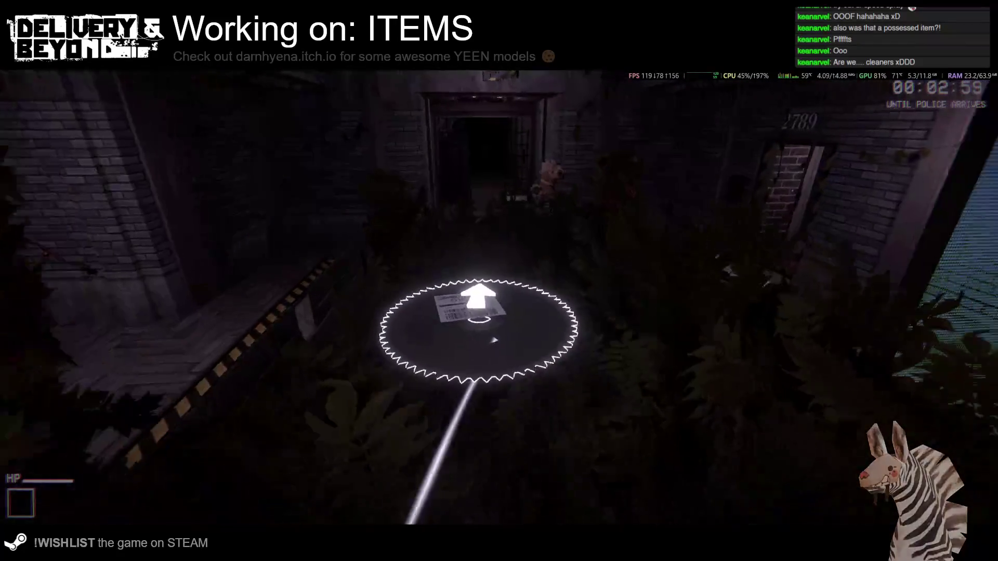
pyautogui.press('w')
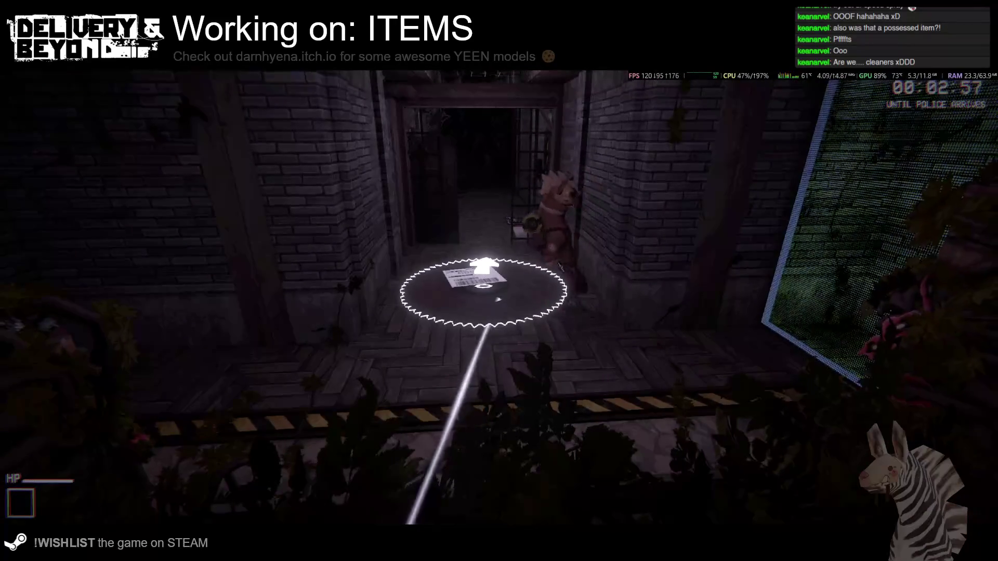
pyautogui.press('w')
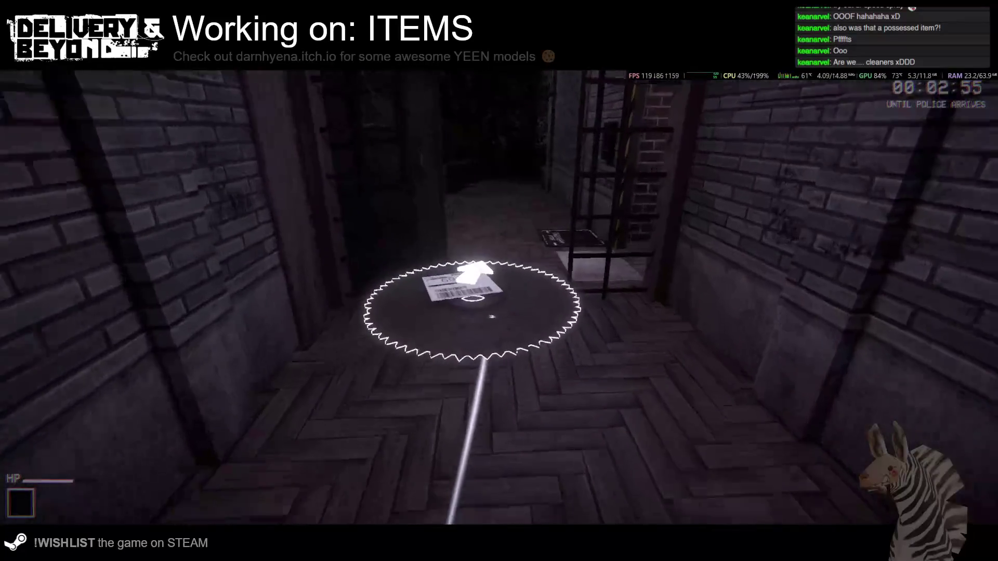
pyautogui.press('w')
pyautogui.click(497, 331)
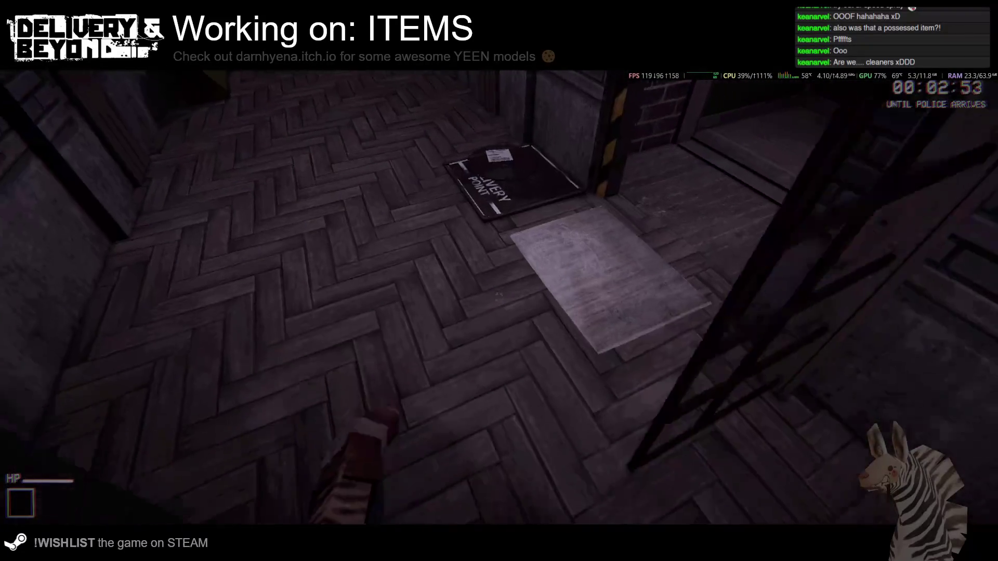
# Walk through the gated overgrown corridor and the doorway toward the hideout.
pyautogui.press('w')
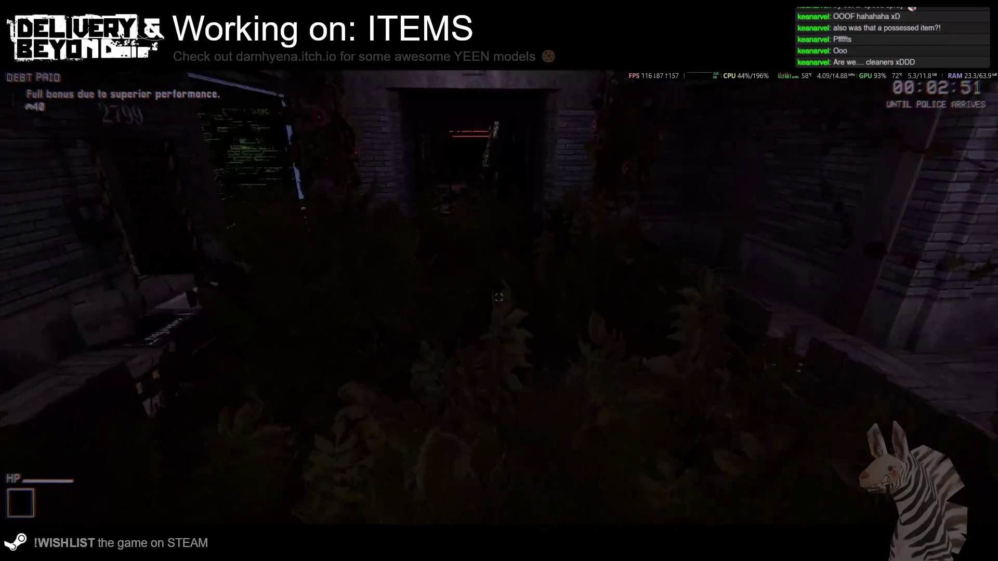
pyautogui.press('w')
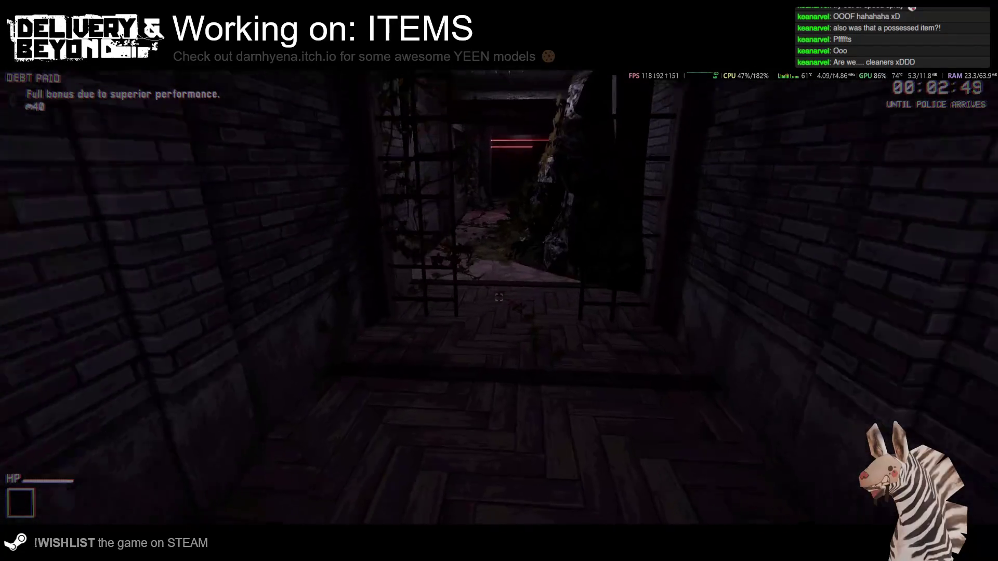
pyautogui.press('w')
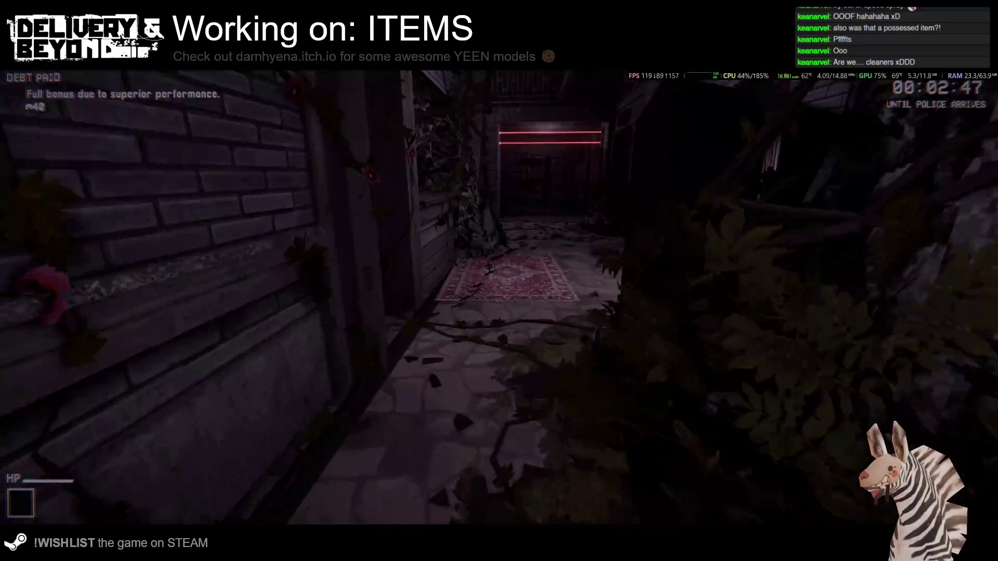
pyautogui.press('w')
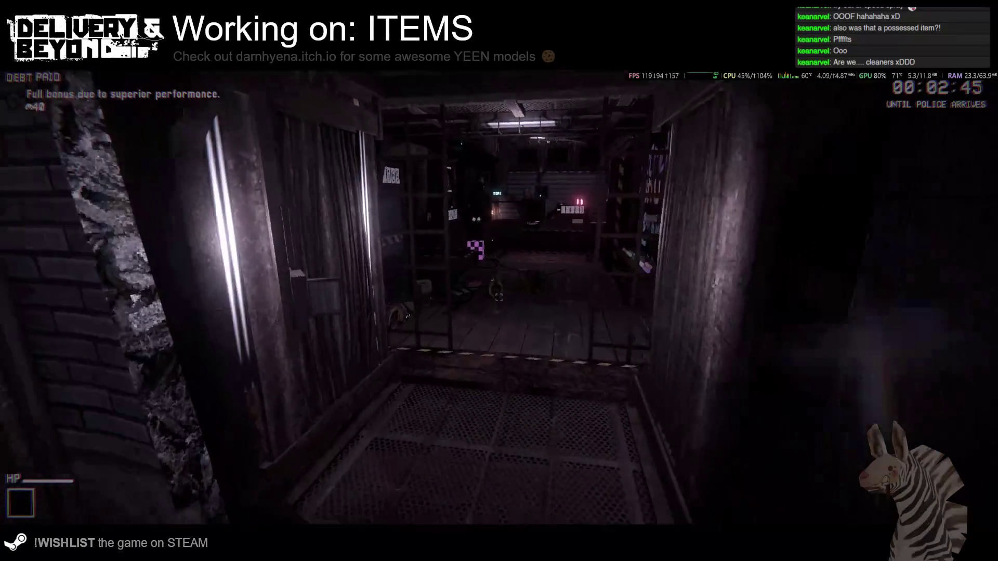
# Cross the hideout to the debt desk showing 0, then move toward the caged corridor.
pyautogui.press('w')
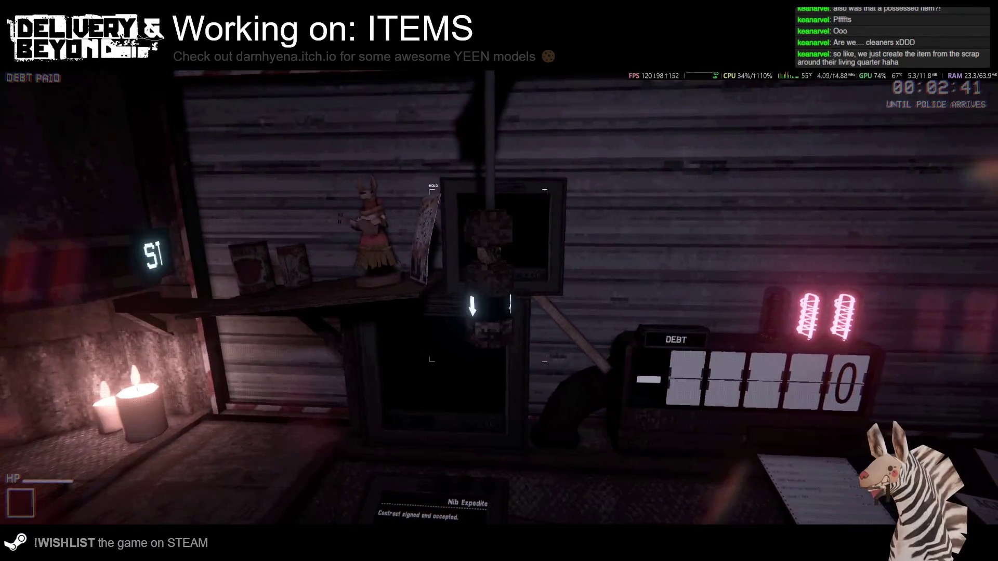
pyautogui.moveTo(499, 281)
pyautogui.press('w')
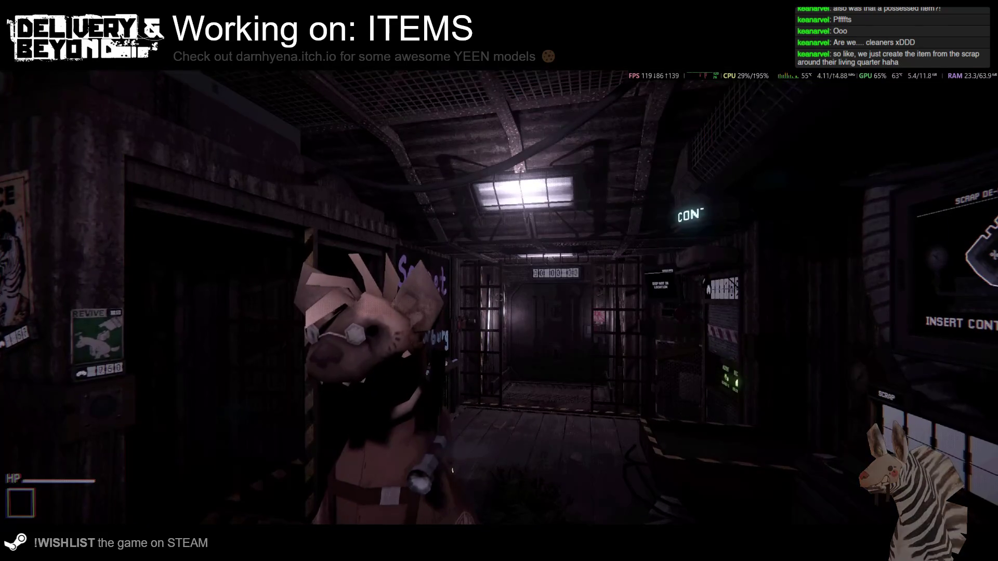
# Buy the Skates from the vending machine for 50, leaving 119 money.
pyautogui.press('w')
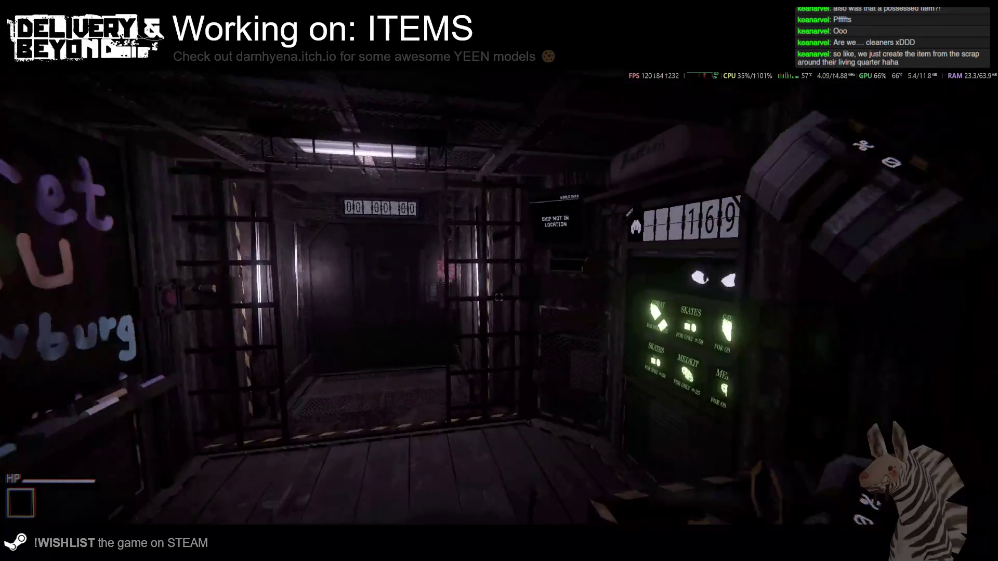
pyautogui.press('w')
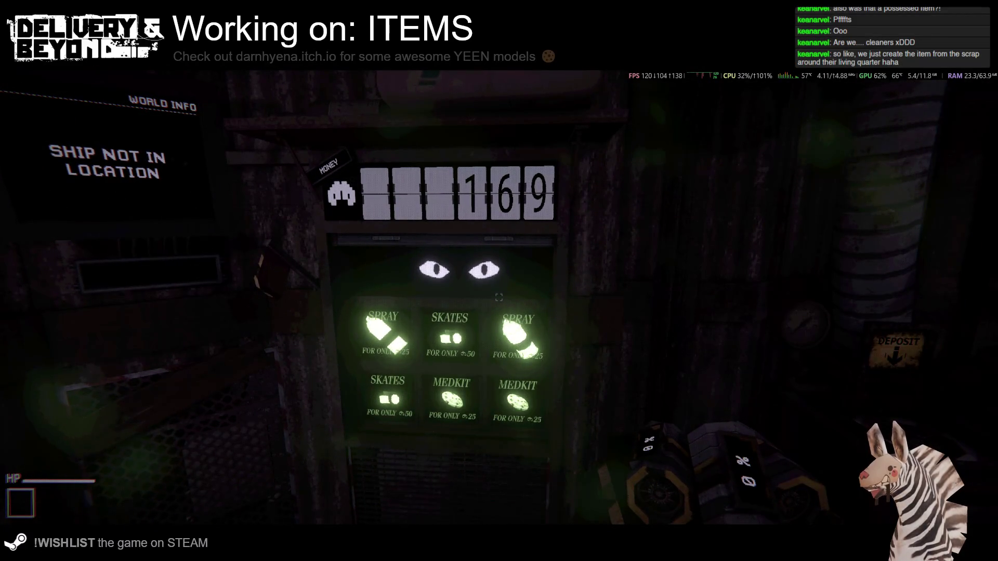
pyautogui.press('w')
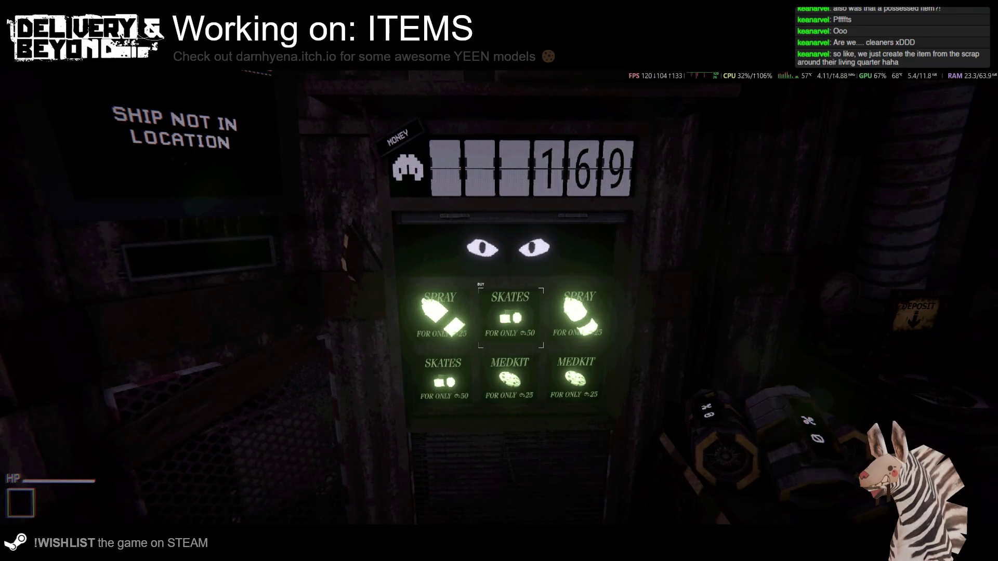
pyautogui.press('e')
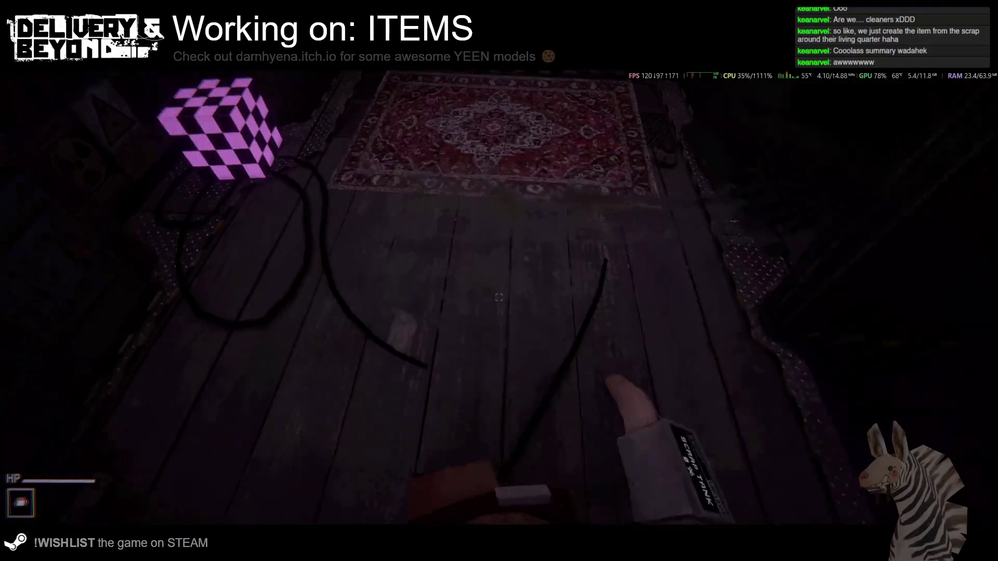
pyautogui.click(498, 298)
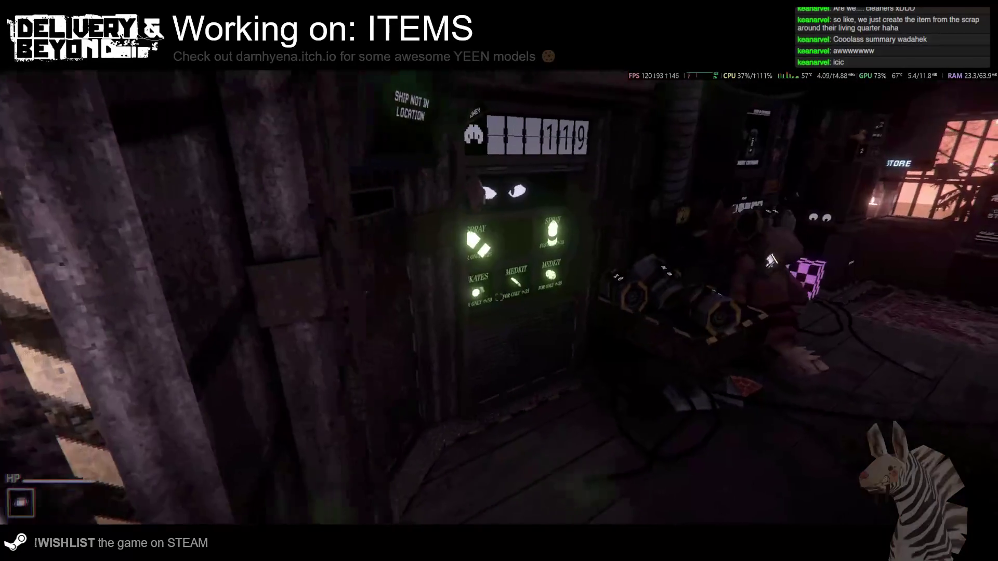
pyautogui.press('w')
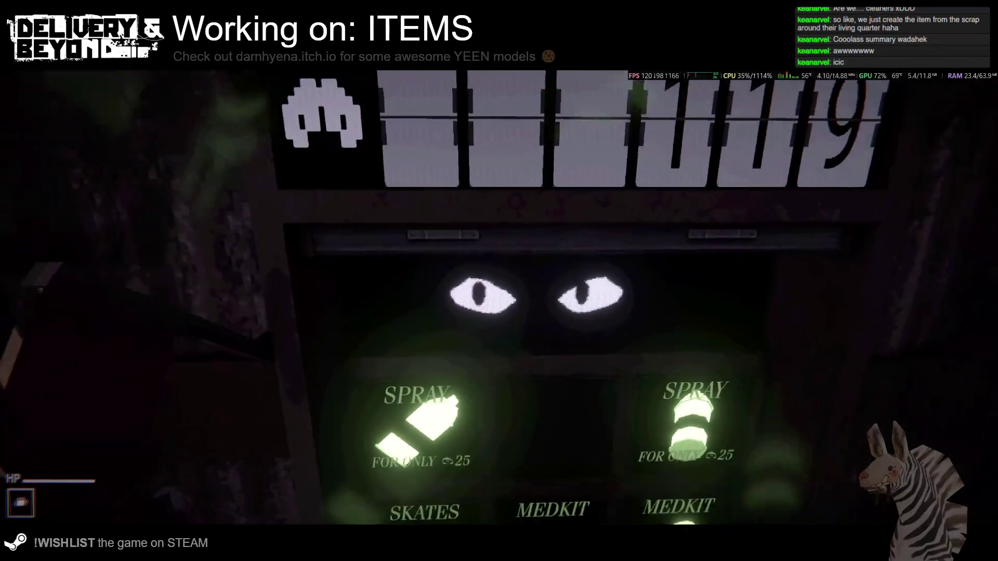
pyautogui.press('s')
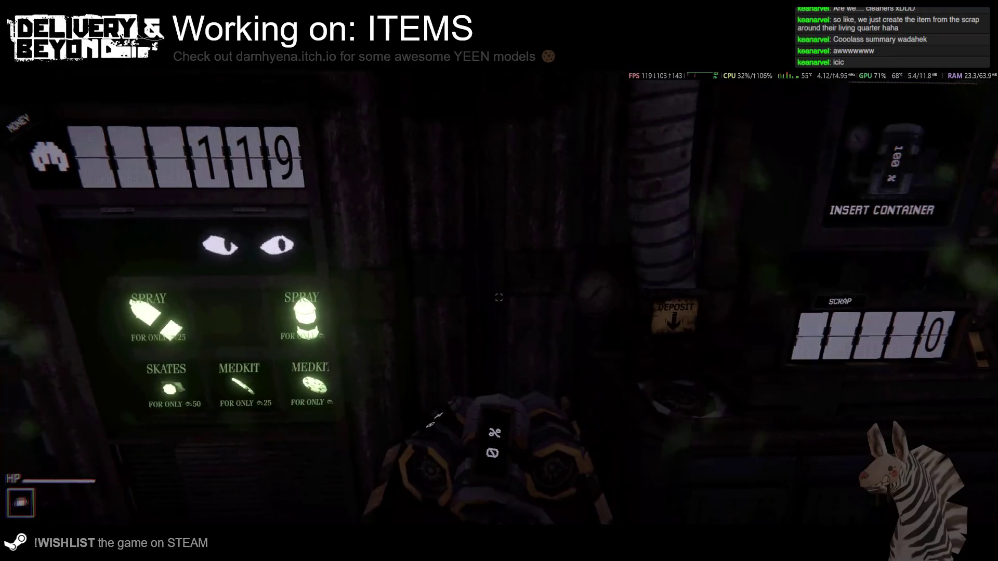
pyautogui.press('s')
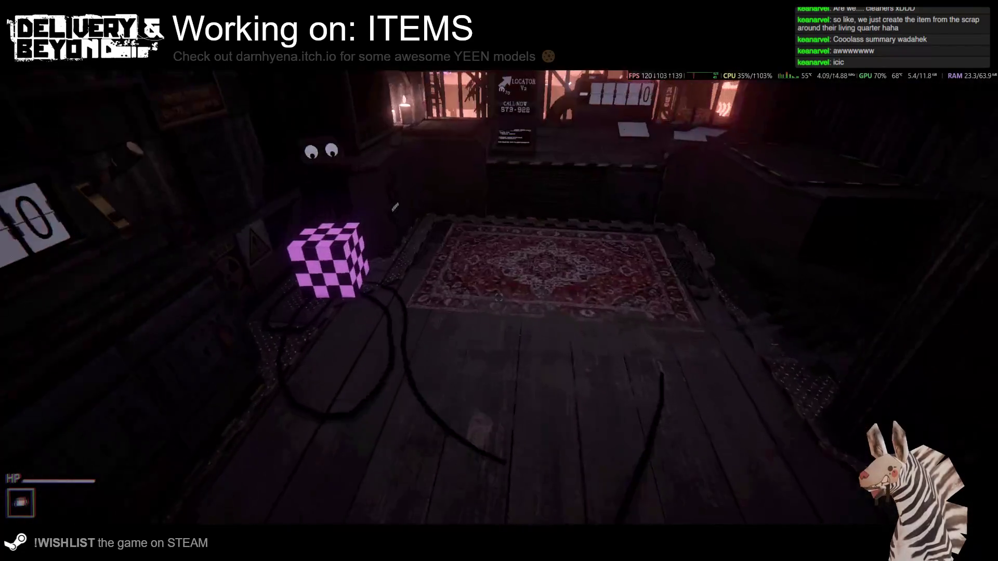
pyautogui.press('w')
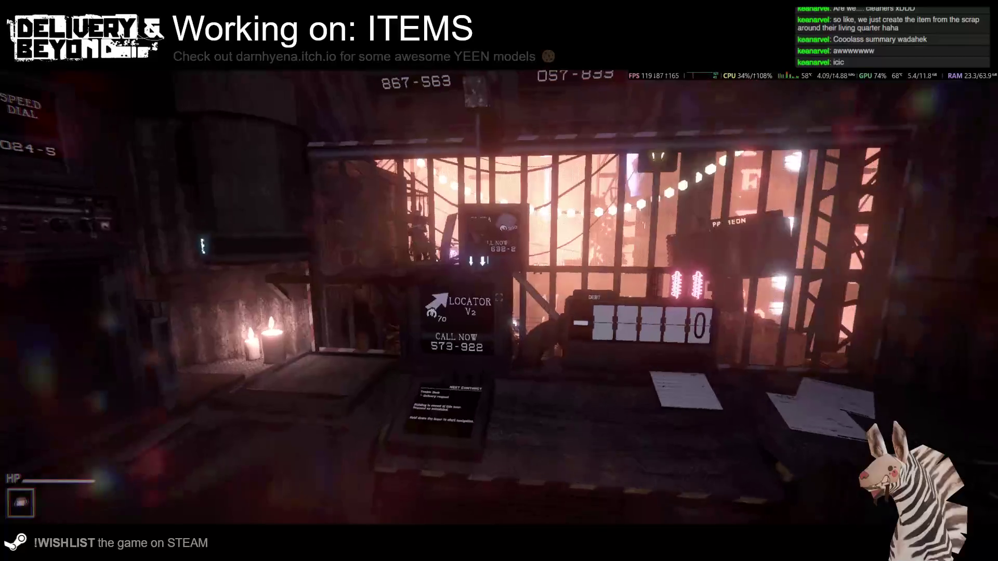
pyautogui.press('w')
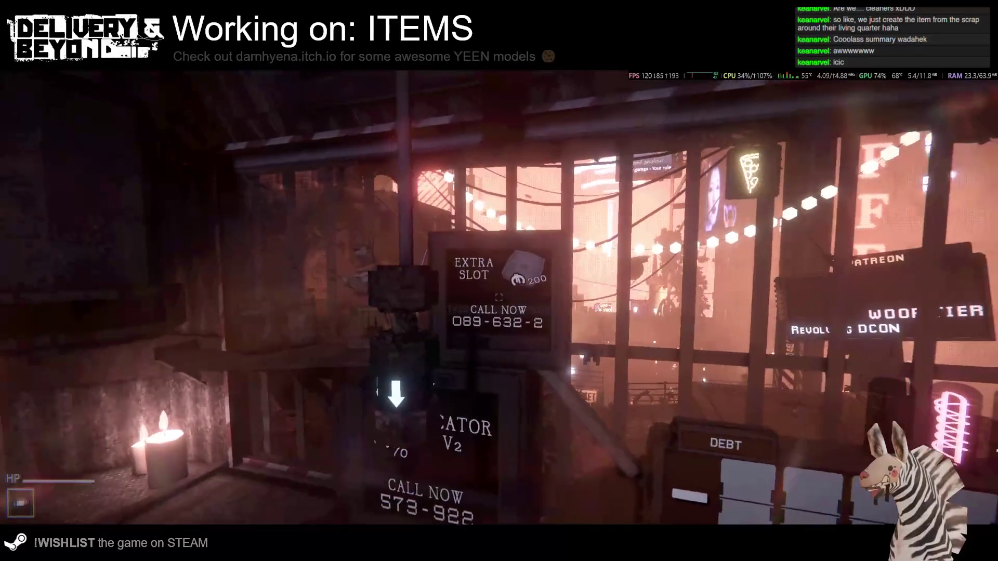
pyautogui.press('s')
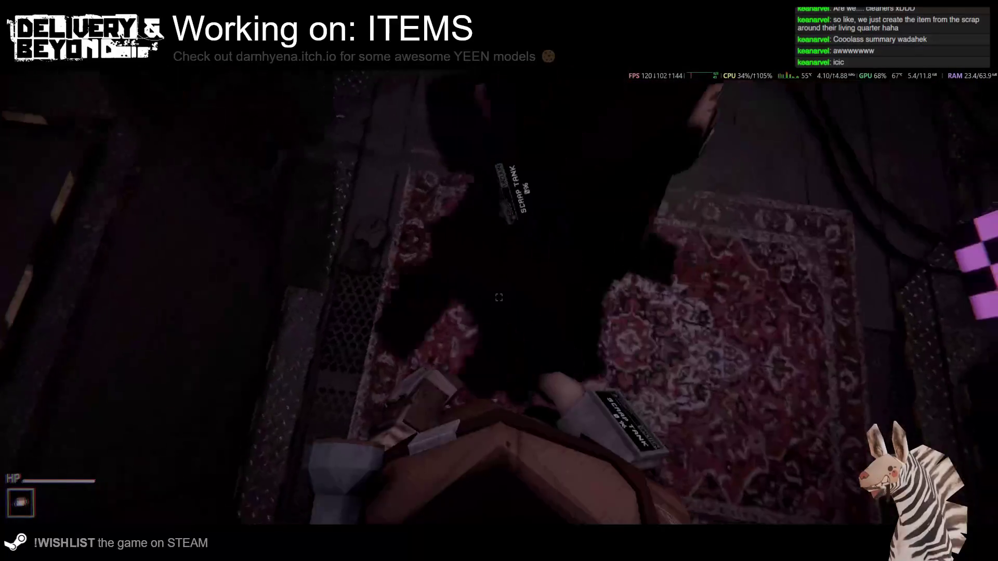
pyautogui.press('w')
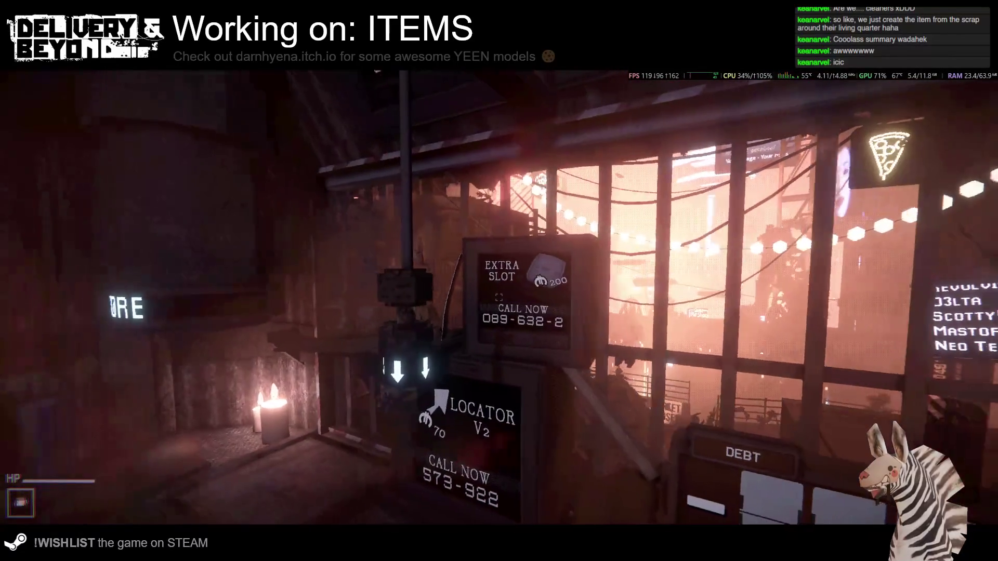
pyautogui.press('s')
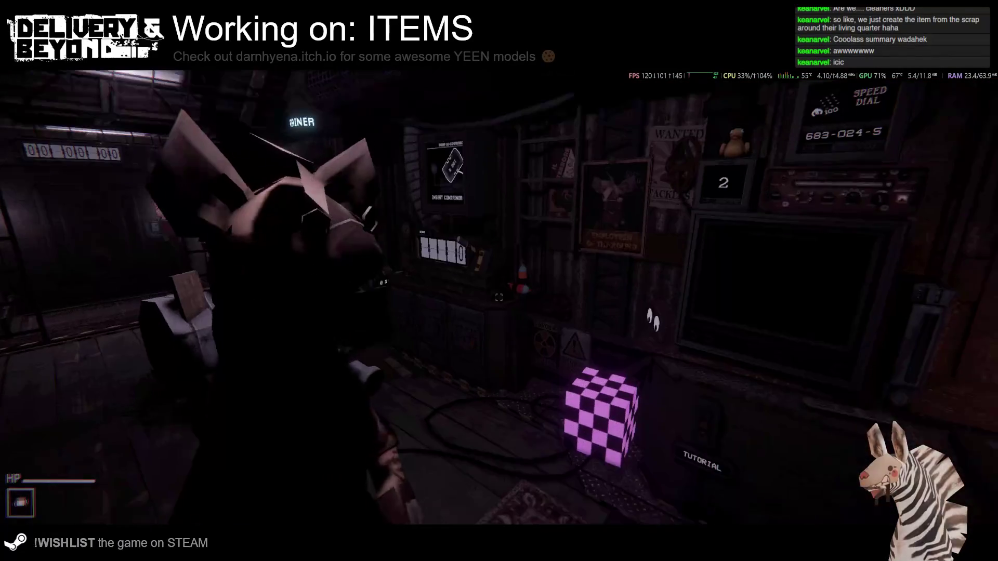
pyautogui.press('w')
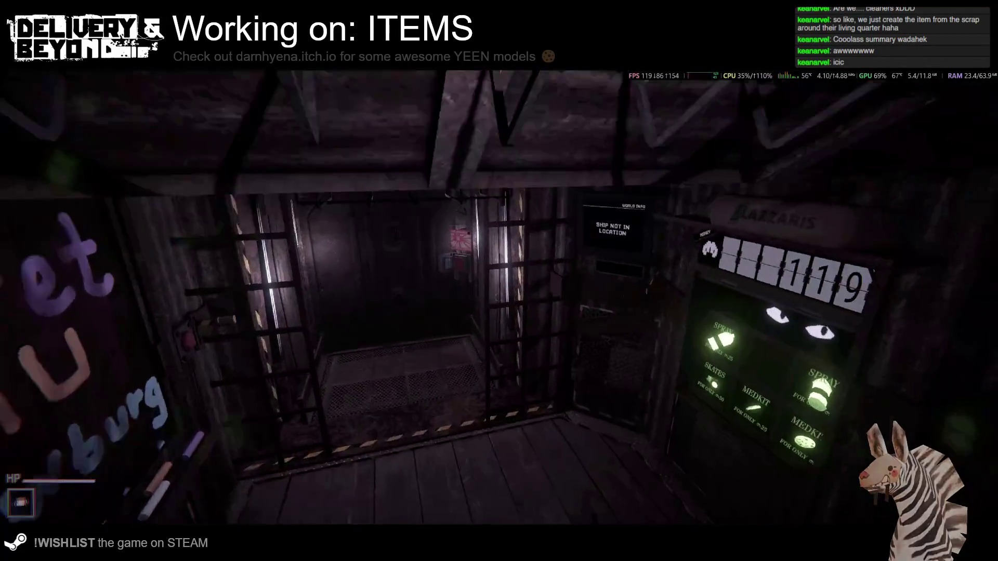
pyautogui.press('w')
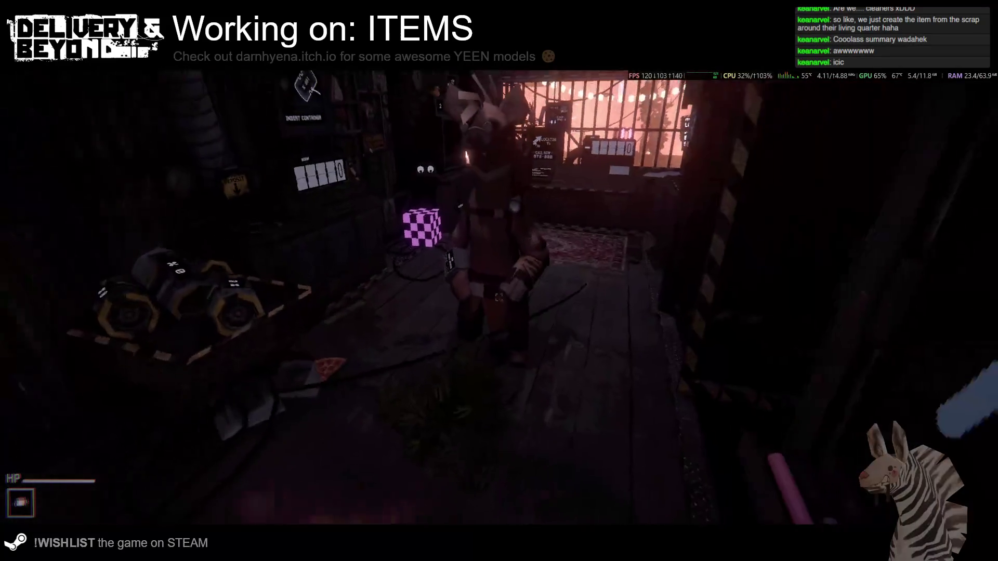
pyautogui.press('w')
pyautogui.press('super')
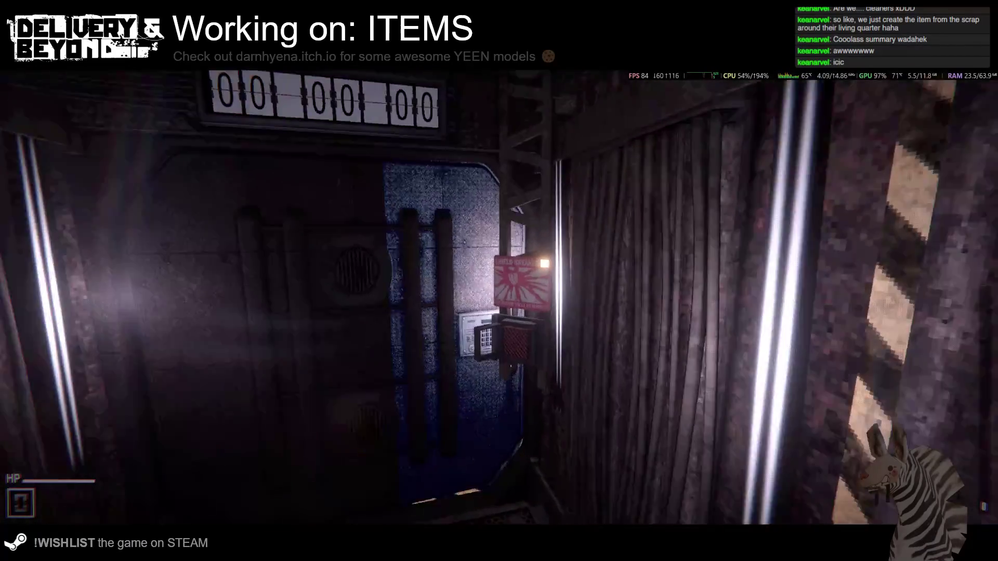
# Go through the hideout exit door into the city and collect scrap from a barrel.
pyautogui.press('s')
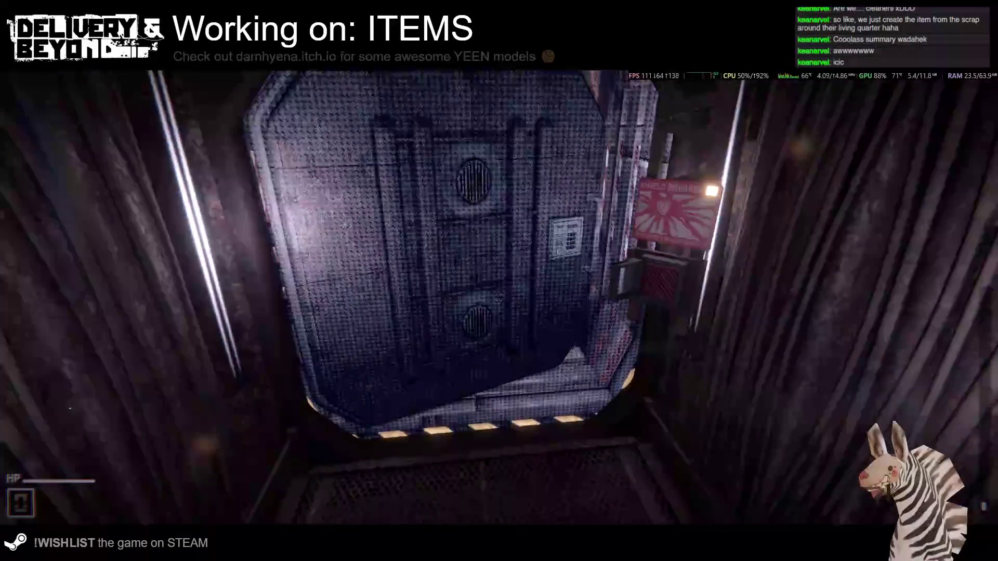
pyautogui.press('w')
pyautogui.press('w')
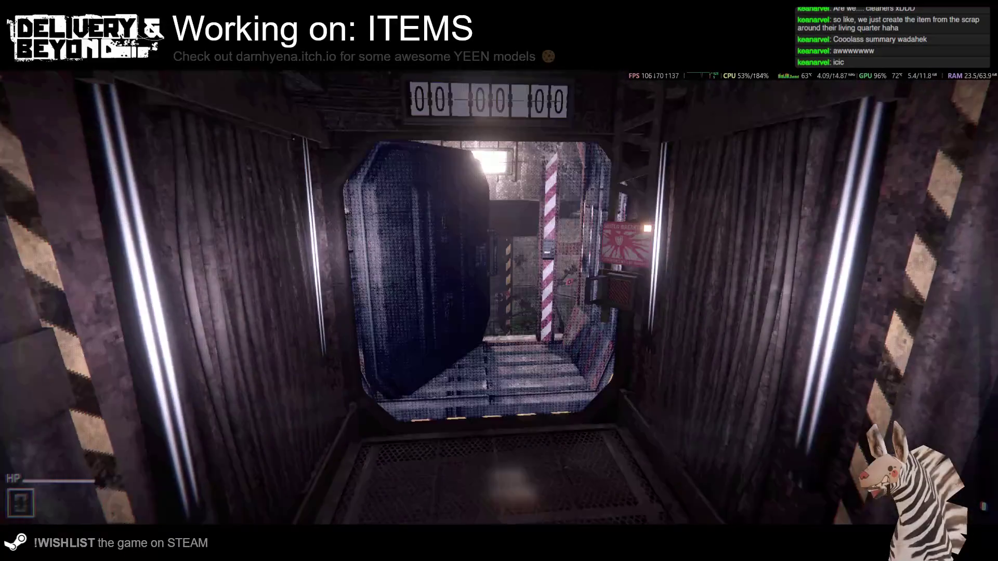
pyautogui.press('w')
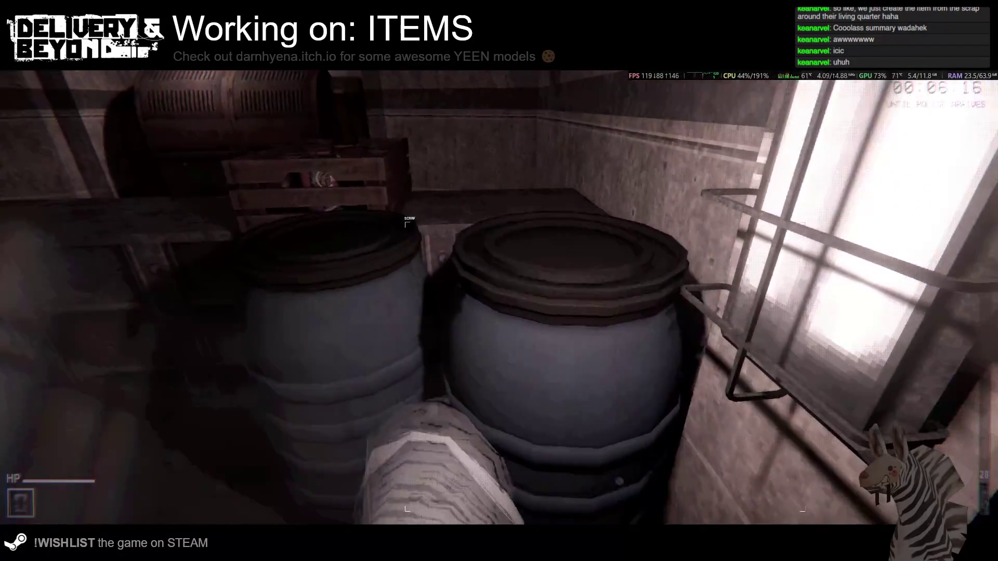
pyautogui.press('e')
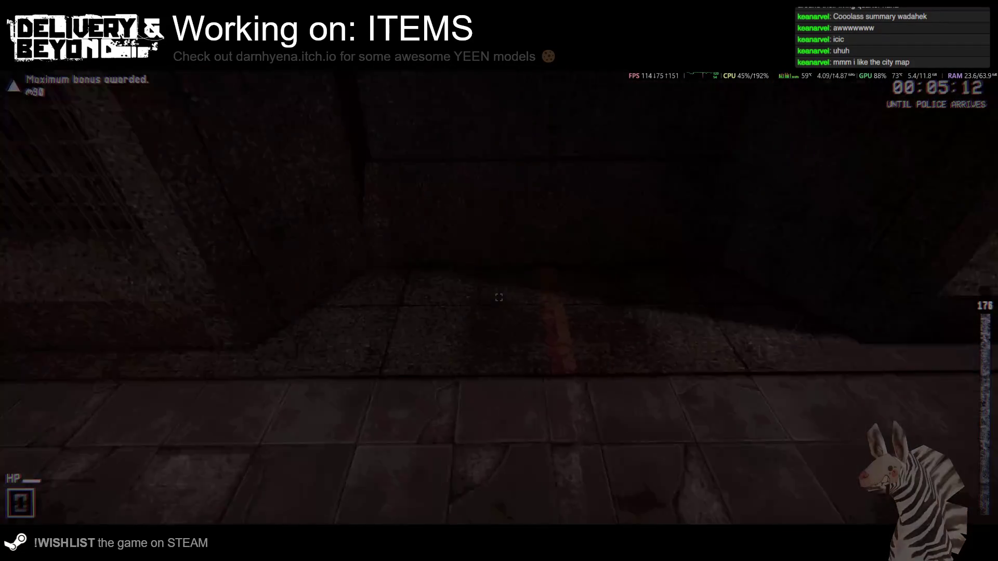
# Walk down the corridor into the dark room.
pyautogui.press('w')
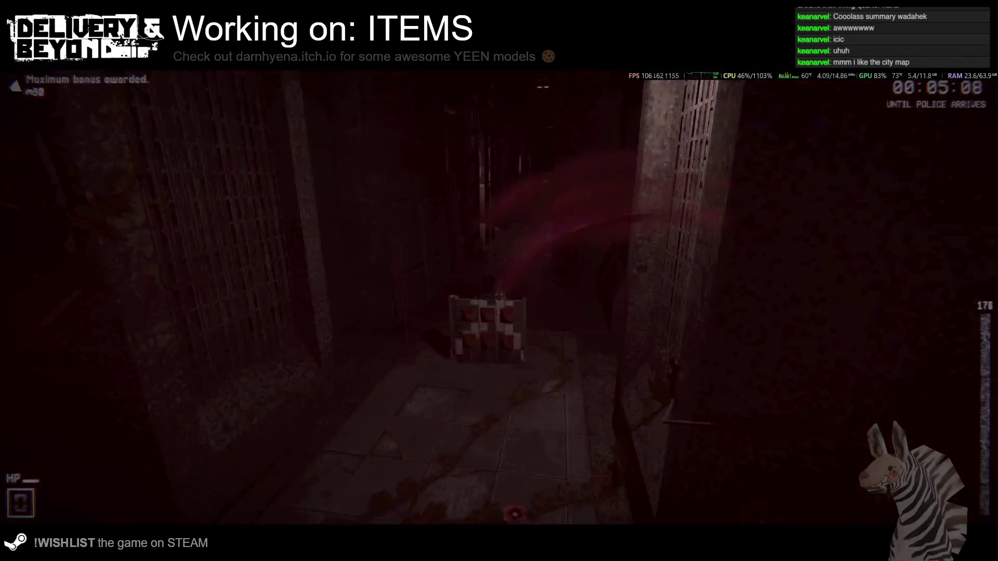
# Walk through the corridors and up the stairs, take the 88% canister and feed it into the decompressor.
pyautogui.press('w')
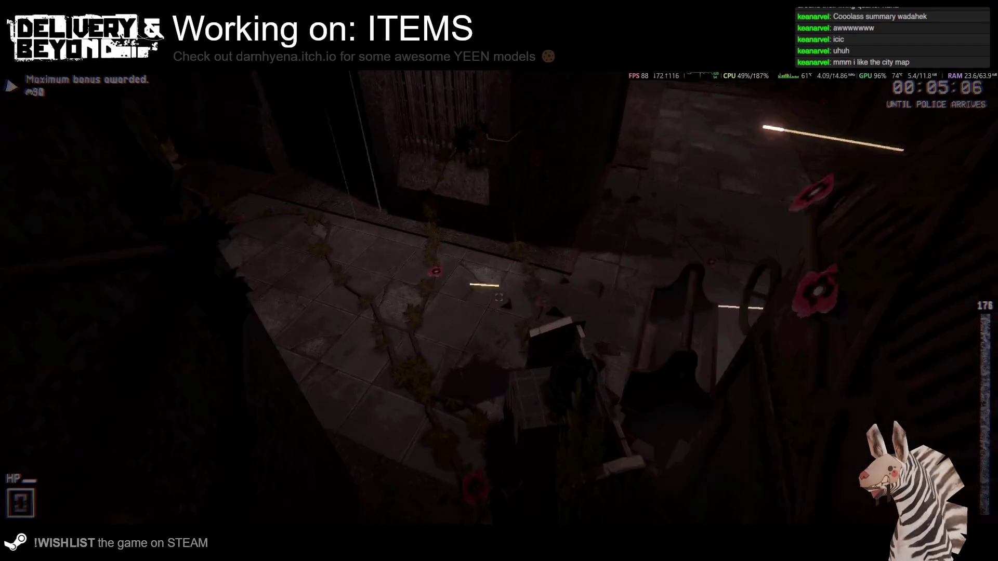
pyautogui.press('w')
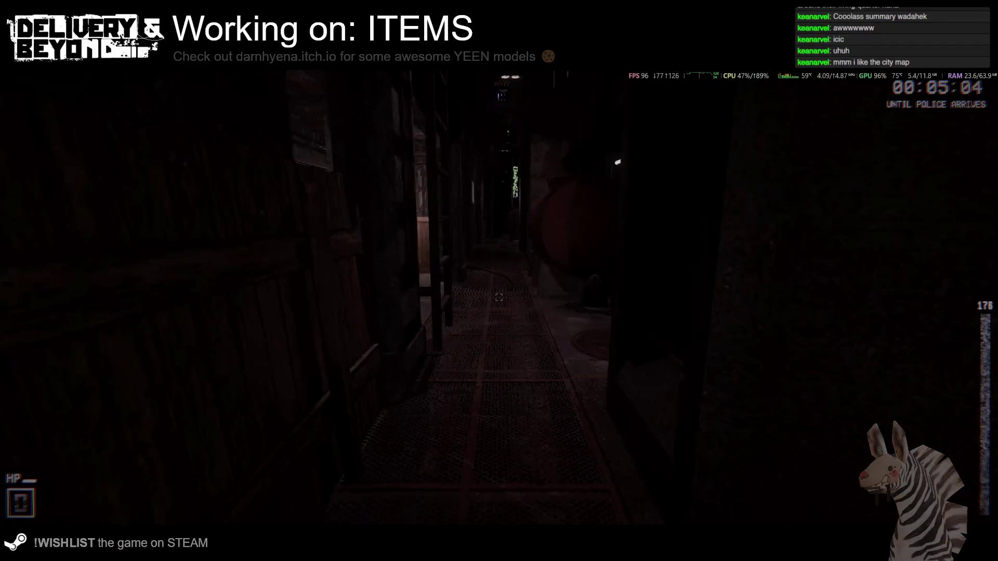
pyautogui.press('w')
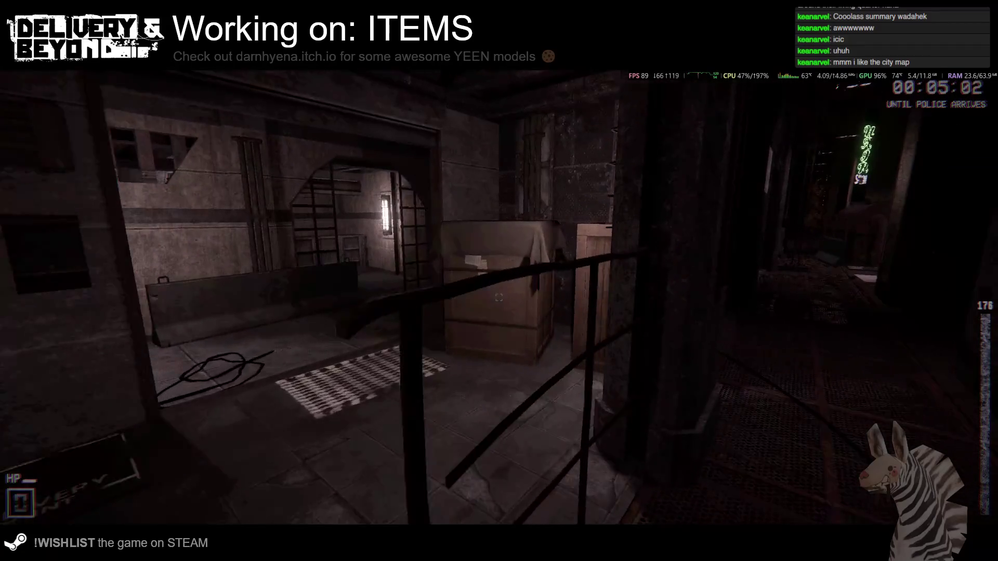
pyautogui.press('w')
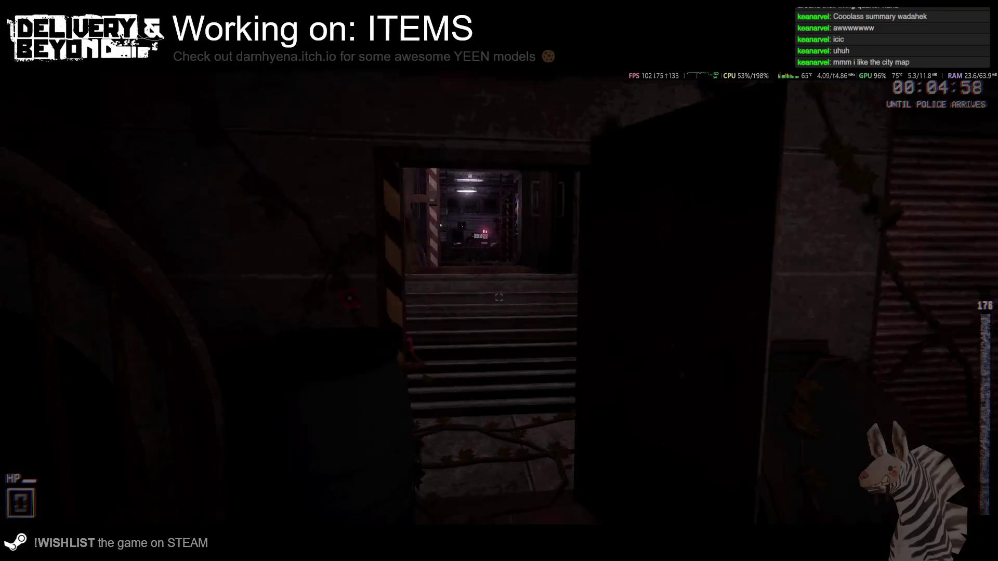
pyautogui.press('w')
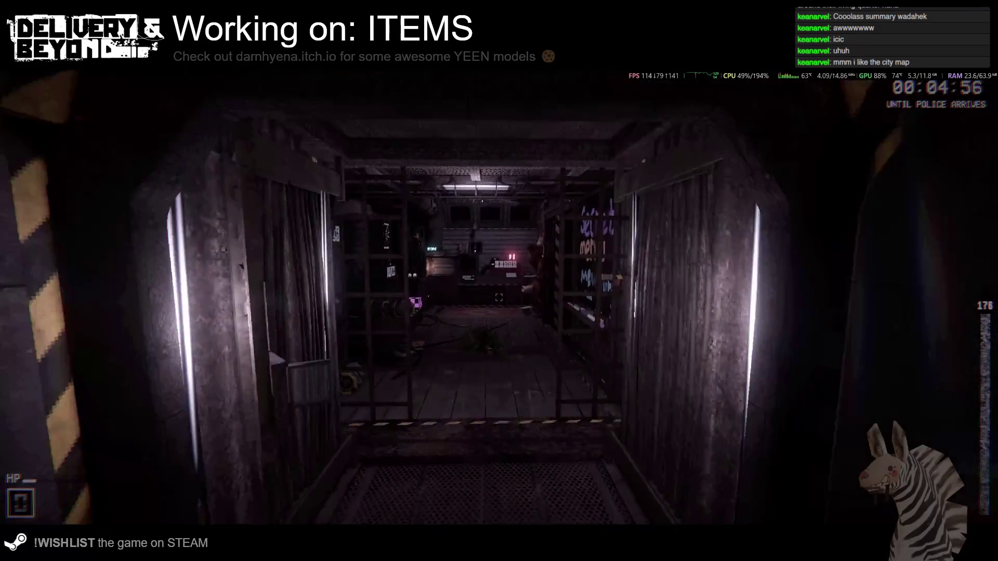
pyautogui.press('w')
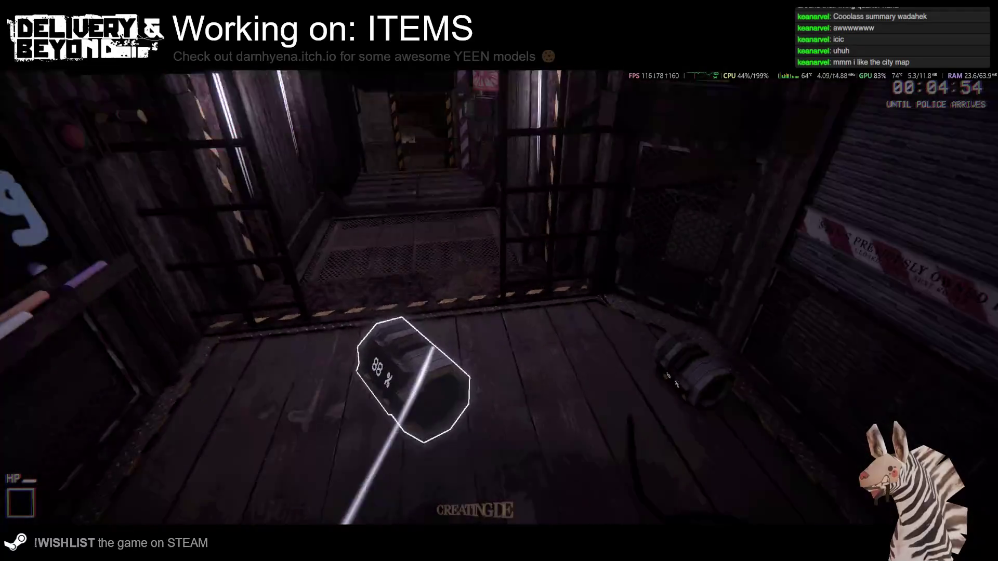
pyautogui.press('w')
pyautogui.press('e')
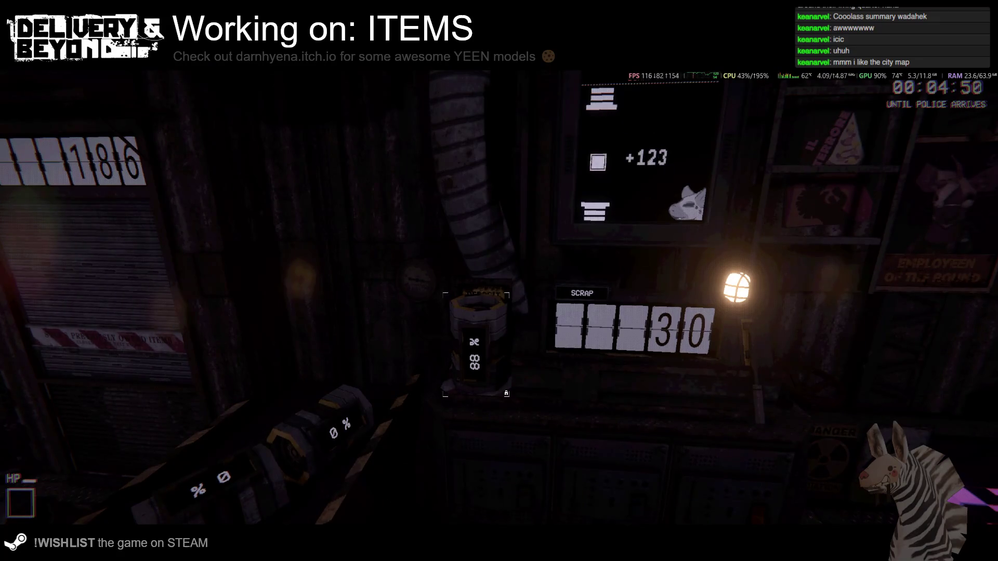
# Enter order 7738 at the Delivery Maker 9000 and grab the keyboard package it spawns.
pyautogui.press('w')
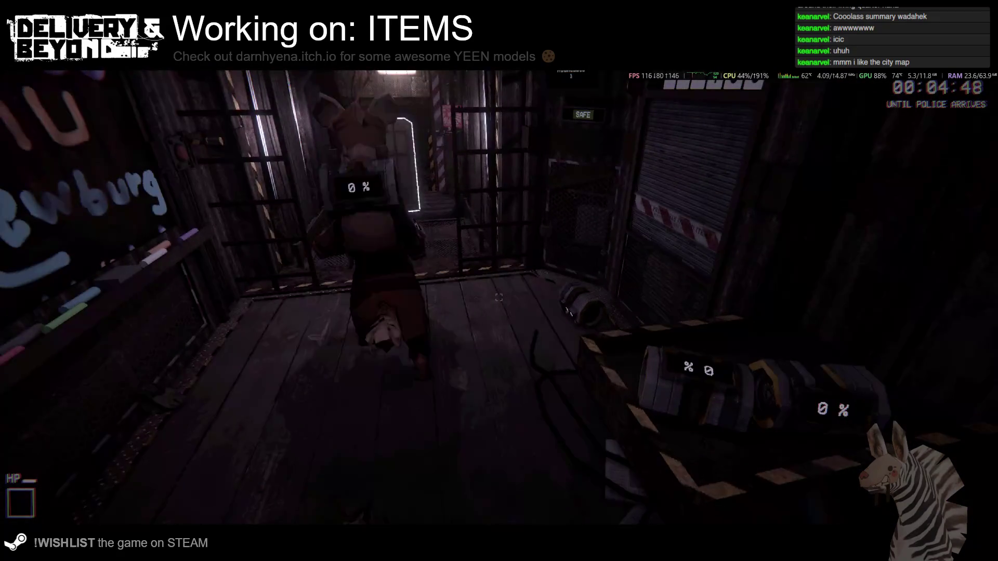
pyautogui.moveTo(499, 298)
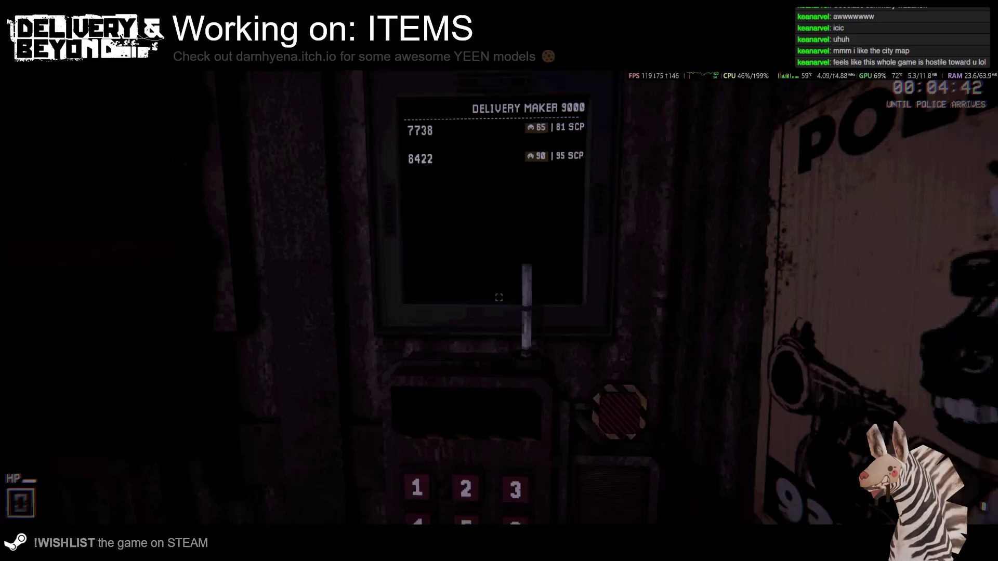
pyautogui.click(499, 297)
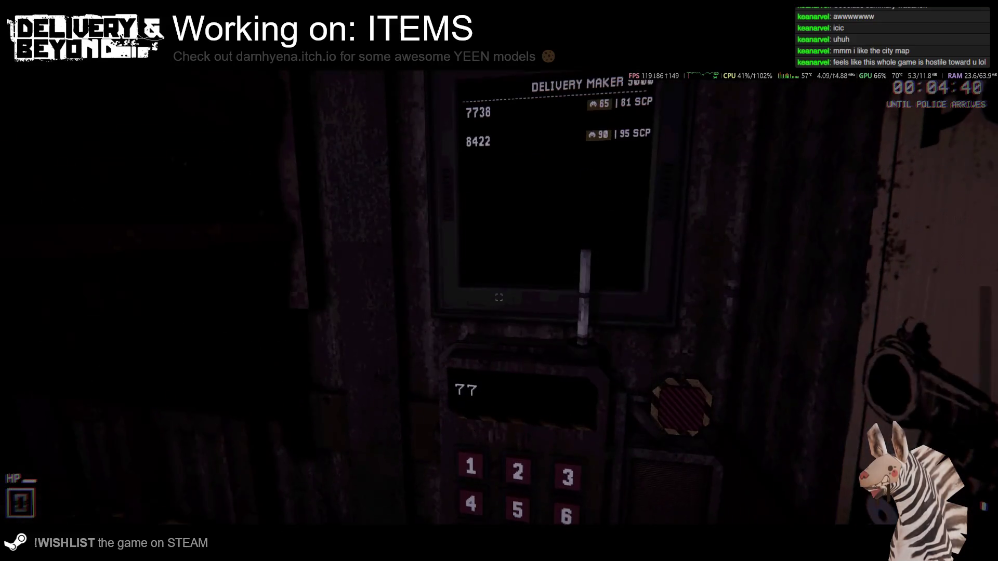
pyautogui.moveTo(488, 289)
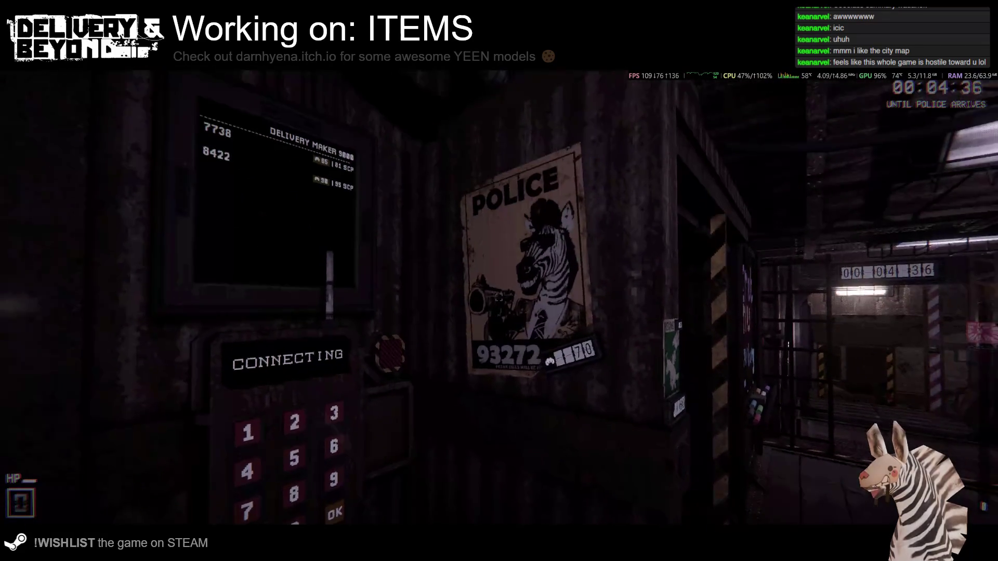
pyautogui.press('w')
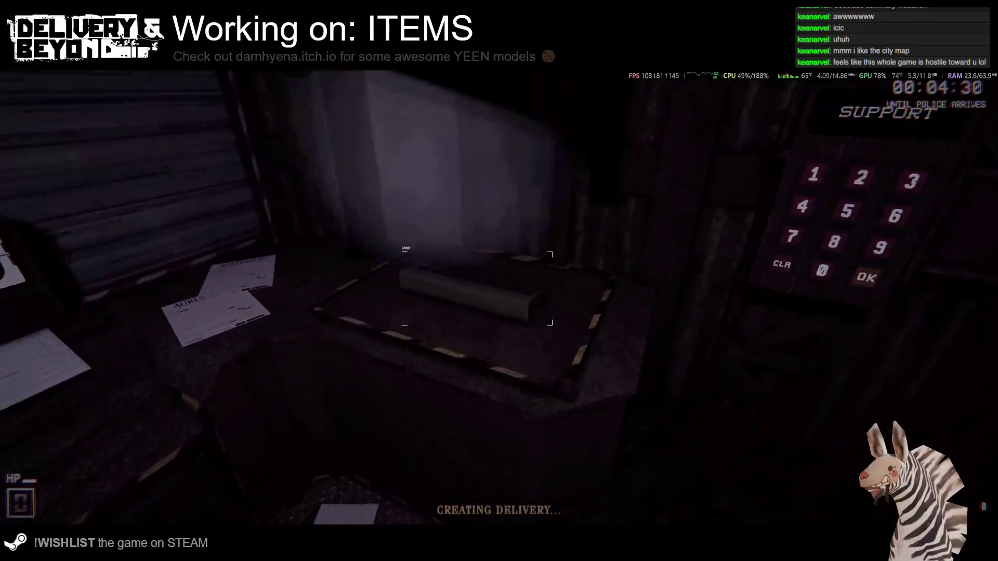
pyautogui.click(499, 281)
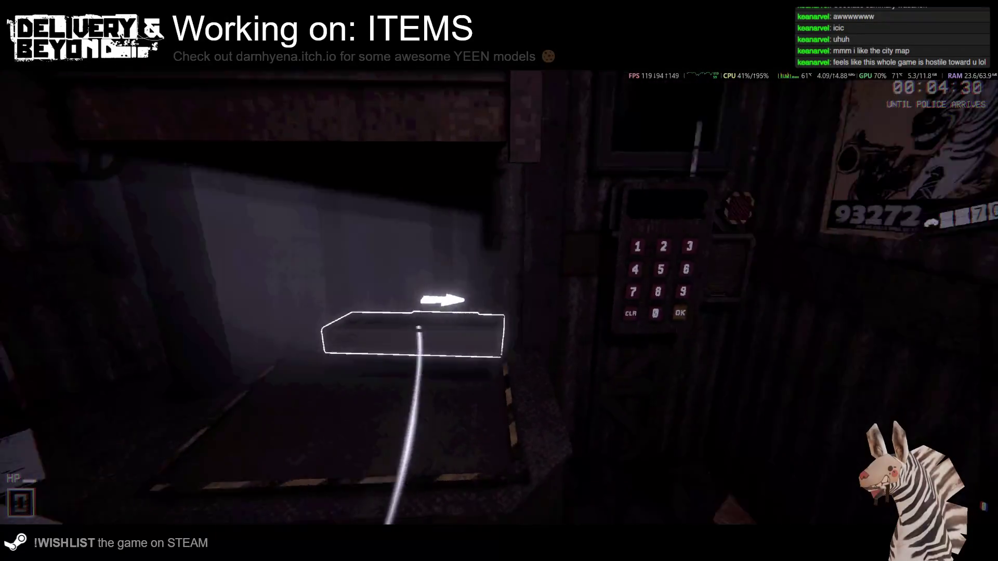
# Carry the keyboard package through the shaft and drop it into the Delivery Point box.
pyautogui.press('w')
pyautogui.press('w')
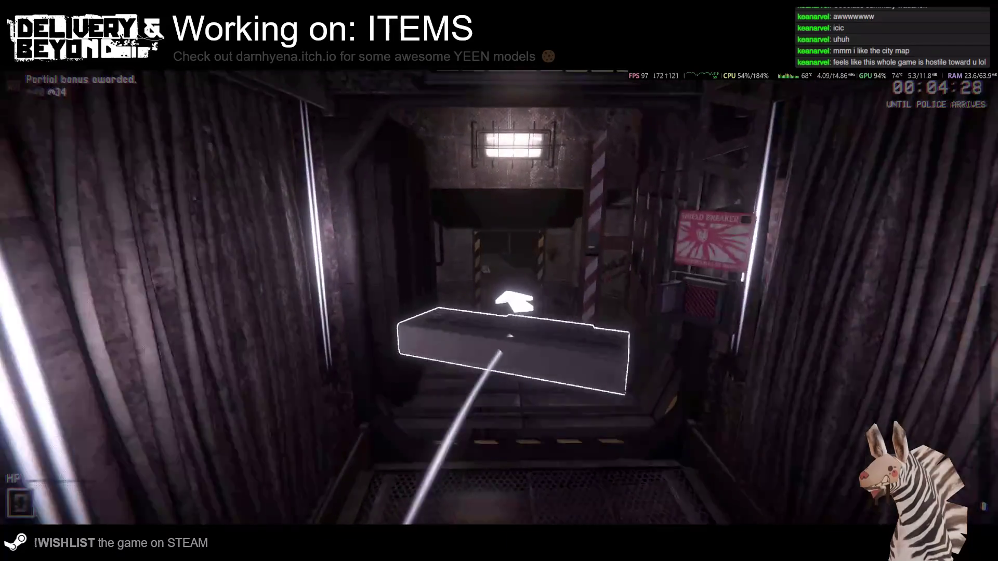
pyautogui.press('w')
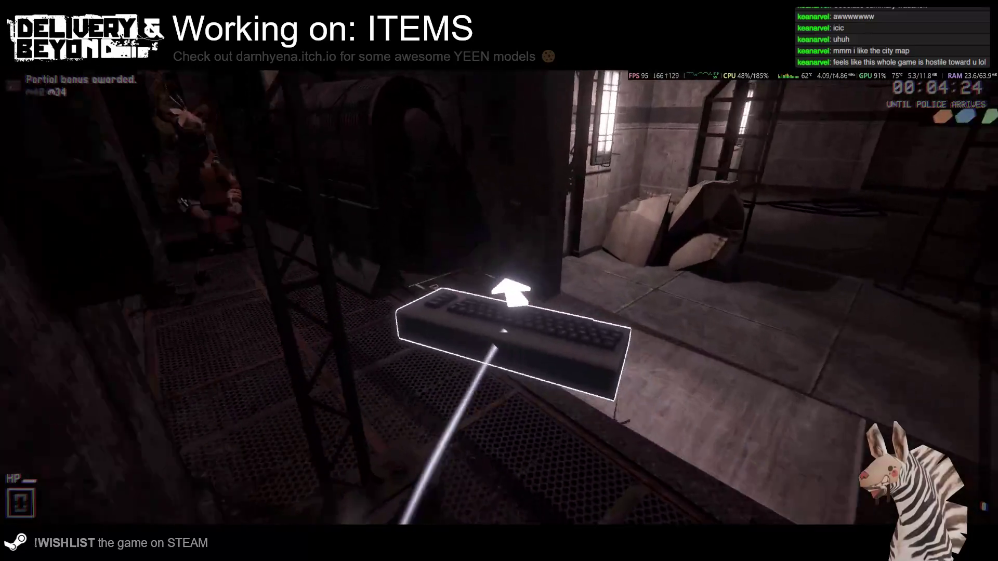
pyautogui.click(499, 298)
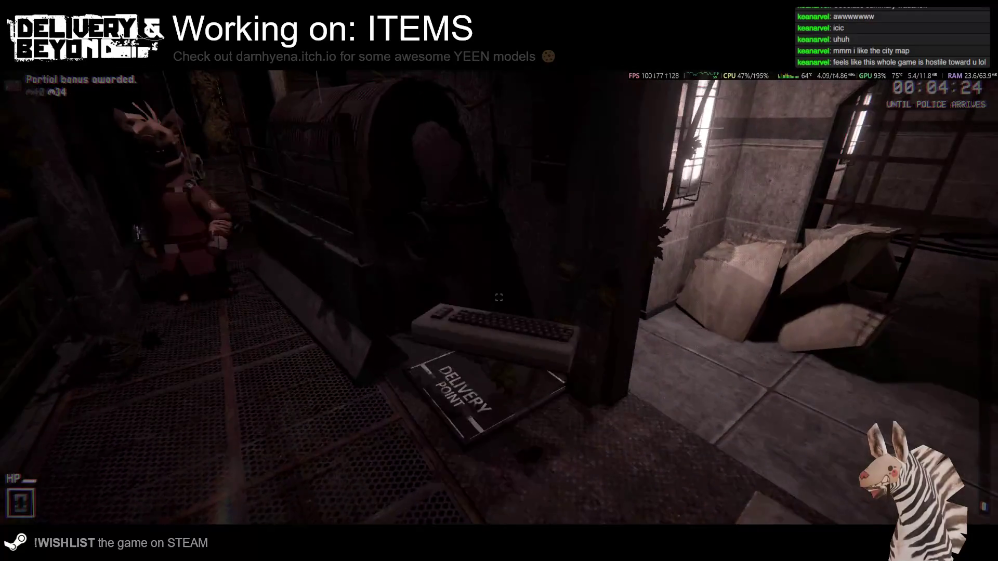
pyautogui.press('w')
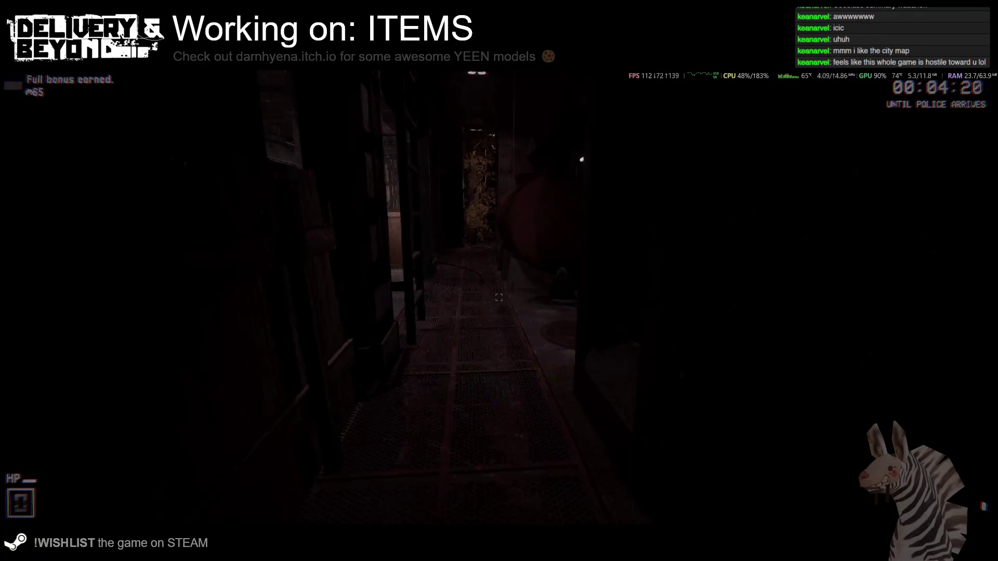
# Walk back past the pyramid delivery room and along the catwalk past the cone to the terminal.
pyautogui.press('w')
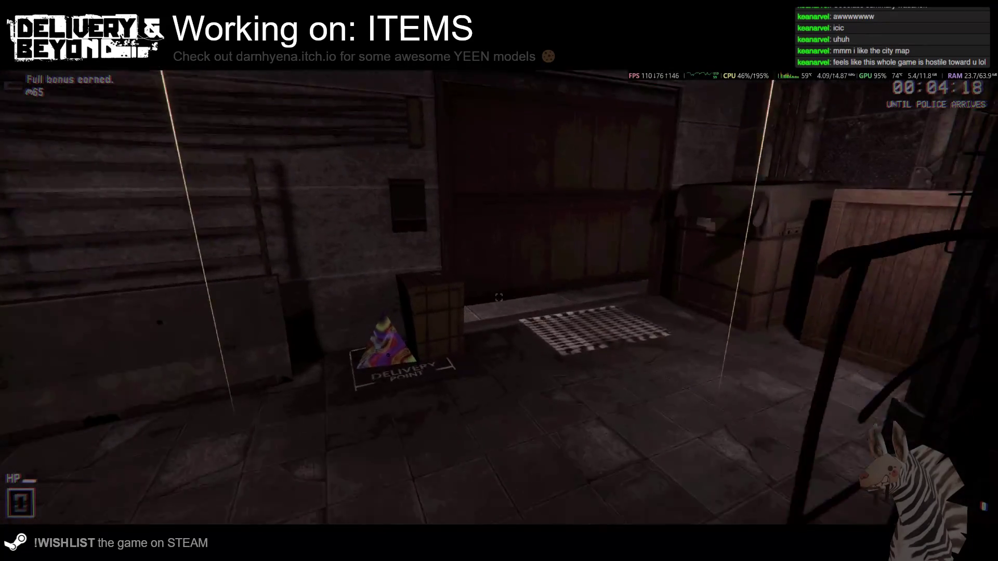
pyautogui.press('s')
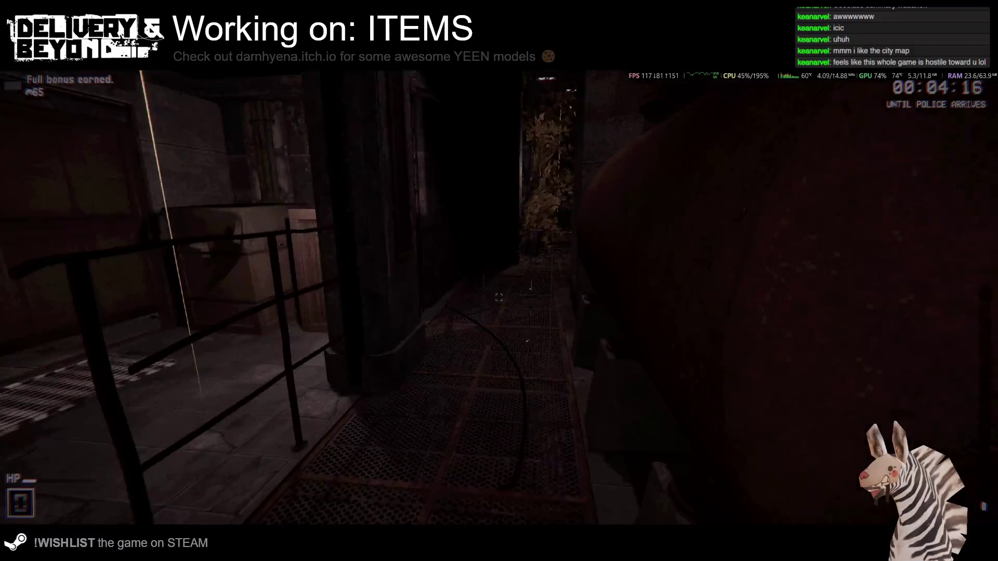
pyautogui.press('d')
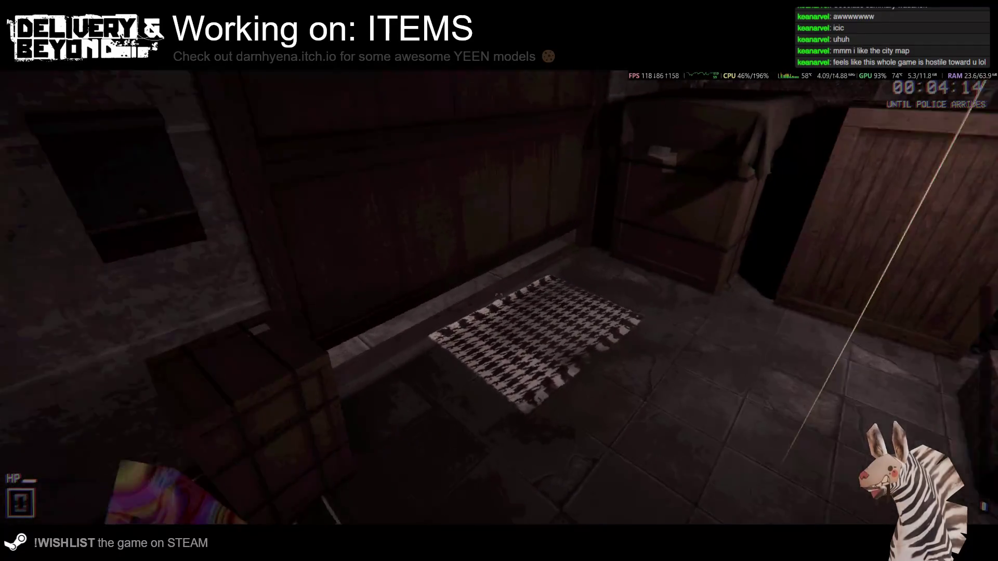
pyautogui.press('w')
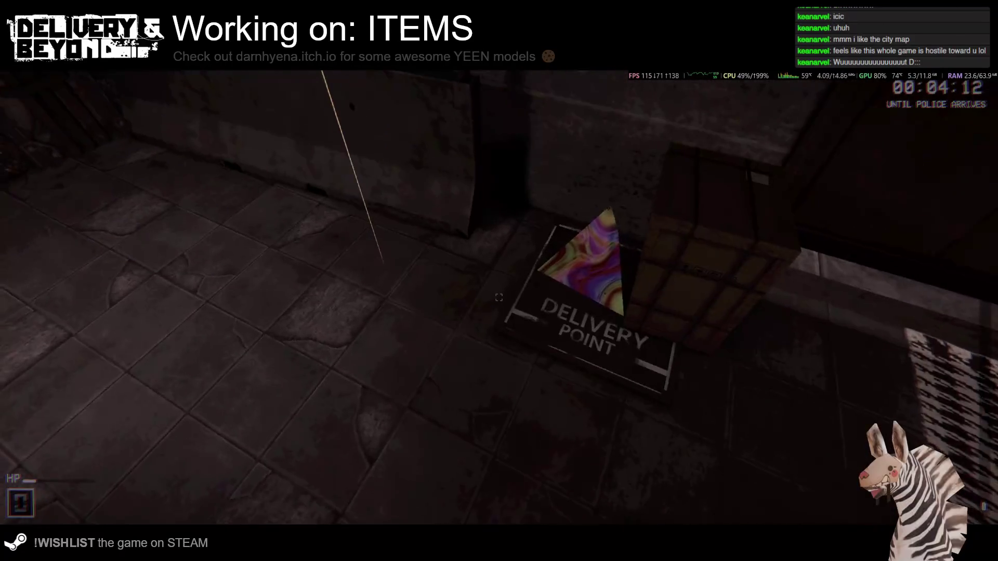
pyautogui.press('w')
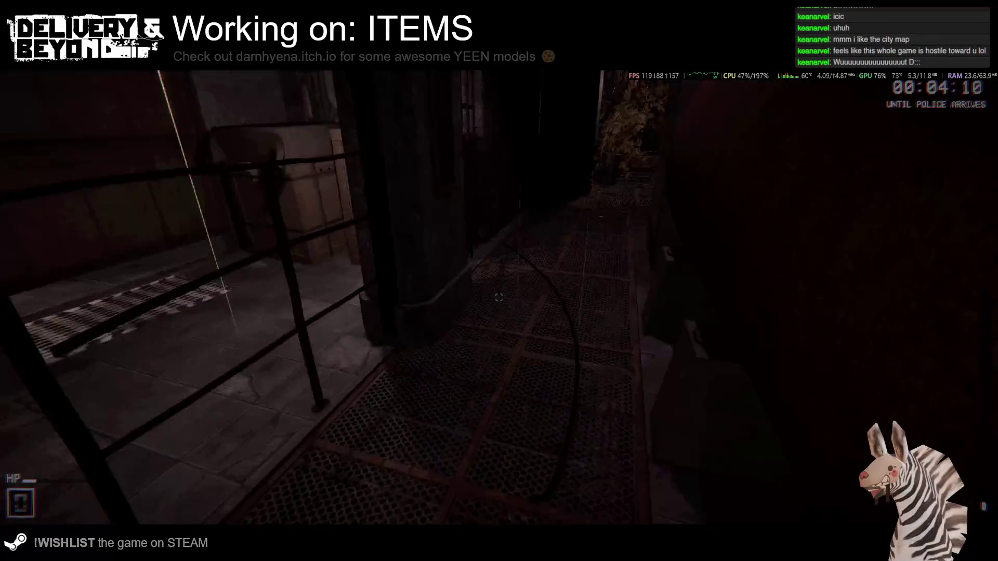
pyautogui.press('w')
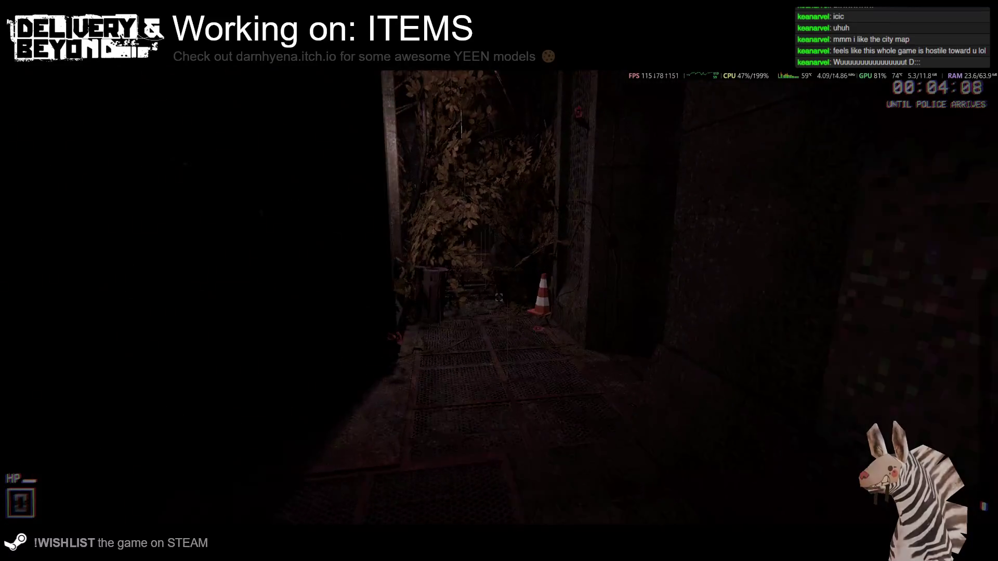
pyautogui.press('w')
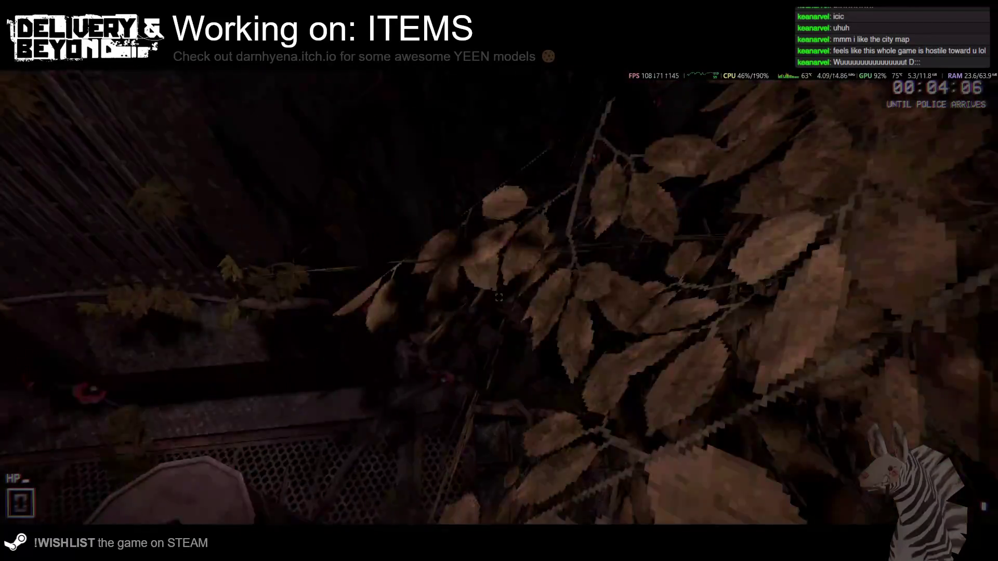
pyautogui.press('w')
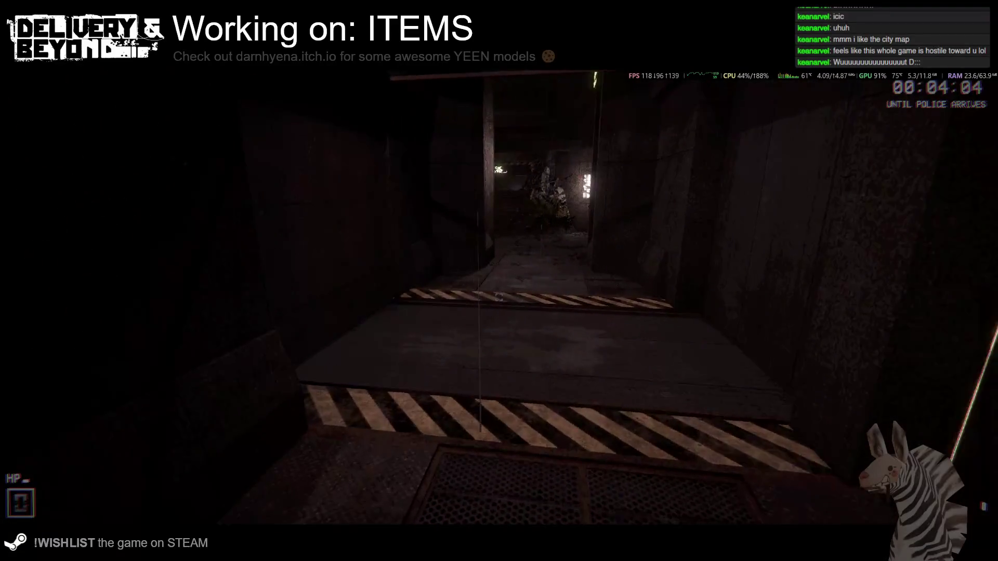
pyautogui.moveTo(498, 297)
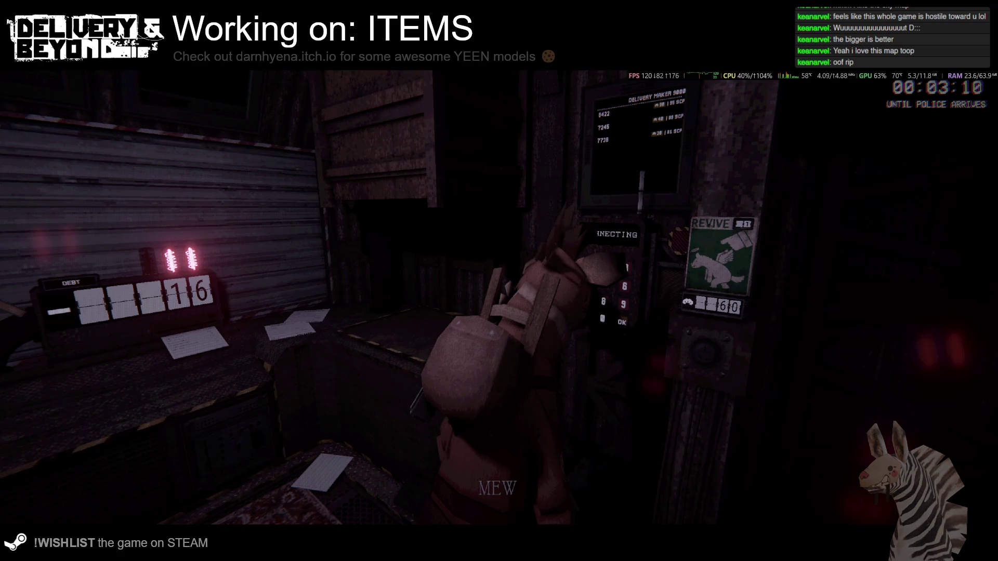
# Step back from the debt counter and pick up the newly made package box.
pyautogui.press('s')
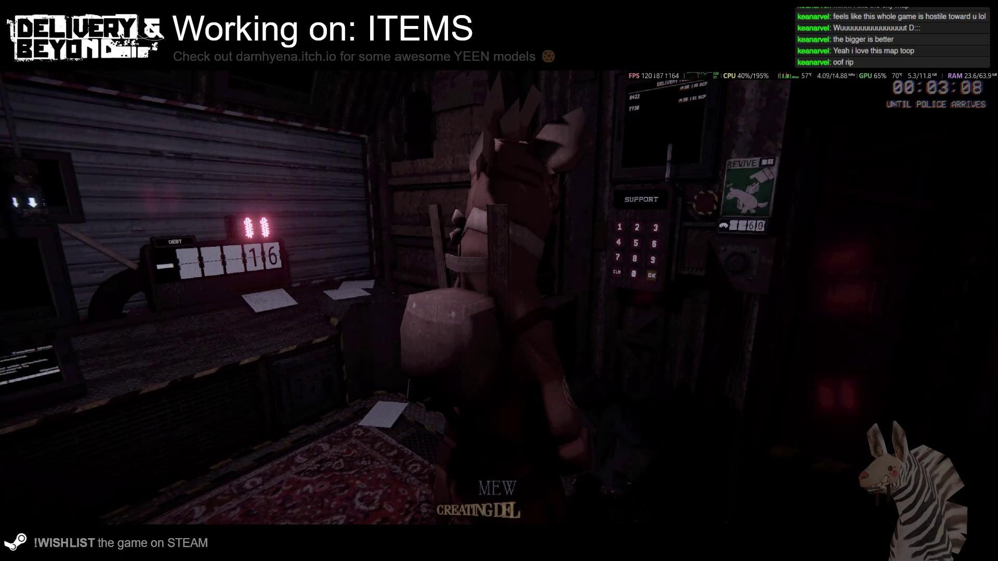
pyautogui.press('w')
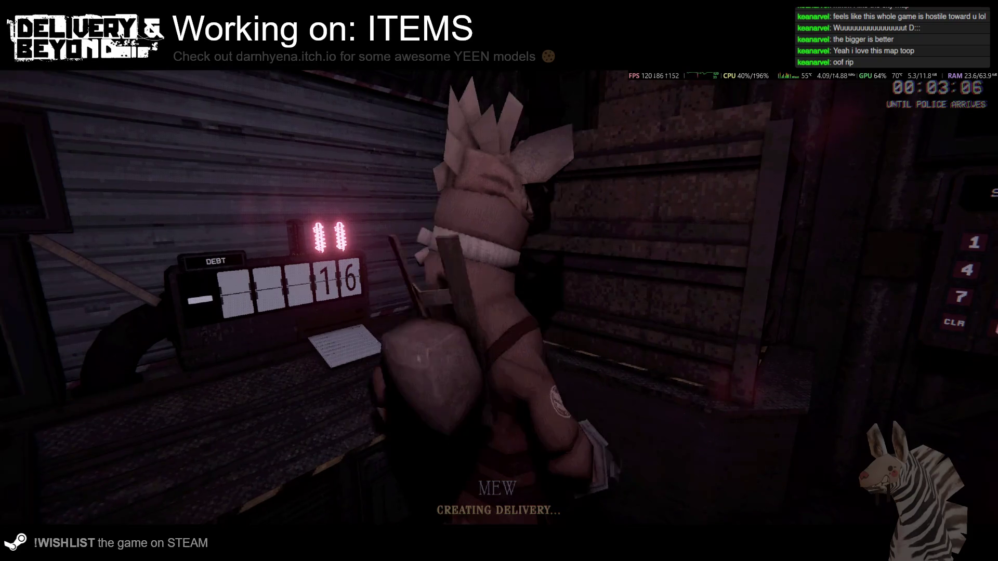
pyautogui.press('s')
pyautogui.press('e')
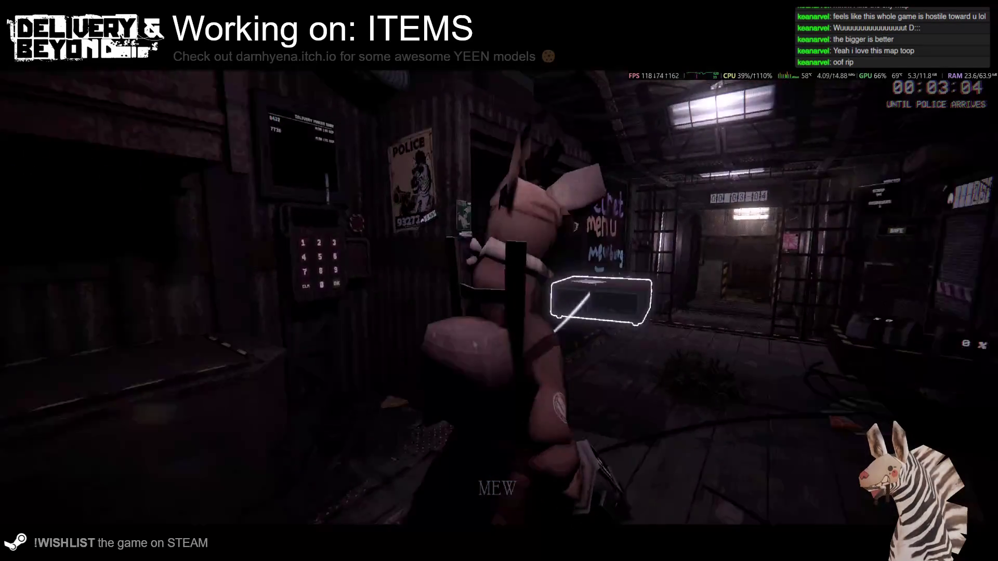
# Carry the box through the corridors and drop it at the pyramid delivery spot to pay the debt.
pyautogui.press('w')
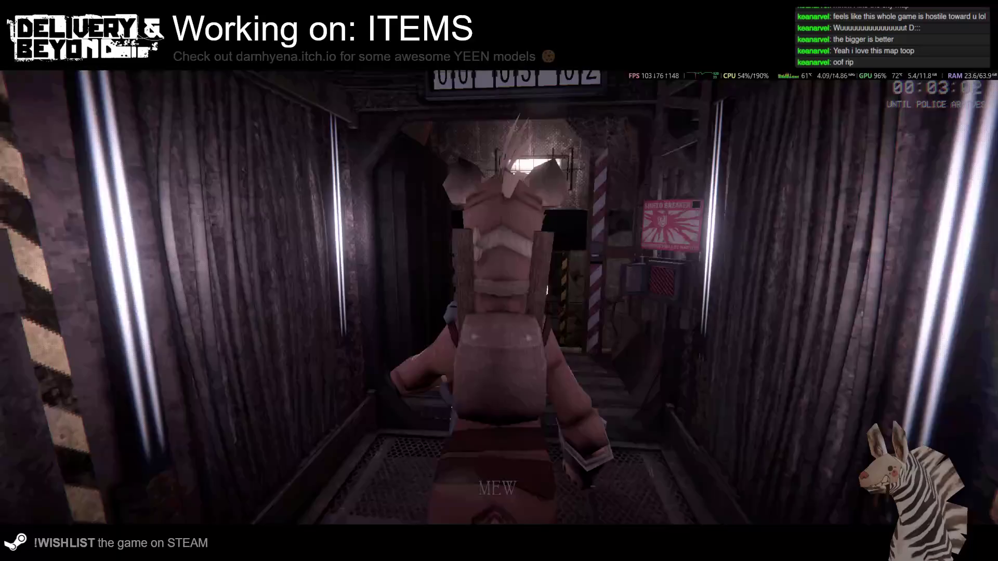
pyautogui.press('w')
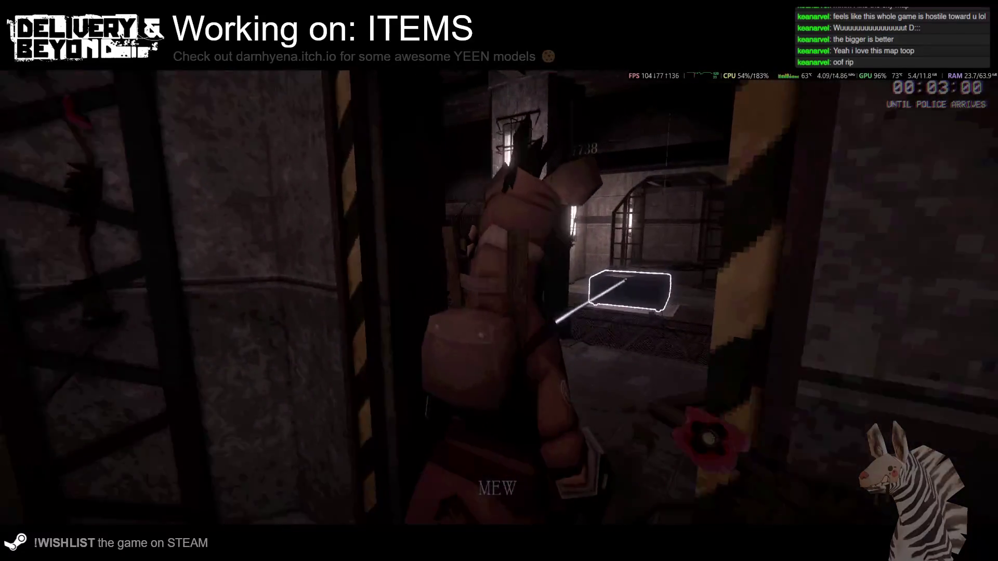
pyautogui.press('w')
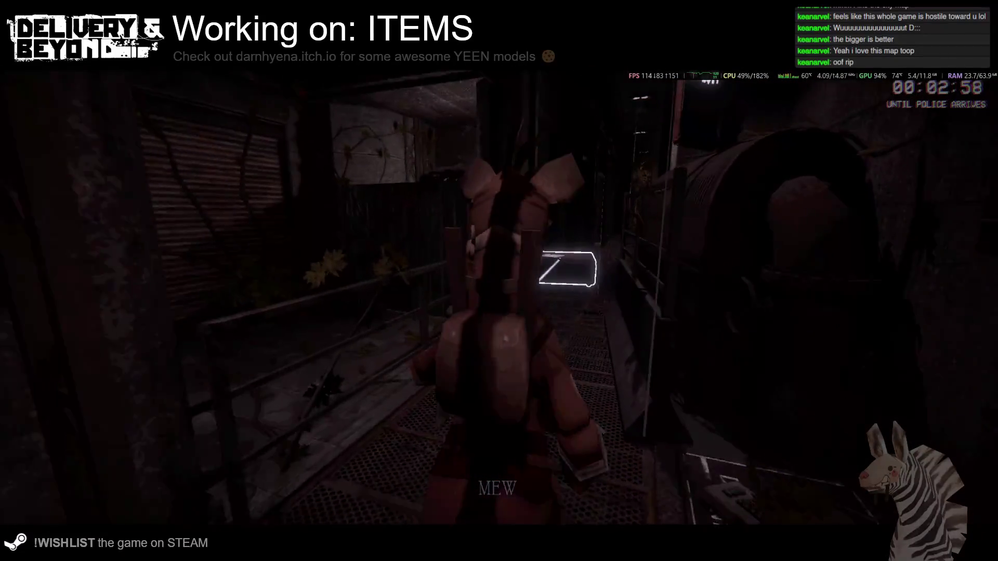
pyautogui.press('w')
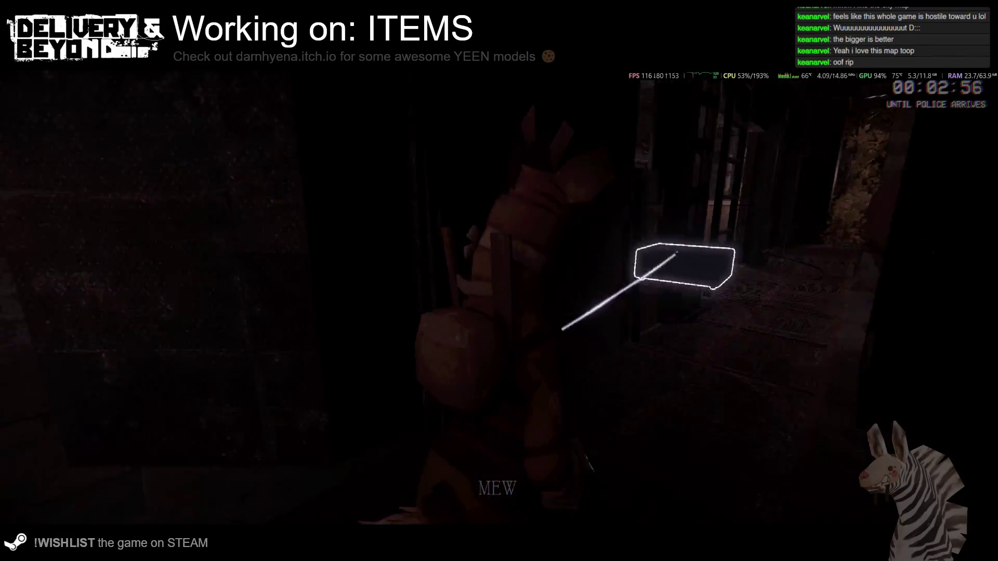
pyautogui.press('w')
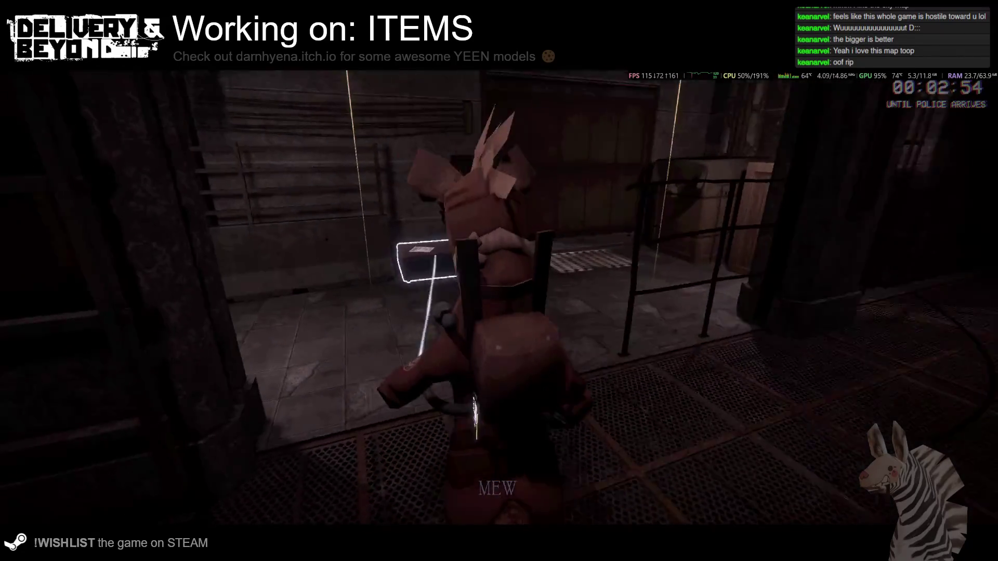
pyautogui.press('w')
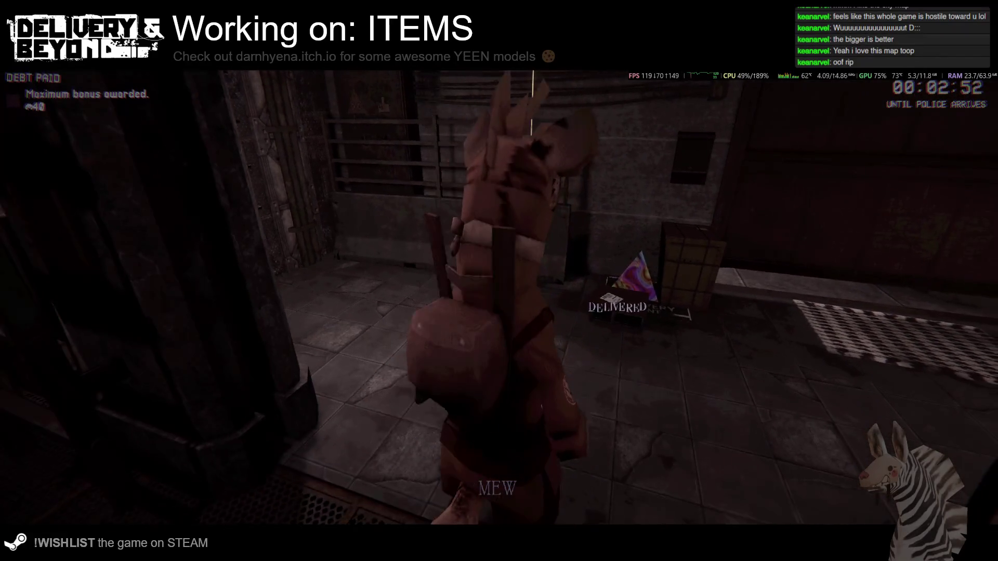
pyautogui.press('w')
# Walk back along the catwalk, up the stairs and into the ship.
pyautogui.press('w')
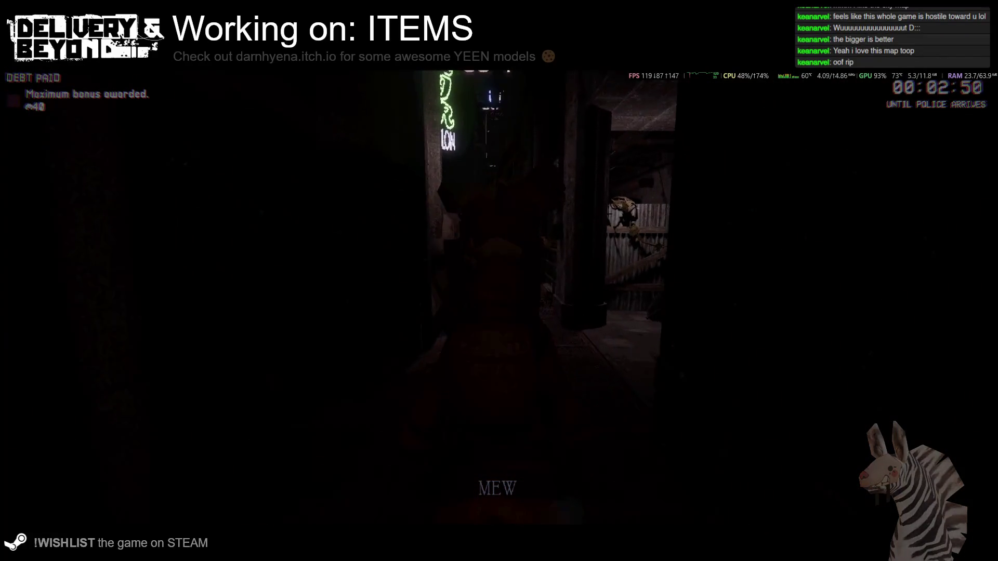
pyautogui.press('w')
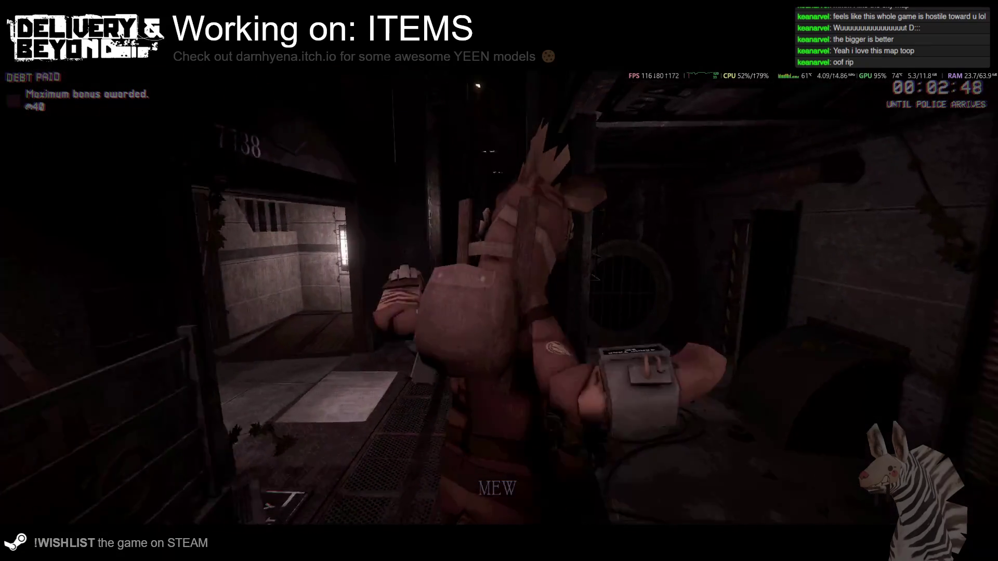
pyautogui.press('w')
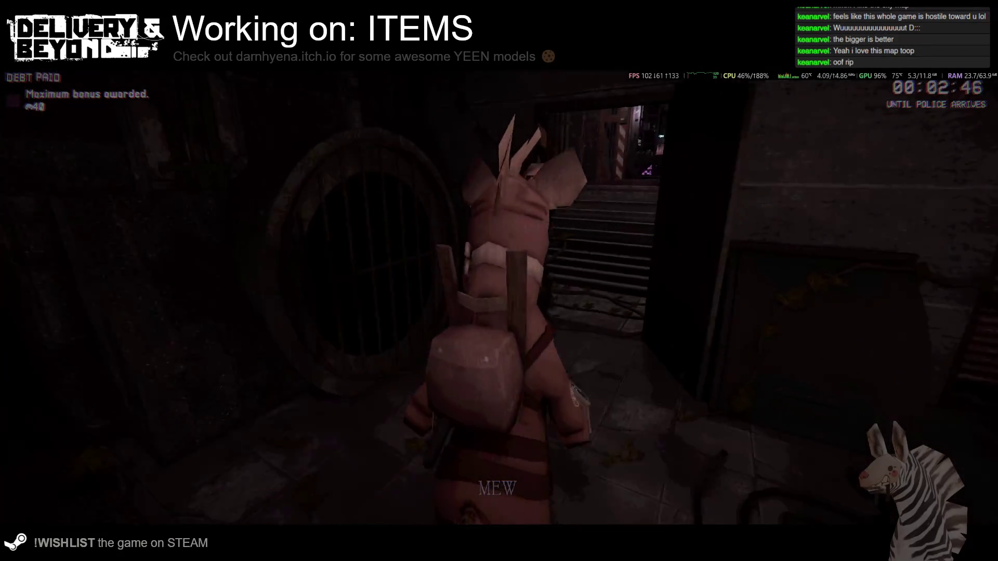
pyautogui.press('w')
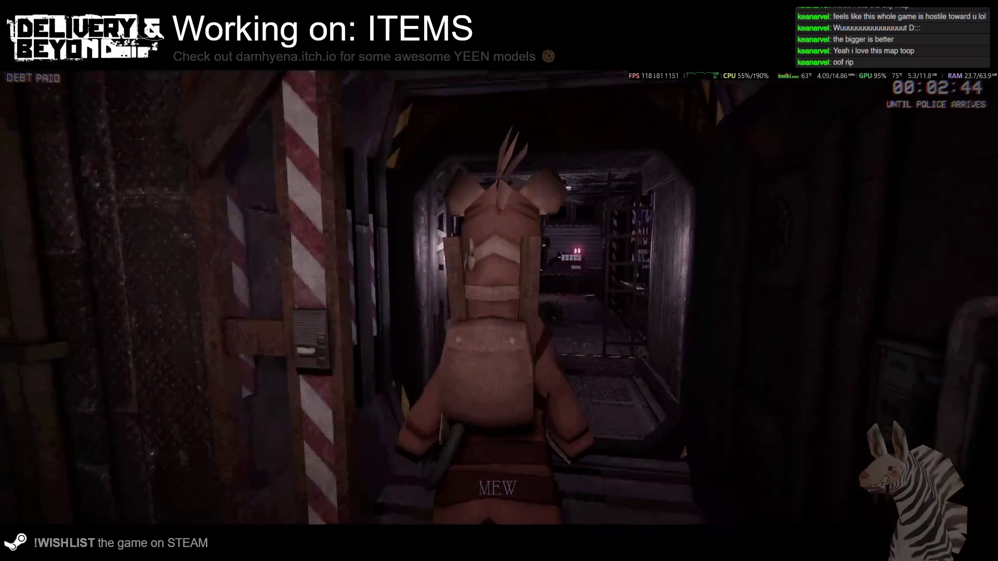
pyautogui.press('w')
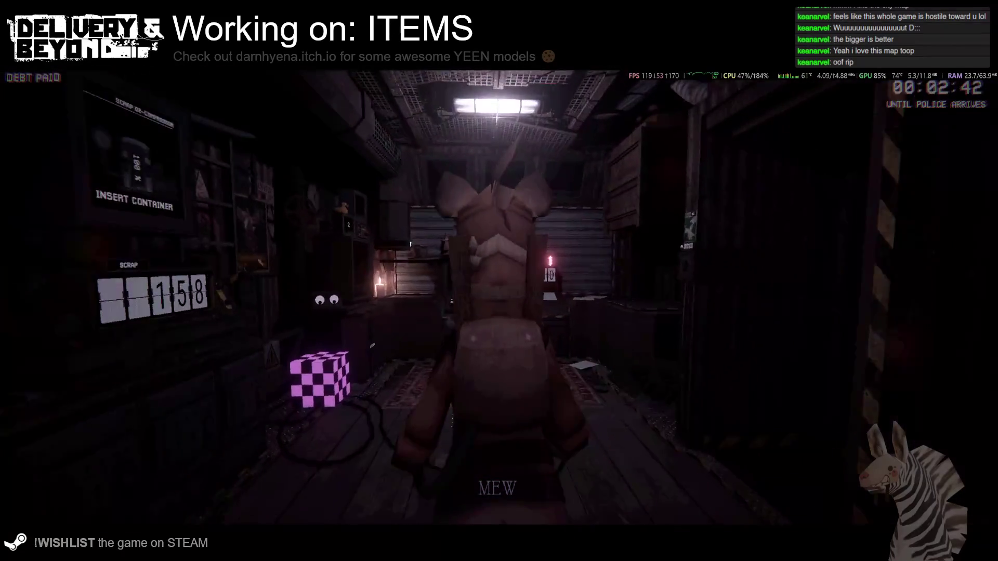
# Turn toward the desk and step up to the store counter next to the debt board reading 0.
pyautogui.press('s')
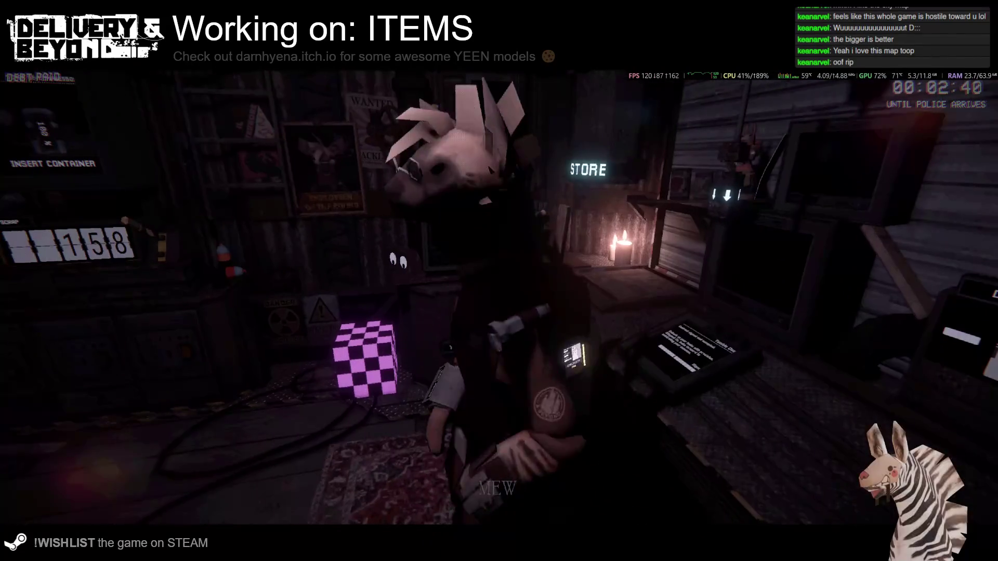
pyautogui.press('w')
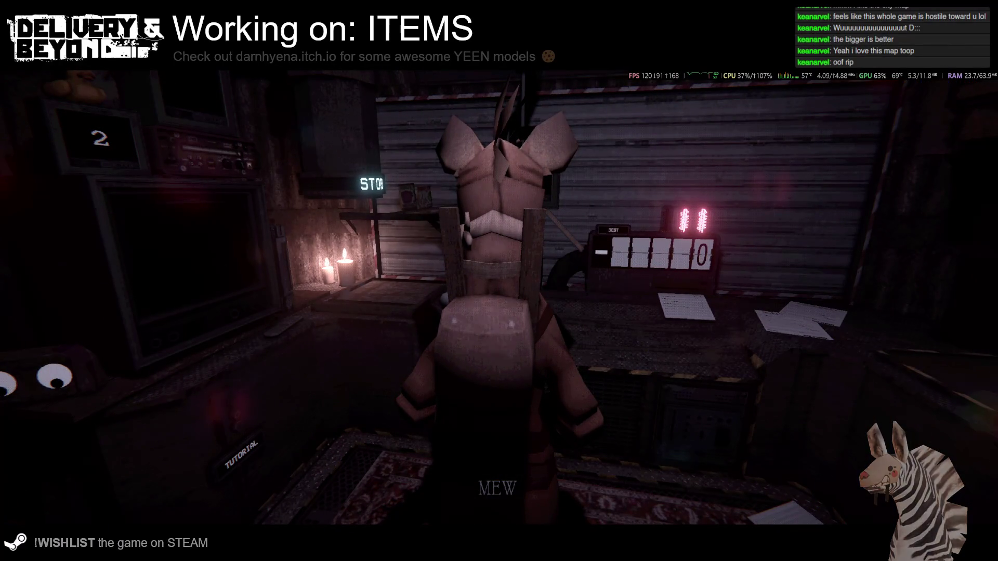
pyautogui.press('s')
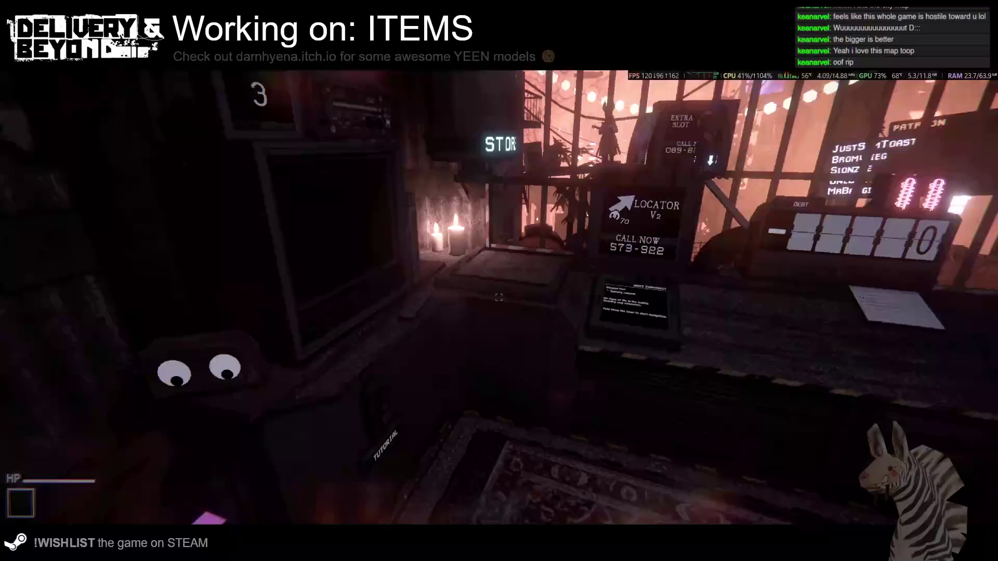
# Take an item from the store into the empty inventory slot.
pyautogui.press('e')
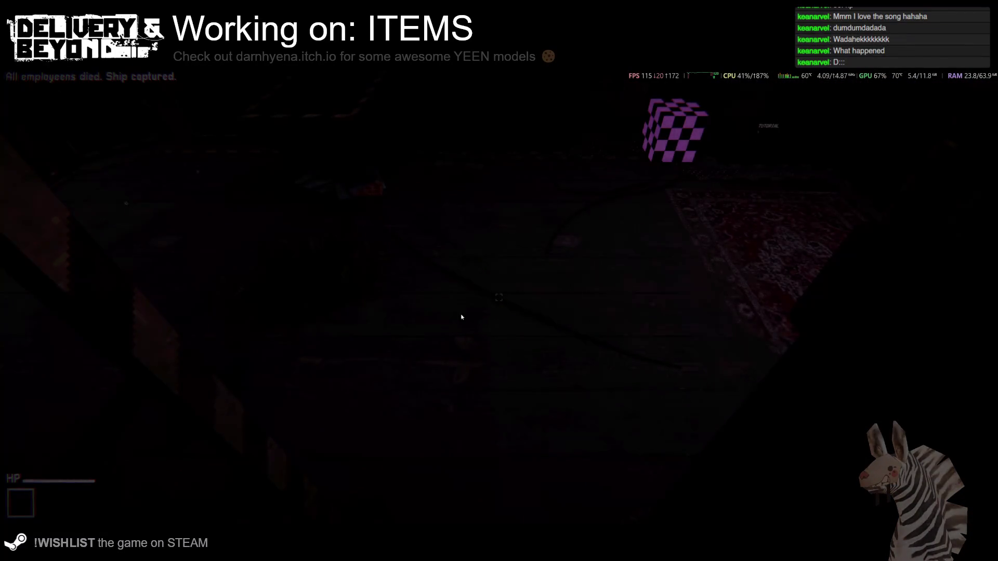
# Bring Notepad++ to the front and switch to the TODO list document.
pyautogui.hotkey('alt', 'Tab')
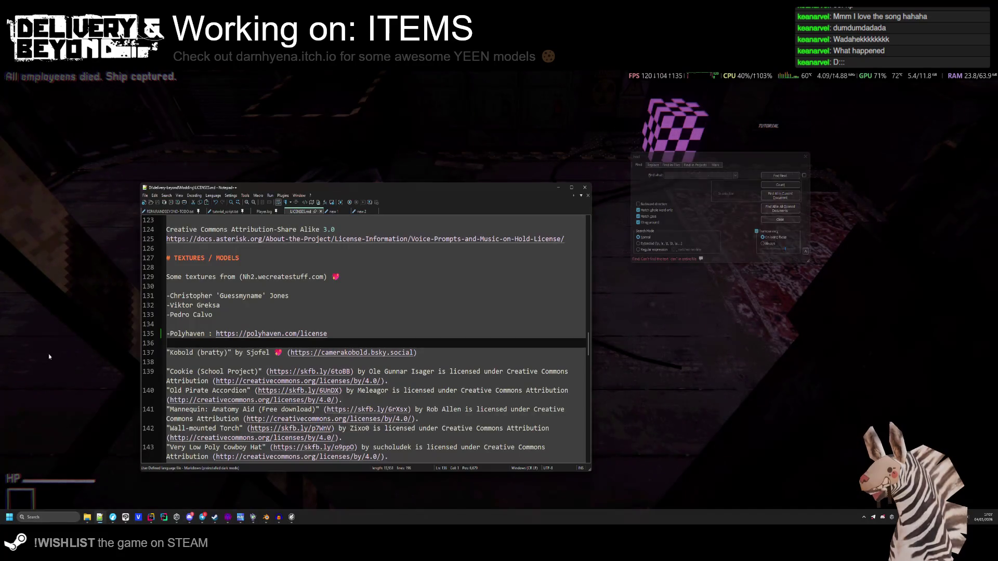
pyautogui.hotkey('alt', 'Tab')
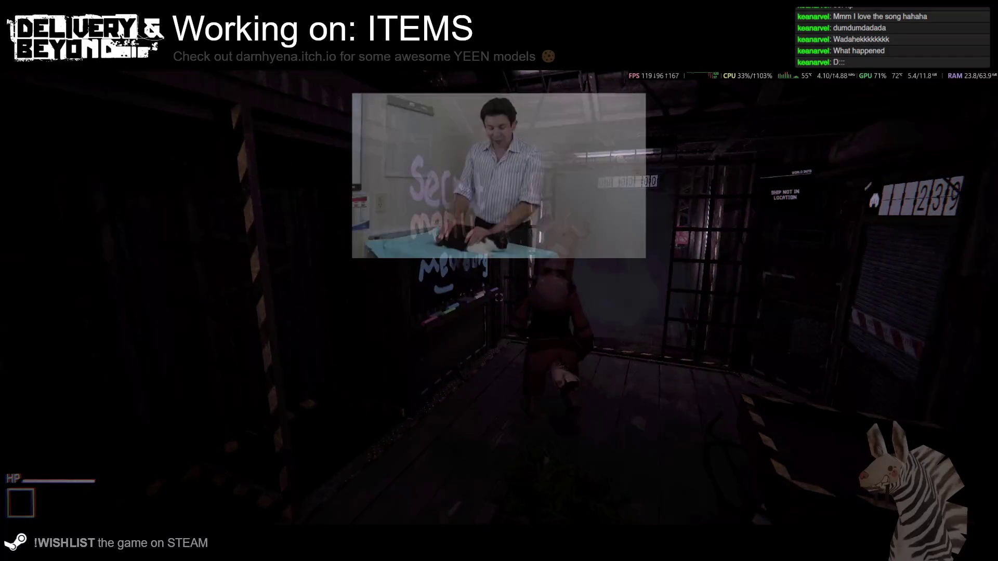
pyautogui.hotkey('alt', 'Tab')
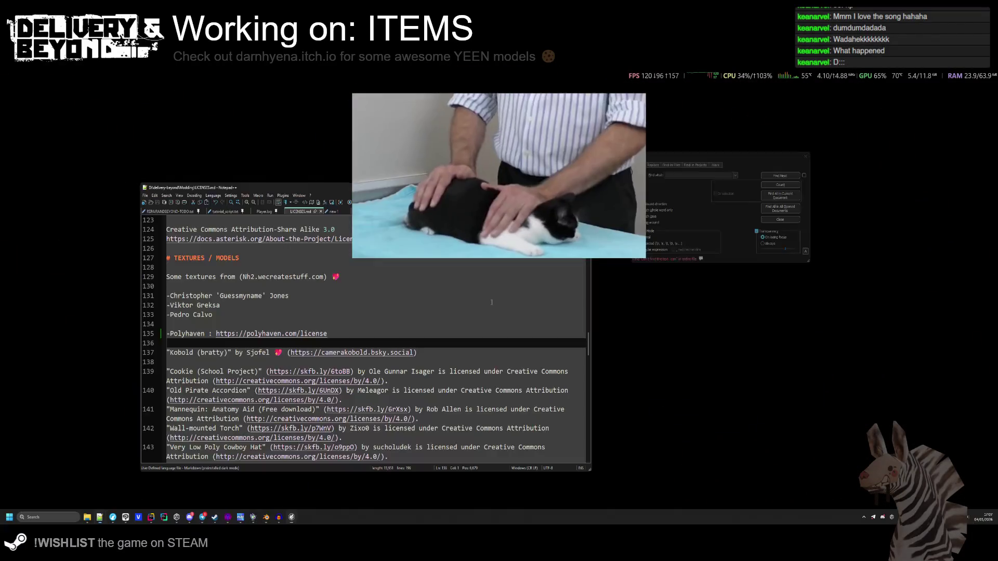
pyautogui.click(328, 308)
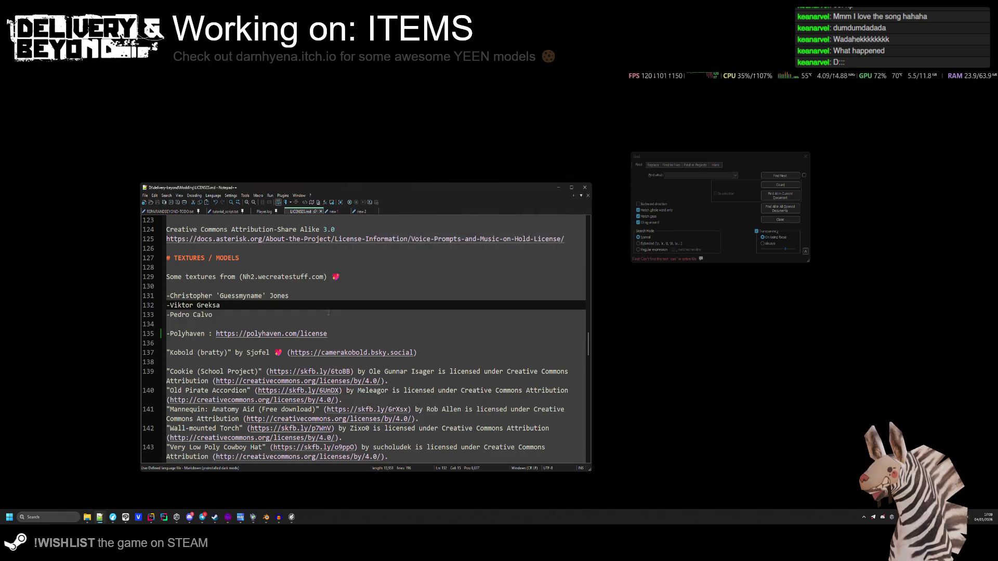
pyautogui.click(331, 212)
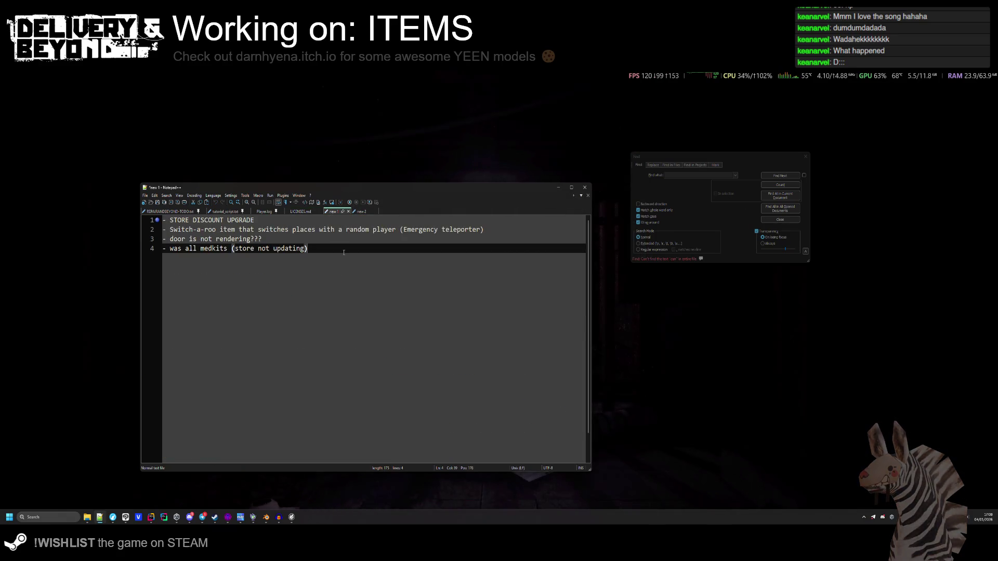
# Delete TODO items two to four, add a '- ' line, and return to the score screen.
pyautogui.moveTo(343, 252); pyautogui.dragTo(161, 232)
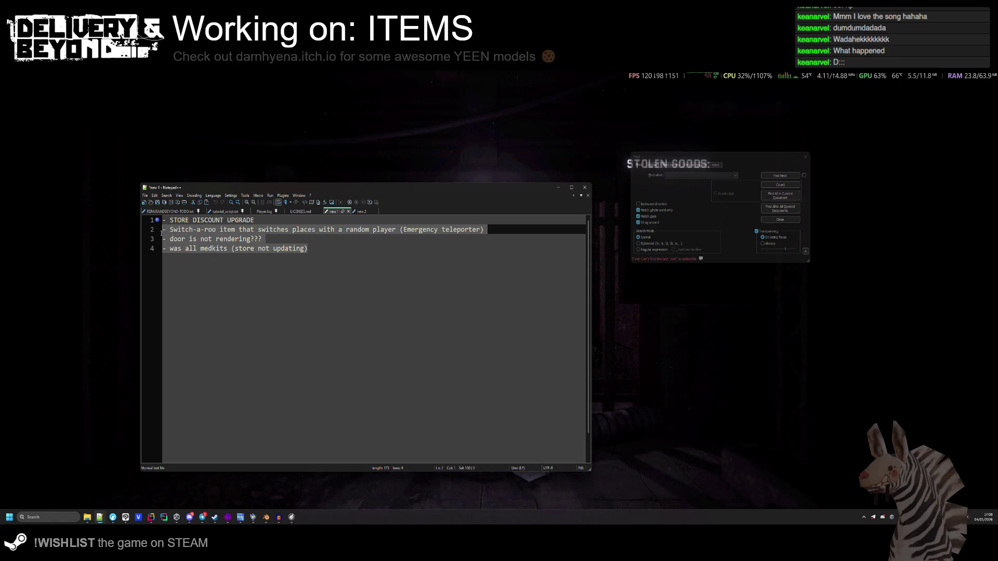
pyautogui.press('Delete')
pyautogui.write('-')
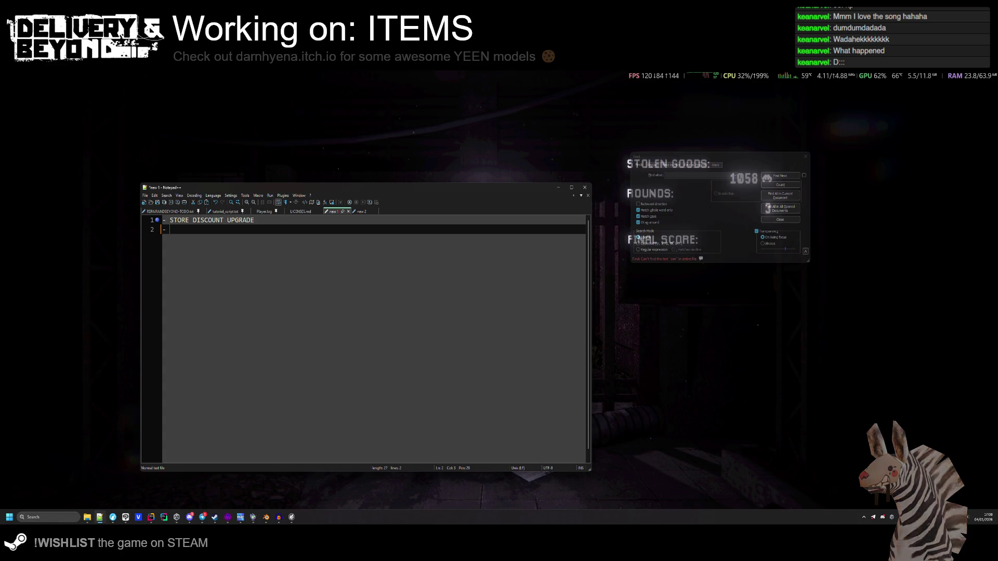
pyautogui.click(294, 86)
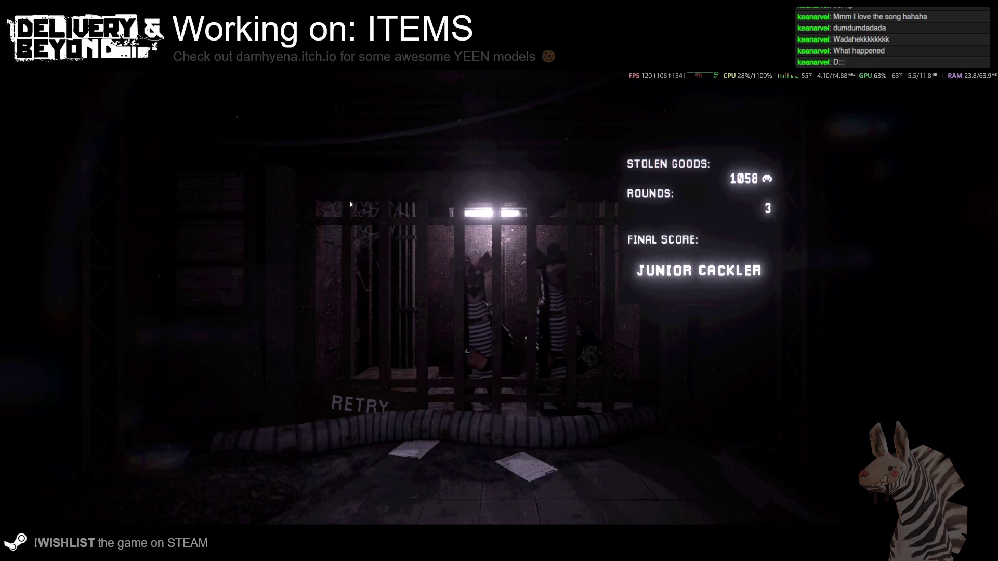
# Leave the results screen, disconnect from the session to the main menu, and quit the game.
pyautogui.press('Escape')
pyautogui.press('Escape')
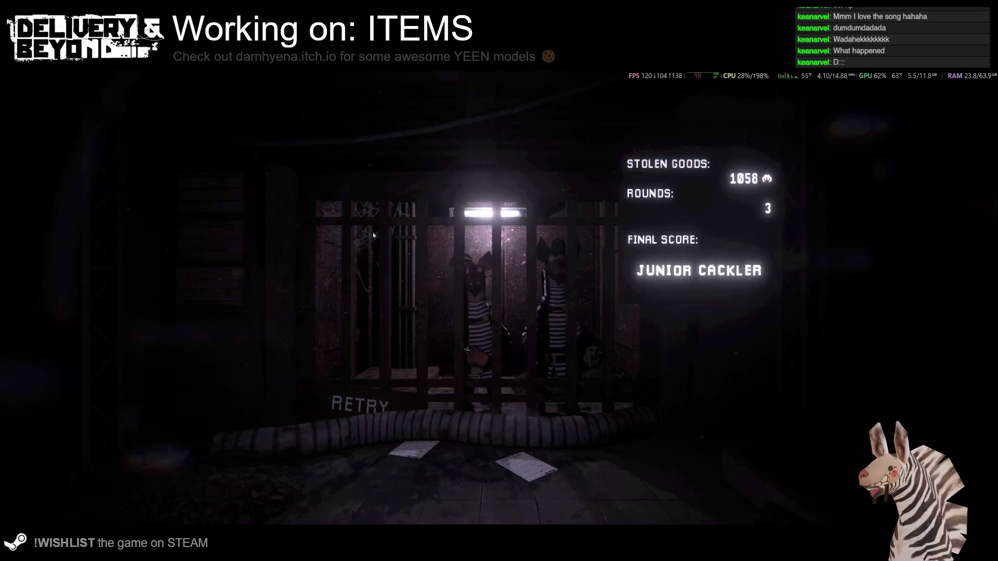
pyautogui.press('Escape')
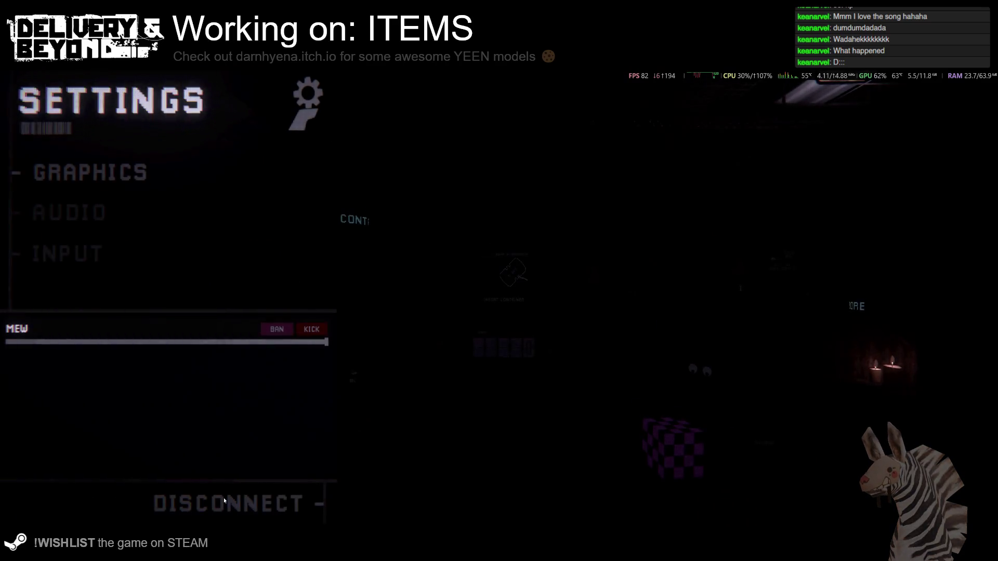
pyautogui.click(229, 503)
pyautogui.click(37, 332)
pyautogui.write('- GAP')
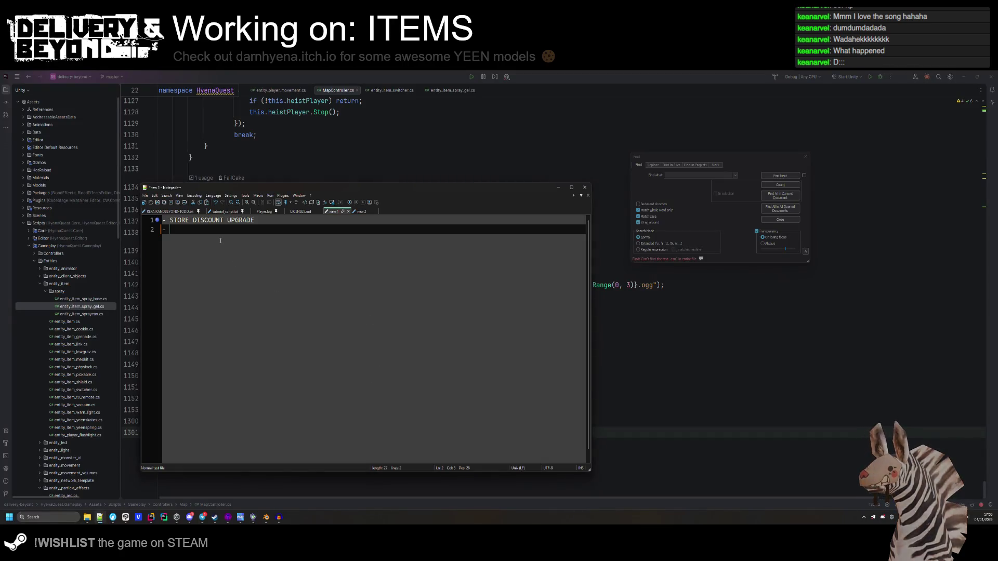
# Type the bug note 'GAP ON LAYER-2 IN APARTMENTS (on ship to entry)' on line 2.
pyautogui.write('ON LAYER-0')
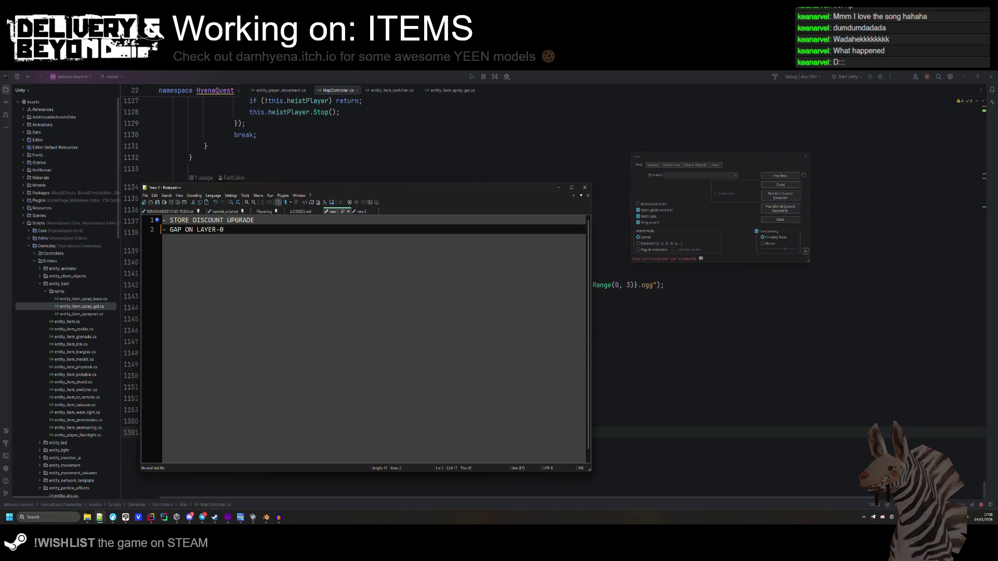
pyautogui.press('BackSpace')
pyautogui.write('2 IN APARTM')
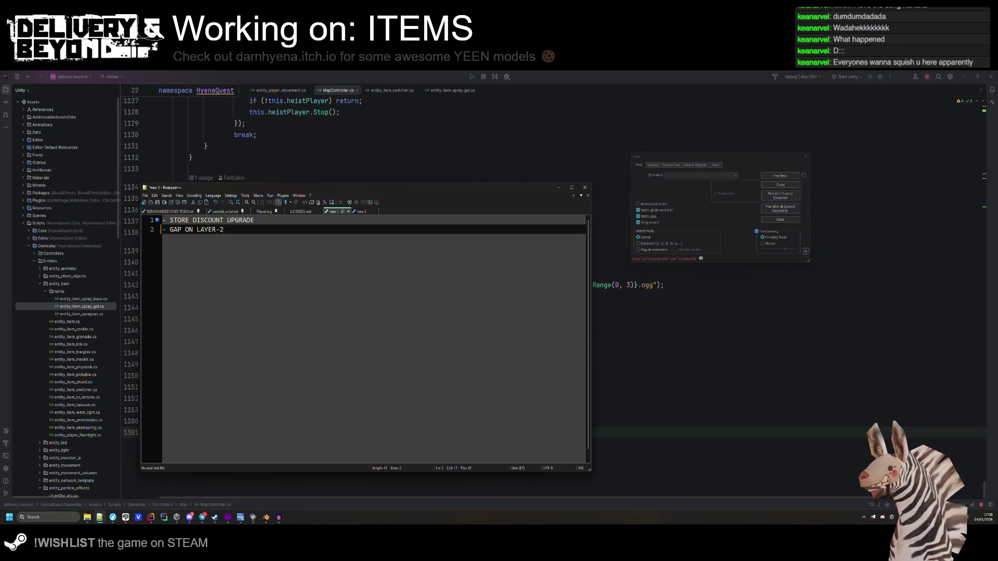
pyautogui.write('ENTS')
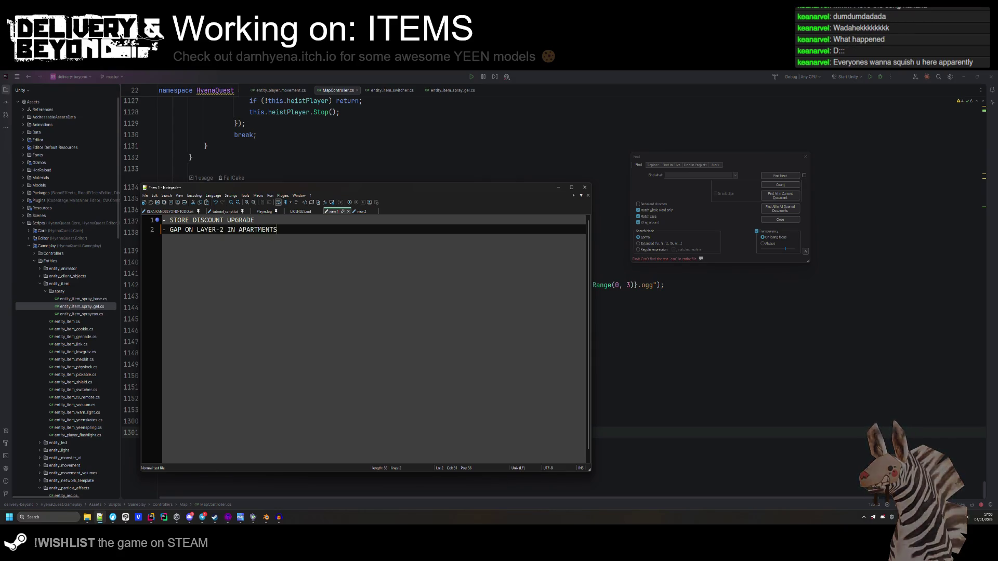
pyautogui.write(' (on ')
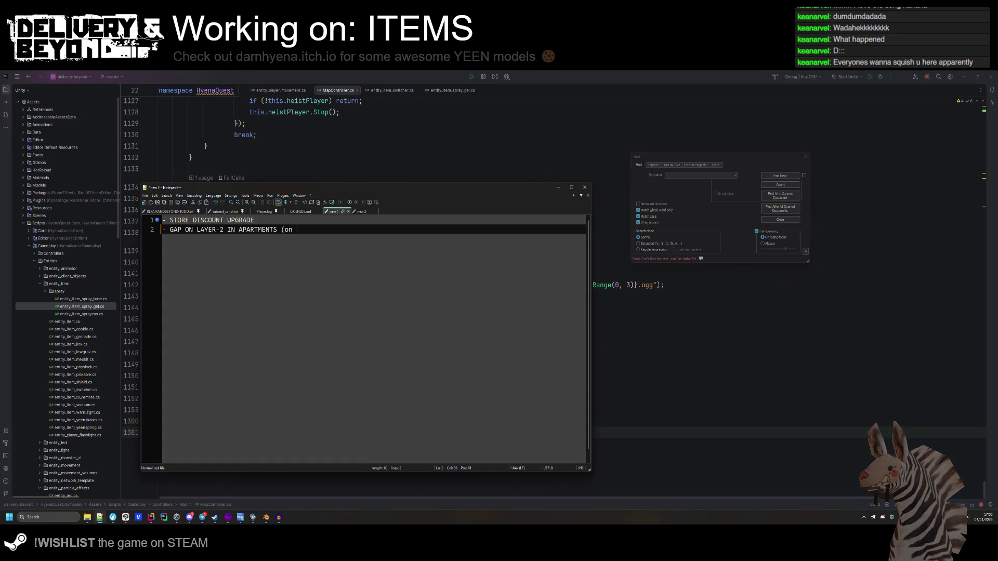
pyautogui.write('ship to entry)')
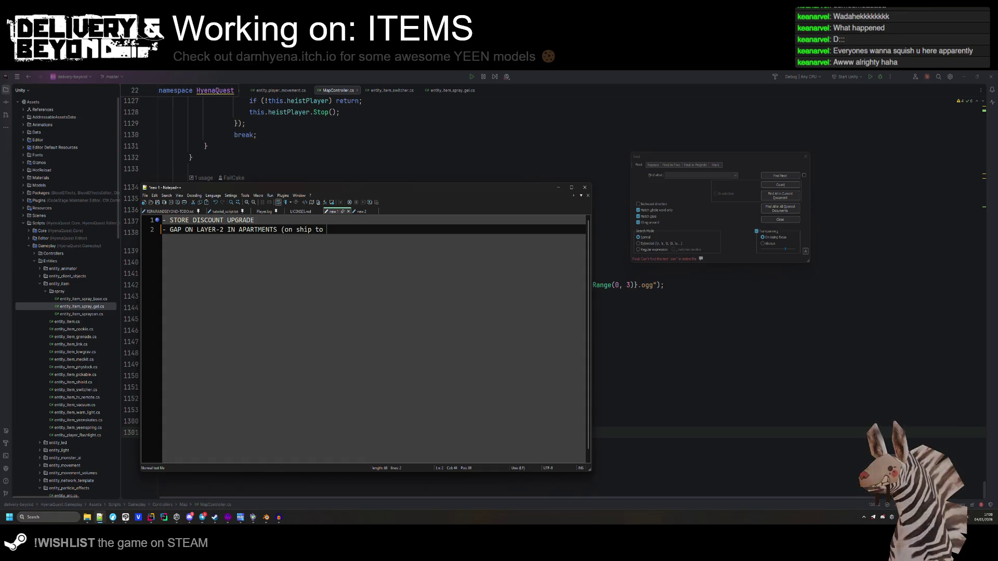
# Abandon saving the TODO list and place the caret at line 1148 in MapController.cs.
pyautogui.hotkey('ctrl', 's')
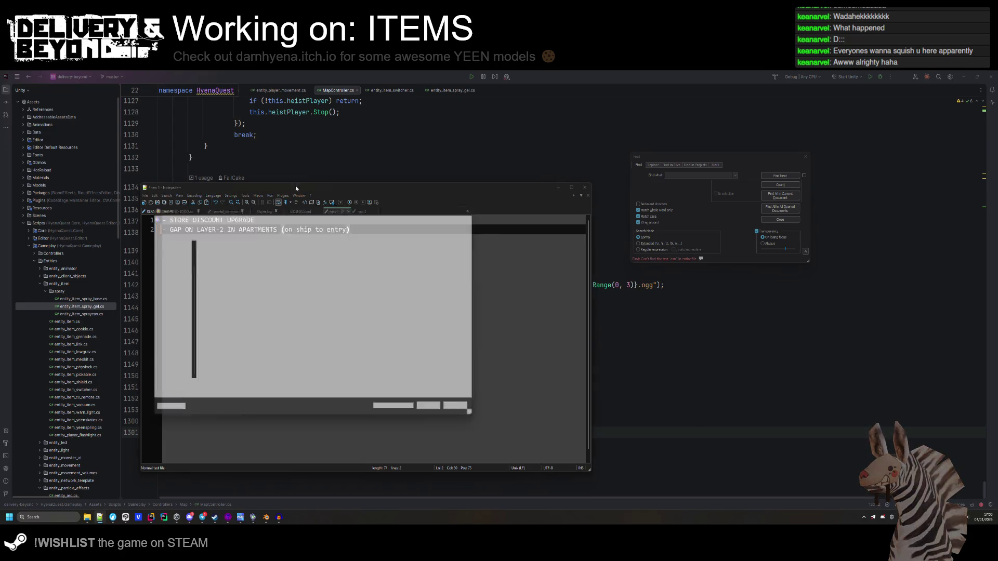
pyautogui.hotkey('alt', 'Tab')
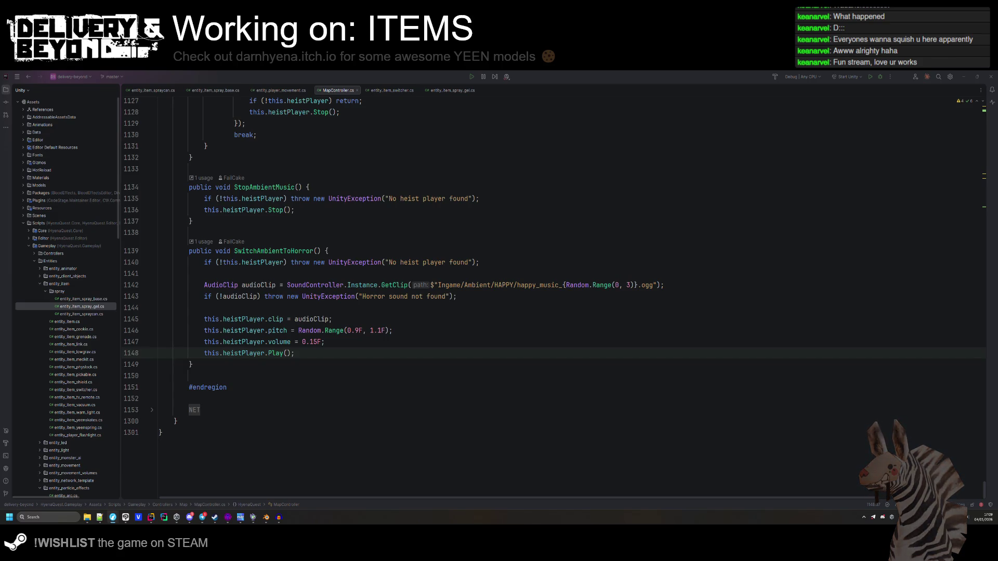
pyautogui.click(159, 353)
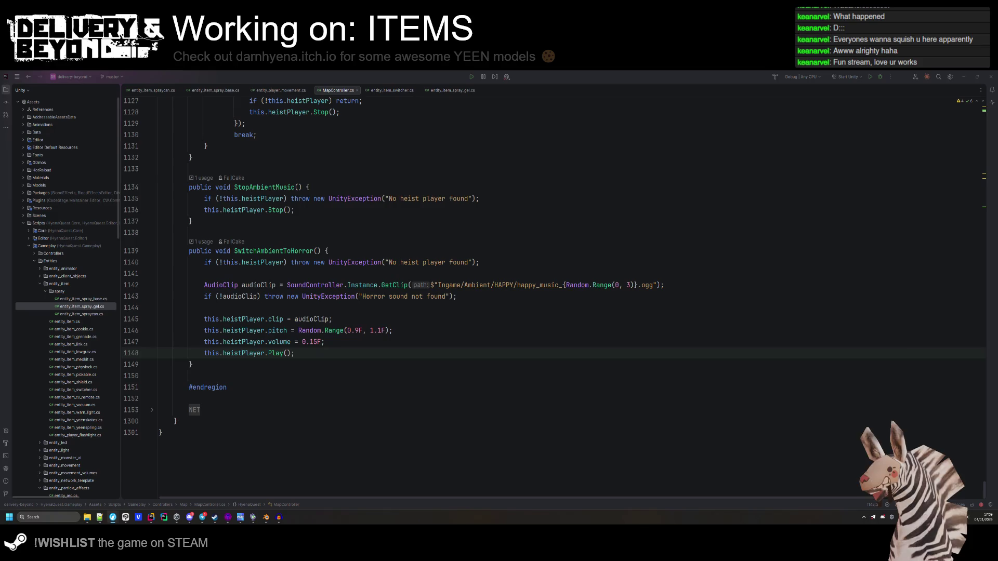